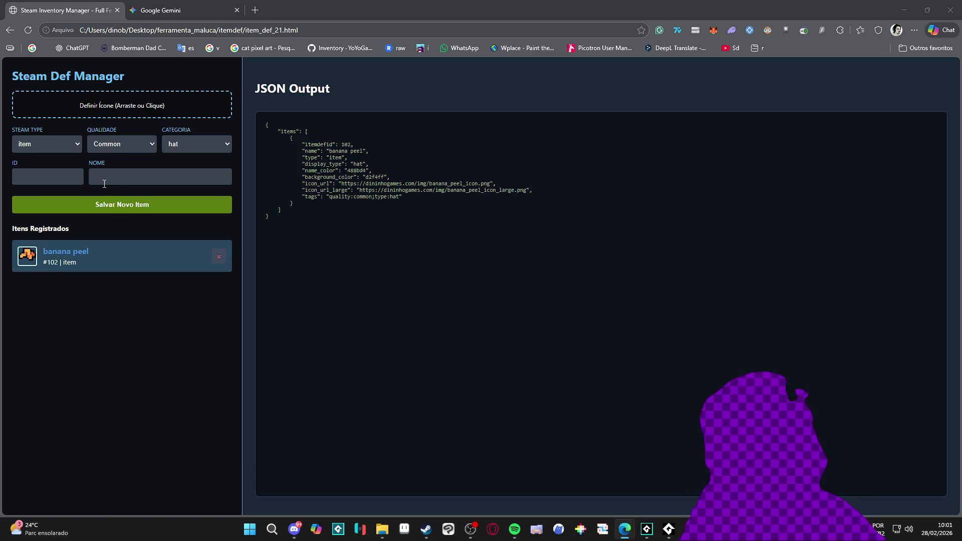
# - Inspect the Steam Type, quality and category dropdown options without changing anything
pyautogui.click(50, 145)
pyautogui.click(120, 144)
pyautogui.click(176, 149)
pyautogui.click(185, 146)
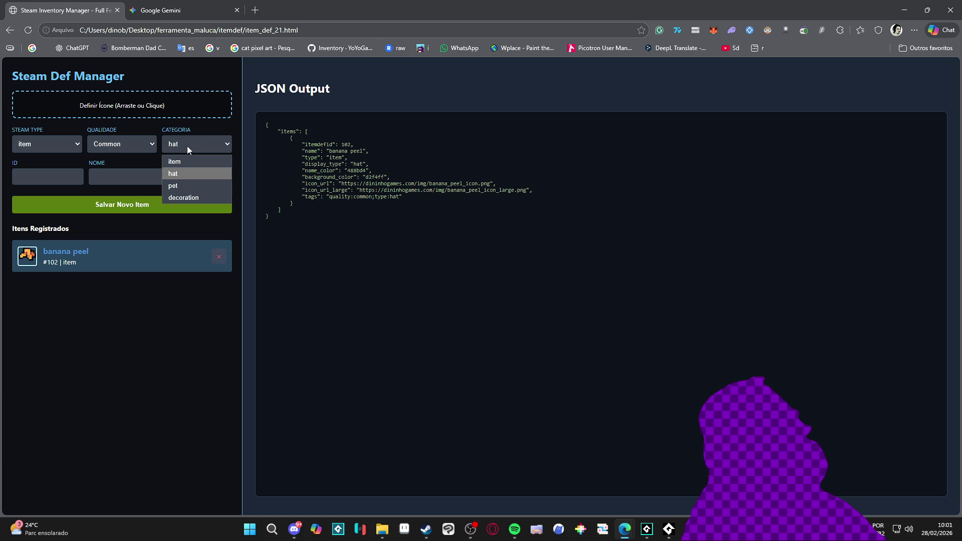
pyautogui.click(187, 146)
# - Recheck quality (keeping Common) and type (keeping item), then bring up item_def_21.html in VS Code
pyautogui.click(132, 146)
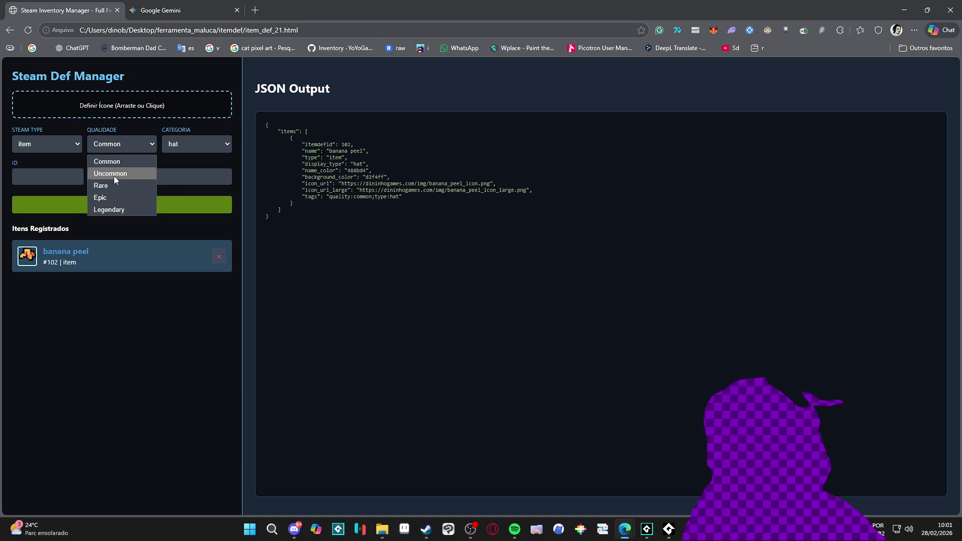
pyautogui.click(28, 145)
pyautogui.click(36, 146)
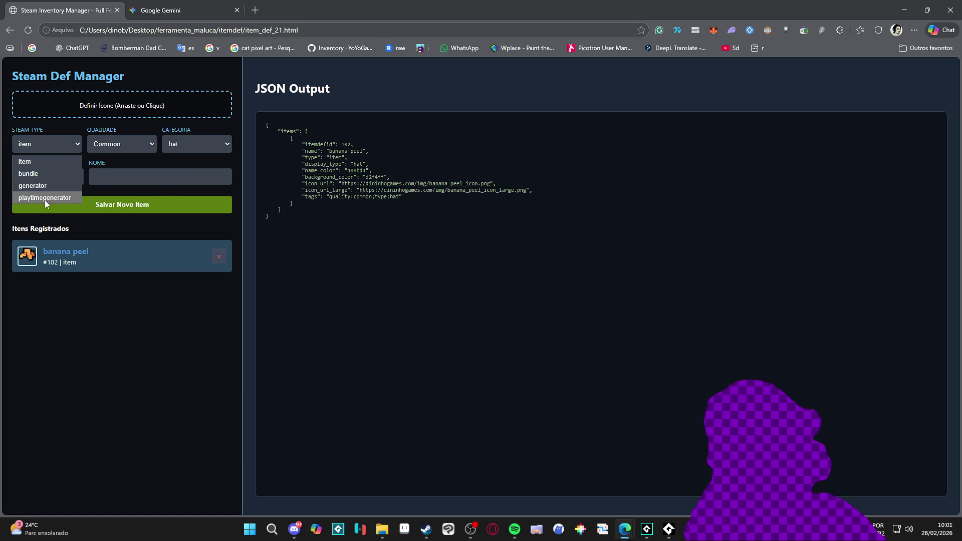
pyautogui.click(95, 272)
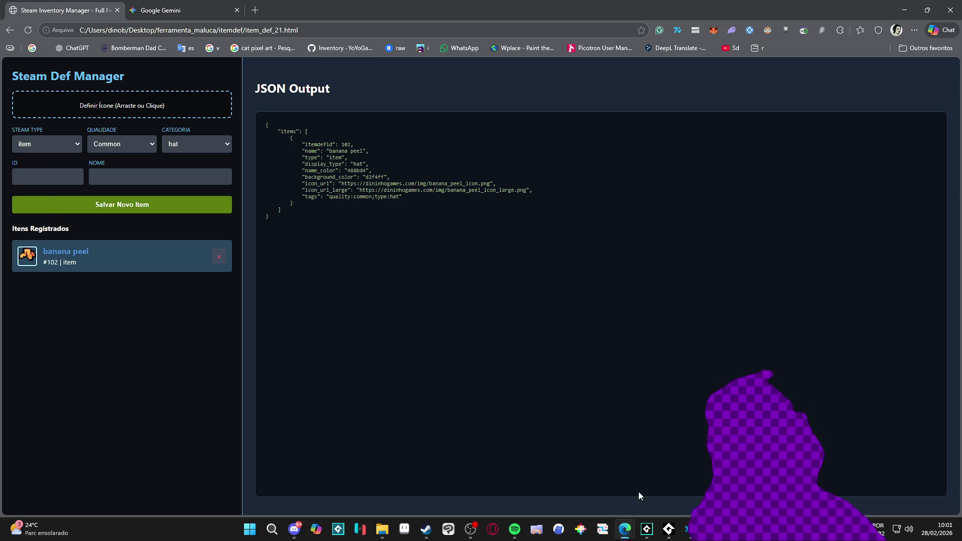
pyautogui.click(686, 528)
pyautogui.hotkey('ctrl', 'f')
# - Find and delete the 'bundle' option on line 82 of item_def_21.html, and save the file
pyautogui.write('cleanname')
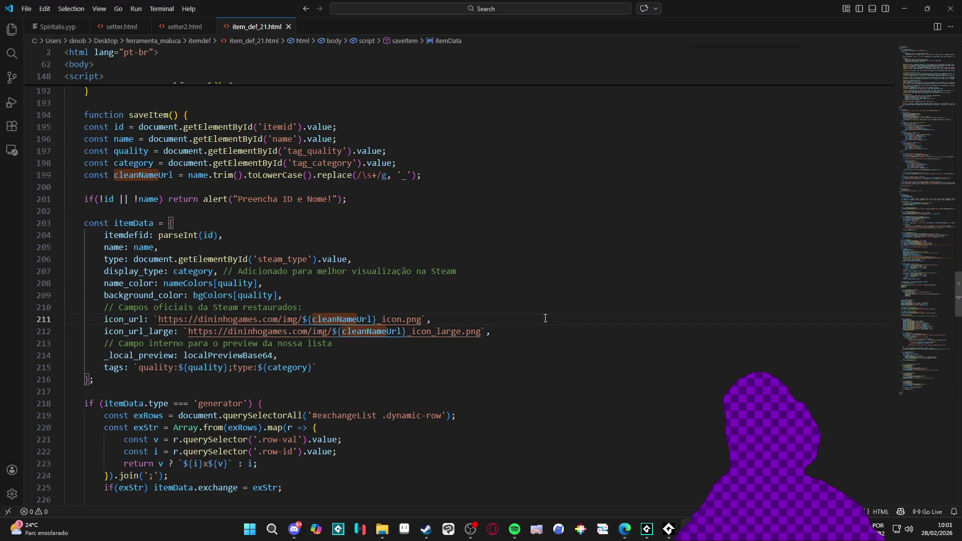
pyautogui.hotkey('ctrl', 'a')
pyautogui.write('"bundle"')
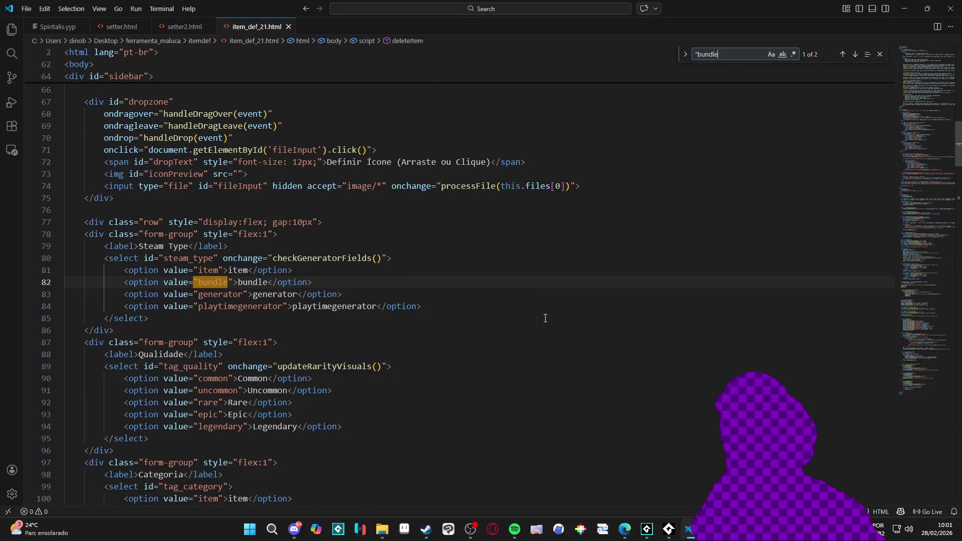
pyautogui.moveTo(313, 282); pyautogui.dragTo(67, 282)
pyautogui.press('BackSpace')
pyautogui.press('BackSpace')
pyautogui.hotkey('ctrl', 's')
pyautogui.click(904, 8)
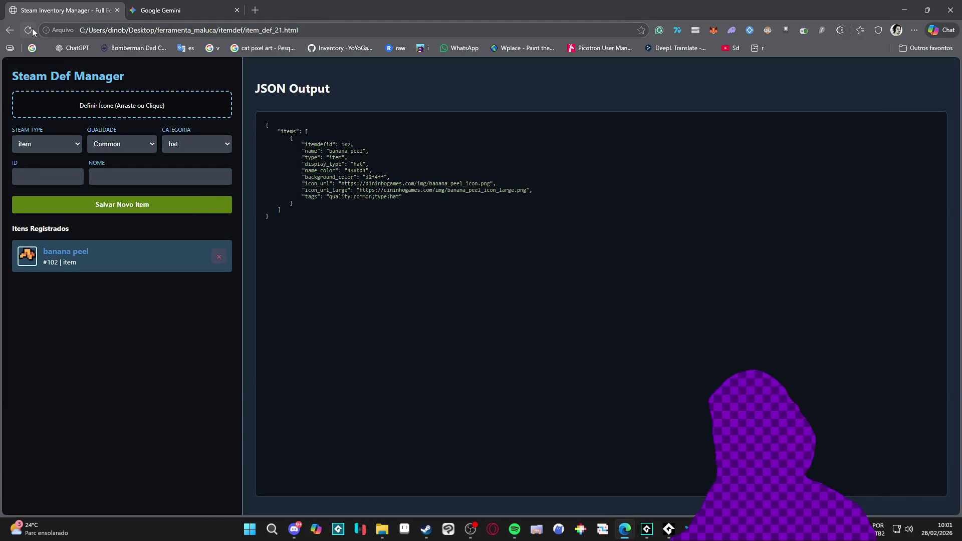
# - Confirm bundle is gone from the Steam types, leaving quality at Common
pyautogui.click(77, 144)
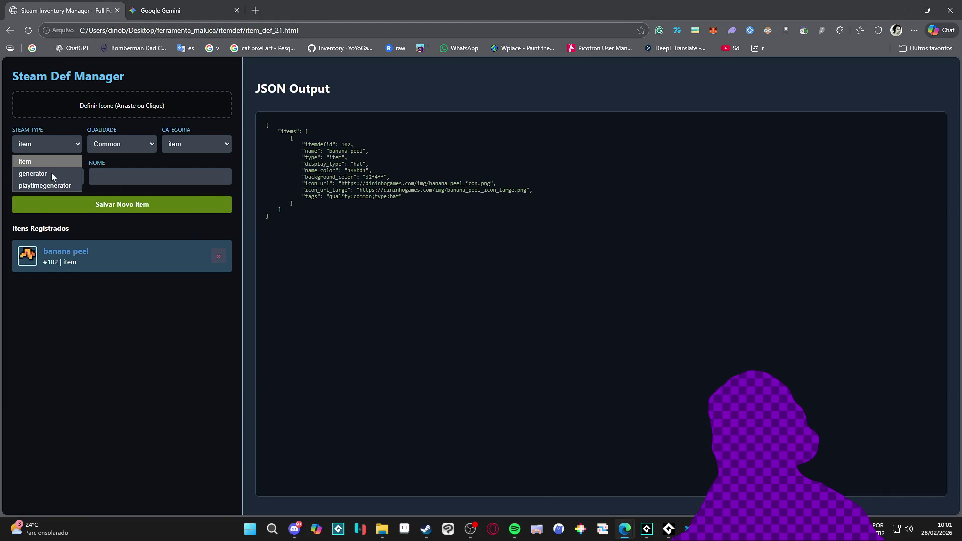
pyautogui.click(147, 300)
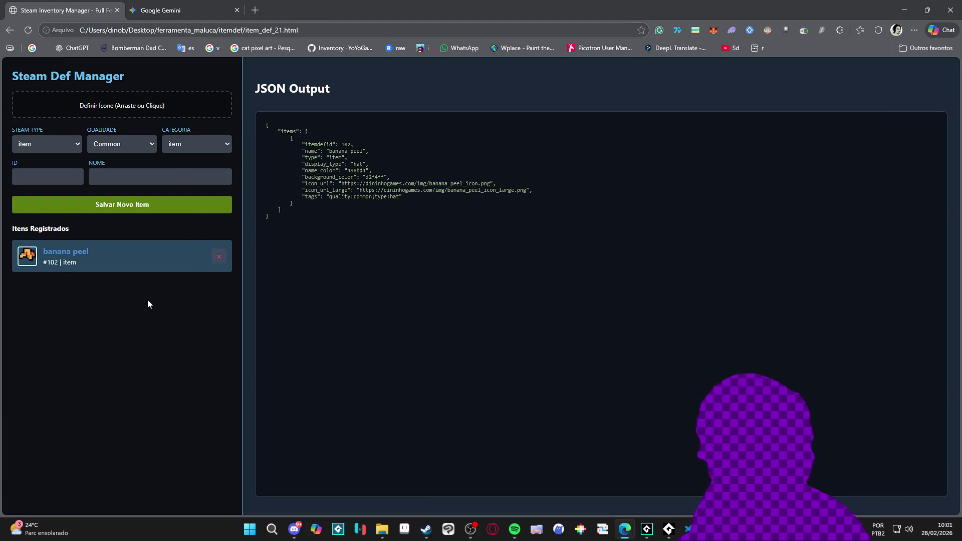
pyautogui.click(138, 143)
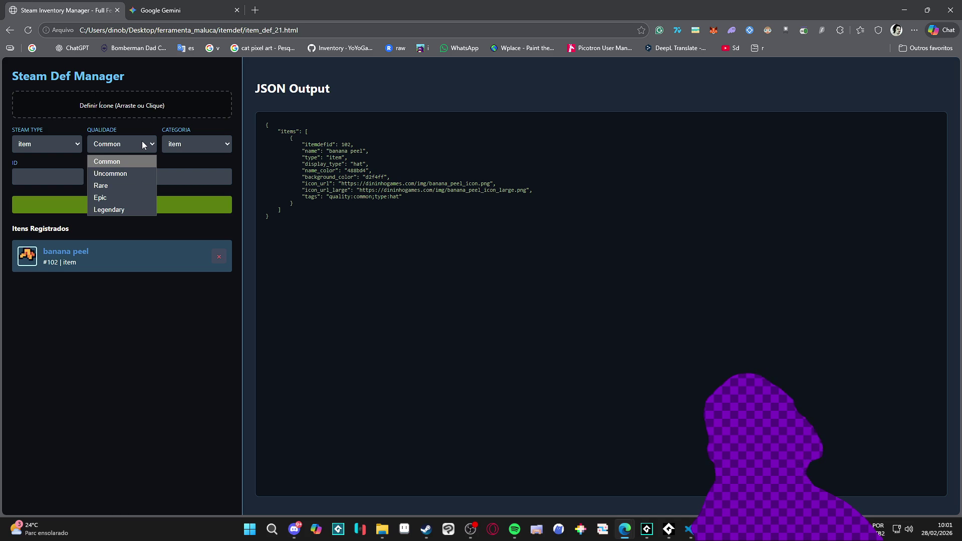
pyautogui.click(143, 145)
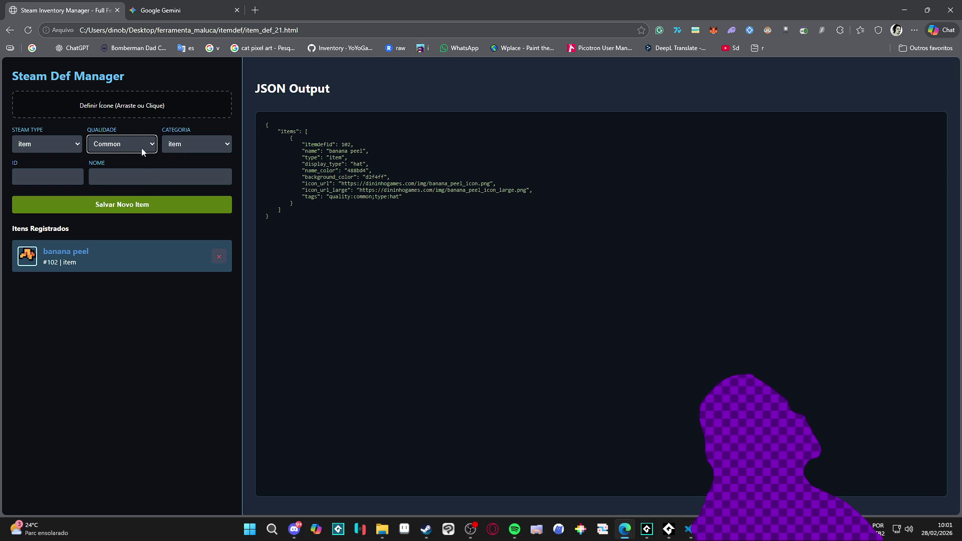
# - Try the generator Steam type, then set the type back to item
pyautogui.click(65, 145)
pyautogui.click(55, 176)
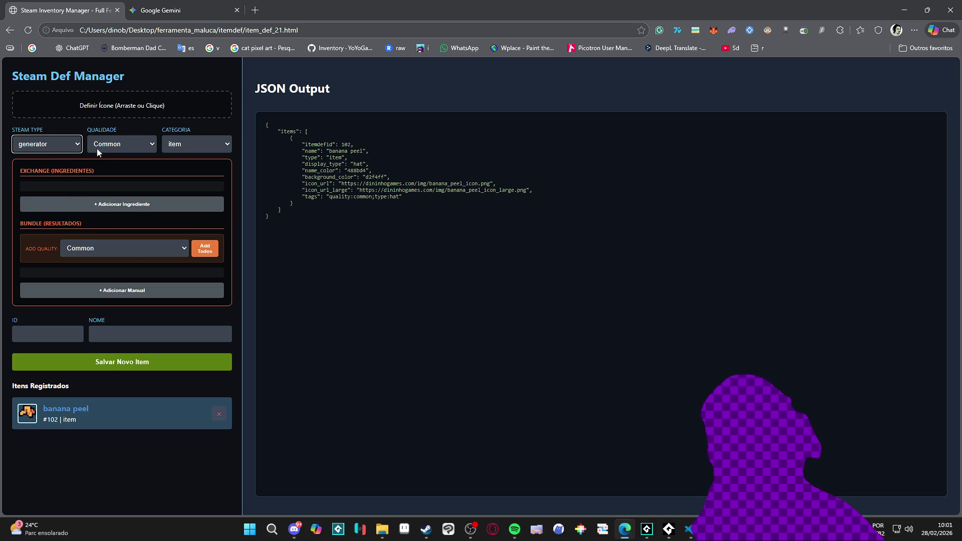
pyautogui.click(55, 144)
pyautogui.click(55, 161)
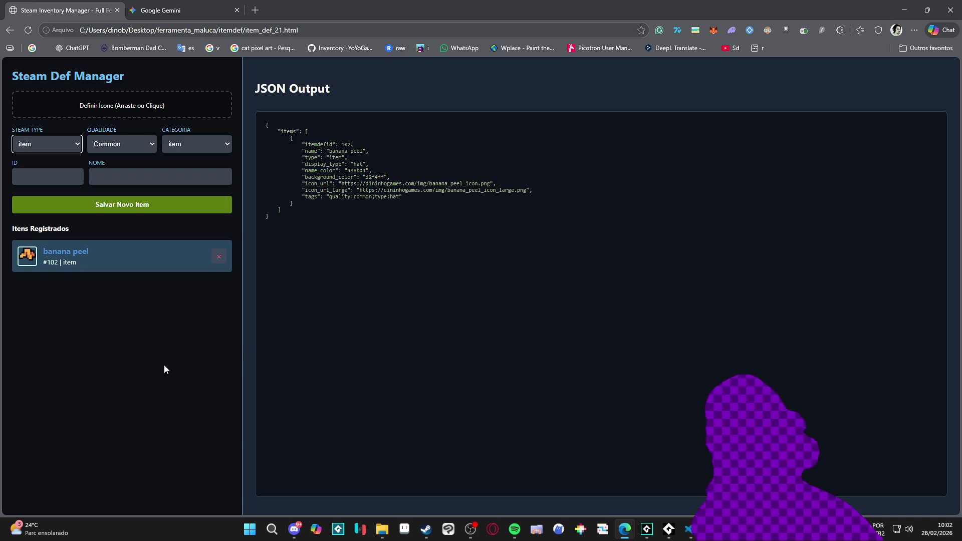
# - Open the hat-anchoring tool (Ferramenta Web) conversation in Gemini
pyautogui.click(163, 5)
pyautogui.click(637, 50)
pyautogui.click(208, 120)
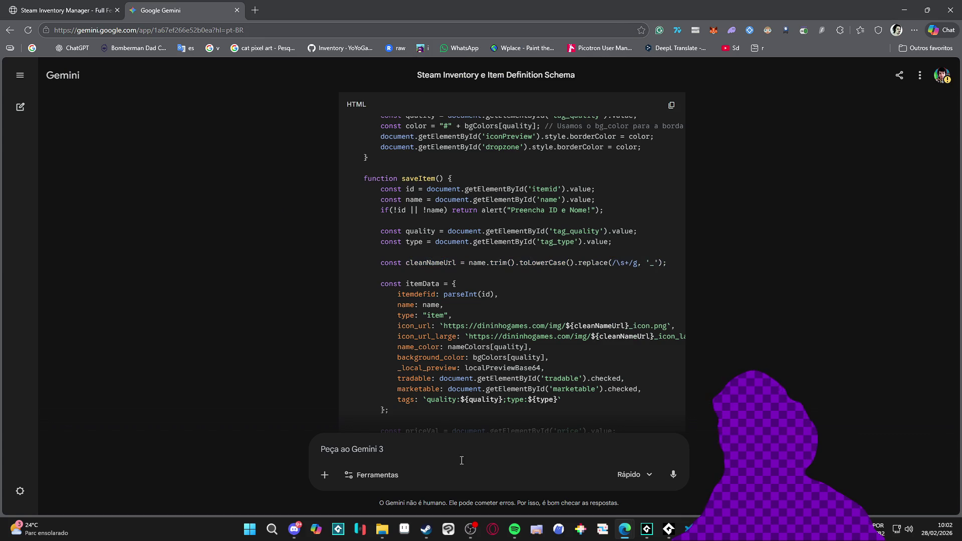
pyautogui.click(29, 84)
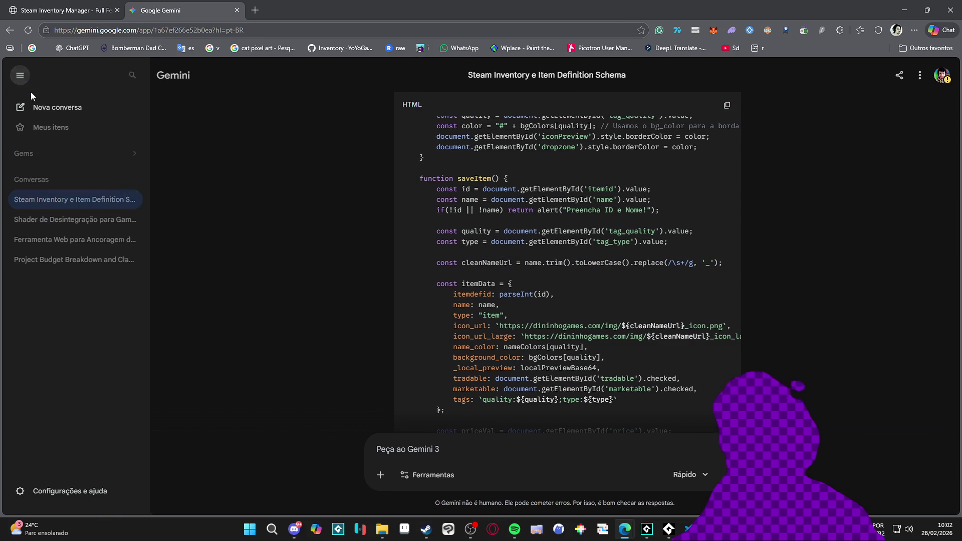
pyautogui.click(79, 243)
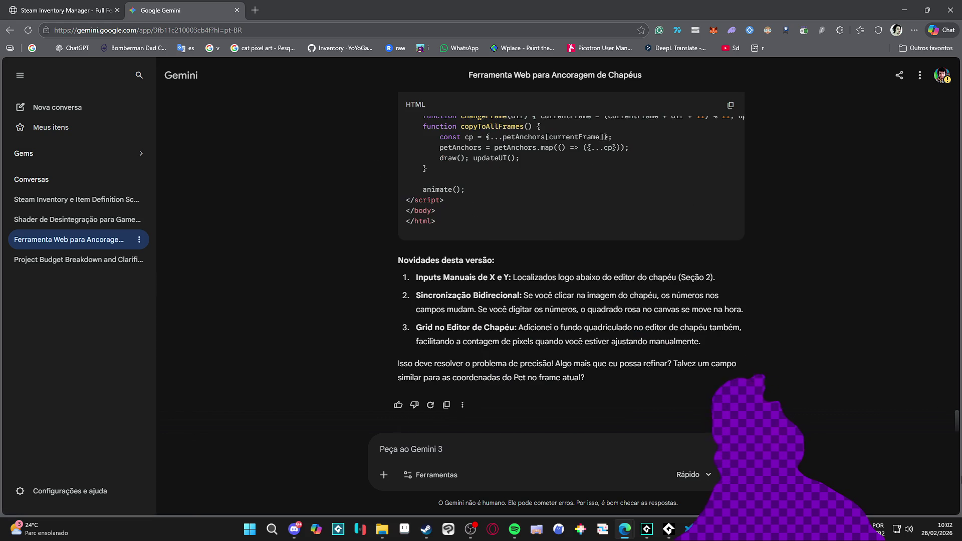
# - Send Gemini a prompt asking to restyle the app with the Steam website's visual look
pyautogui.write('agora gostaria que fizesse um trabalho de webd')
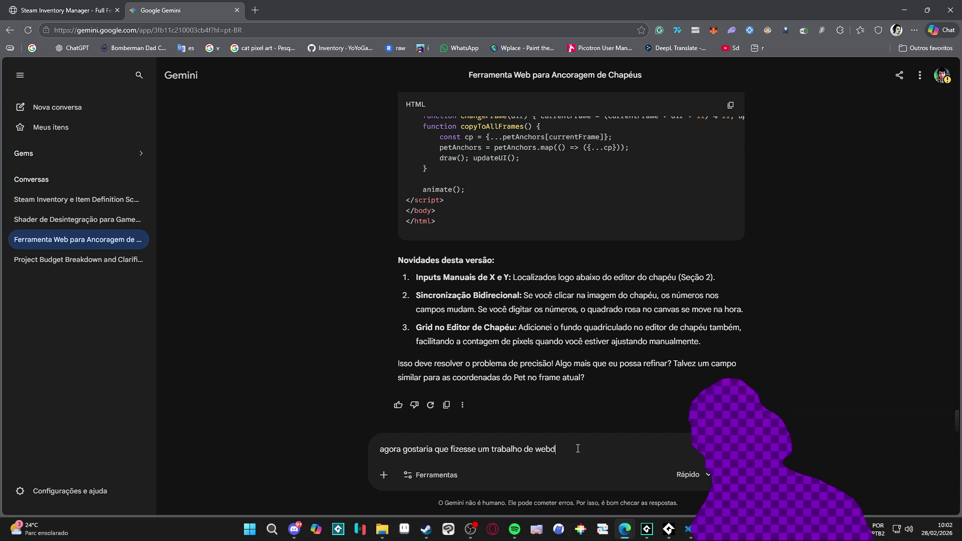
pyautogui.write('ger ')
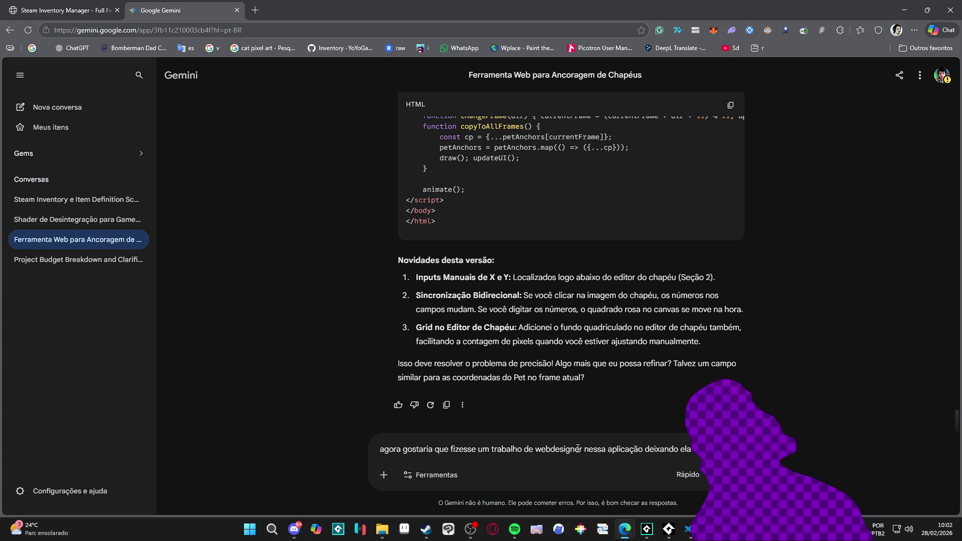
pyautogui.write('aspecto do site da steam')
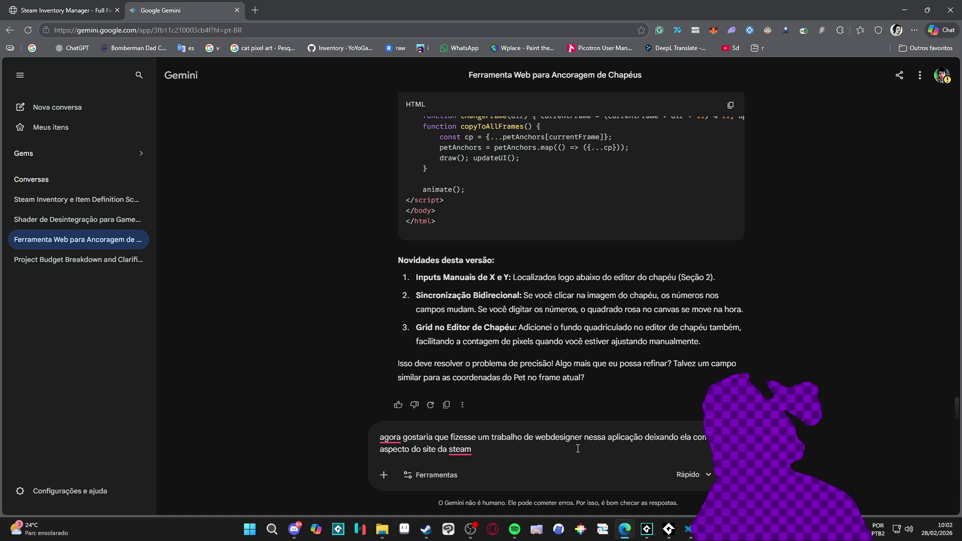
pyautogui.hotkey('ctrl', 'Left')
pyautogui.hotkey('ctrl', 'Left')
pyautogui.write('visual')
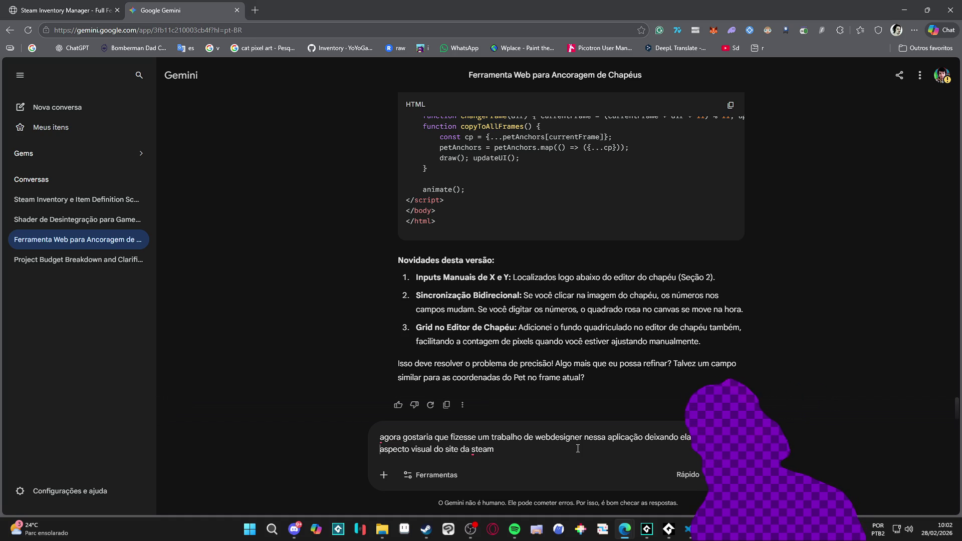
pyautogui.press('Home')
pyautogui.hotkey('shift', 'Right')
pyautogui.hotkey('shift', 'Right')
pyautogui.hotkey('shift', 'Right')
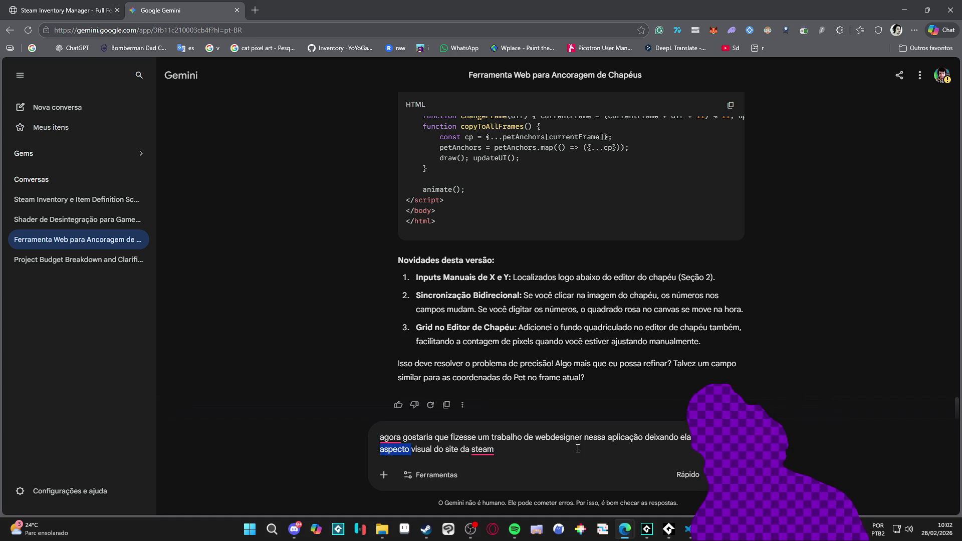
pyautogui.press('BackSpace')
pyautogui.press('Return')
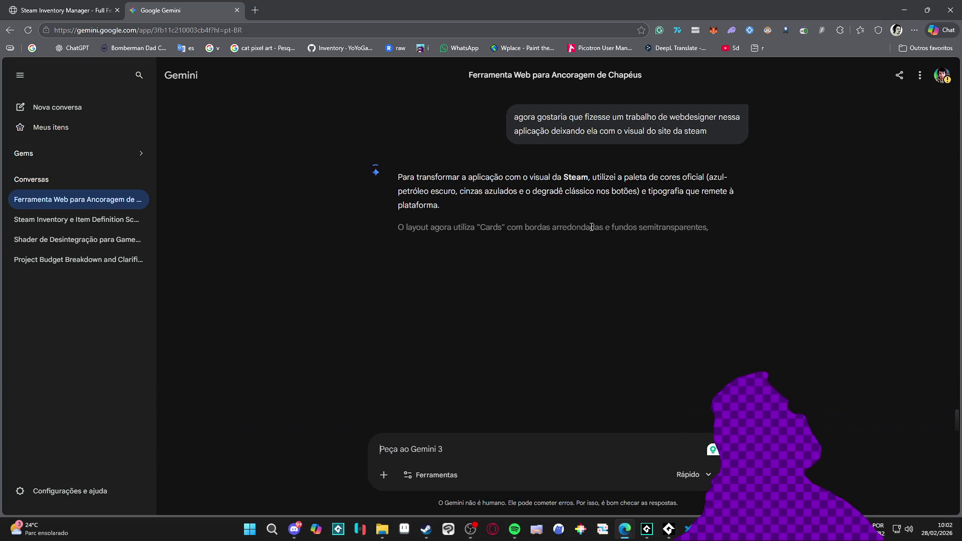
pyautogui.scroll(-3, 593, 241)
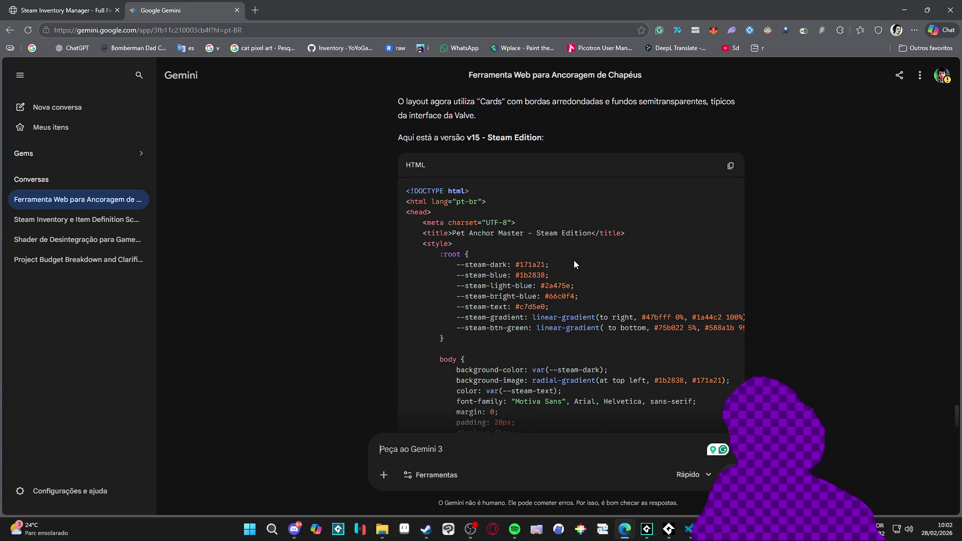
pyautogui.scroll(-10, 581, 290)
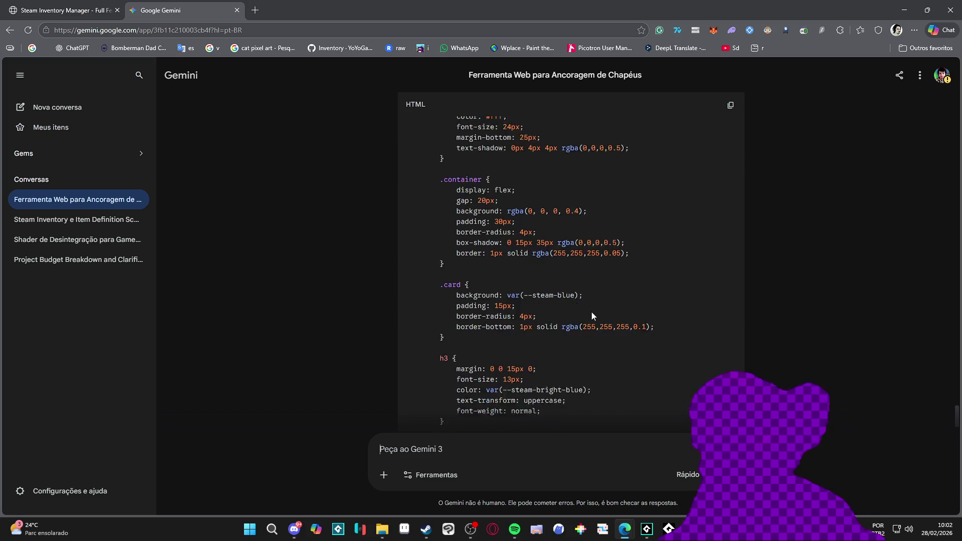
pyautogui.scroll(-6, 590, 324)
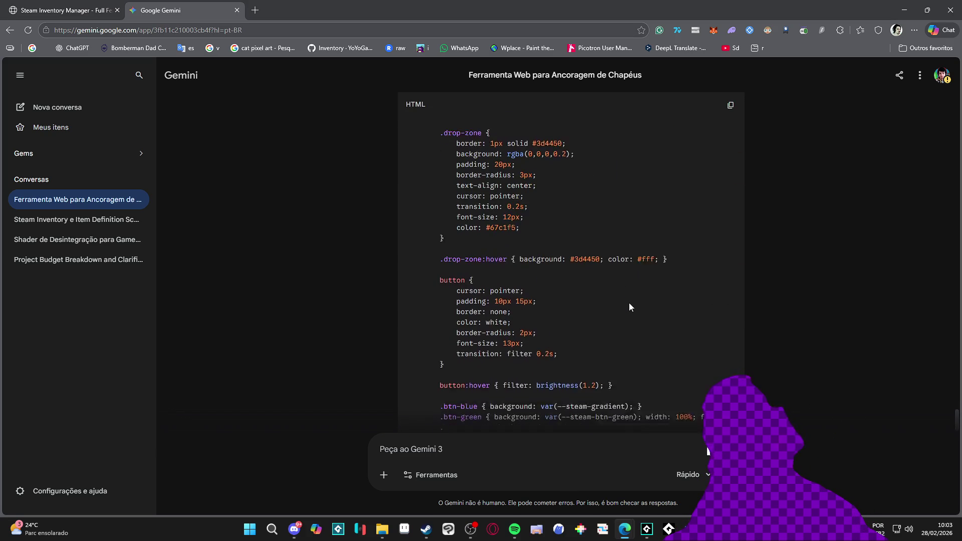
pyautogui.scroll(-7, 634, 297)
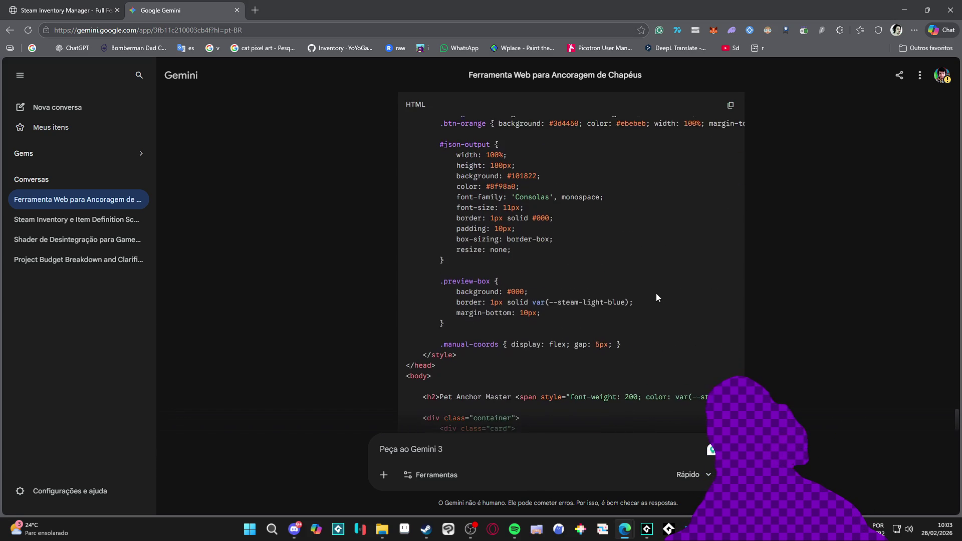
pyautogui.scroll(-5, 658, 296)
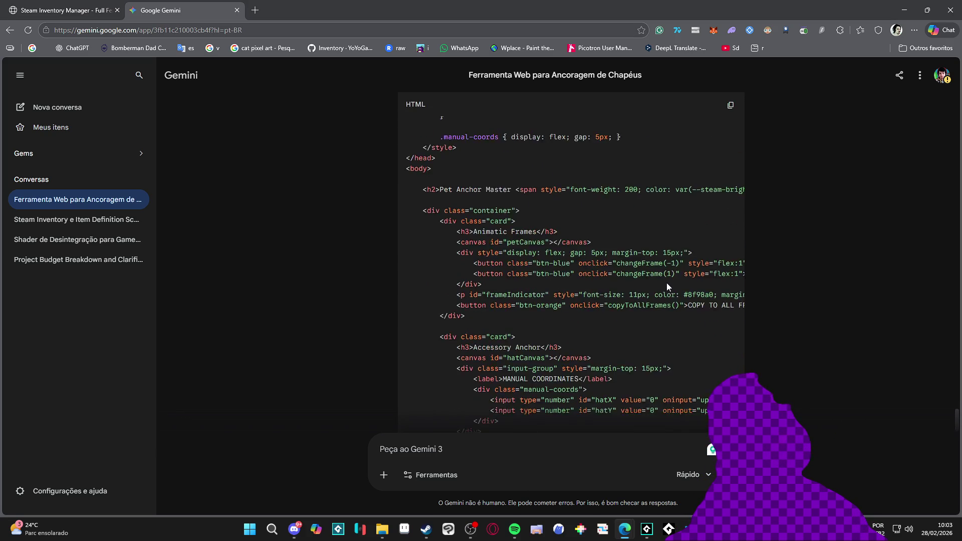
pyautogui.scroll(-4, 666, 286)
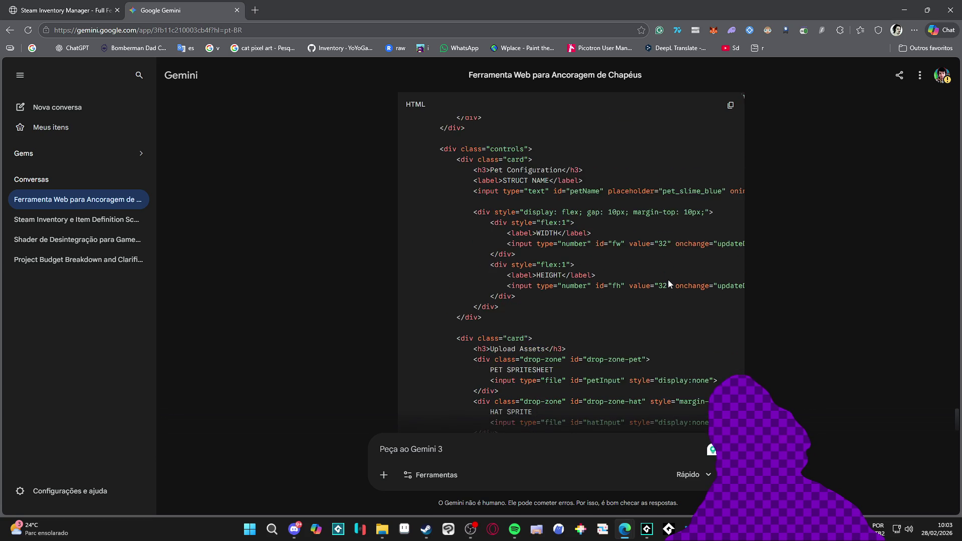
pyautogui.scroll(-5, 668, 284)
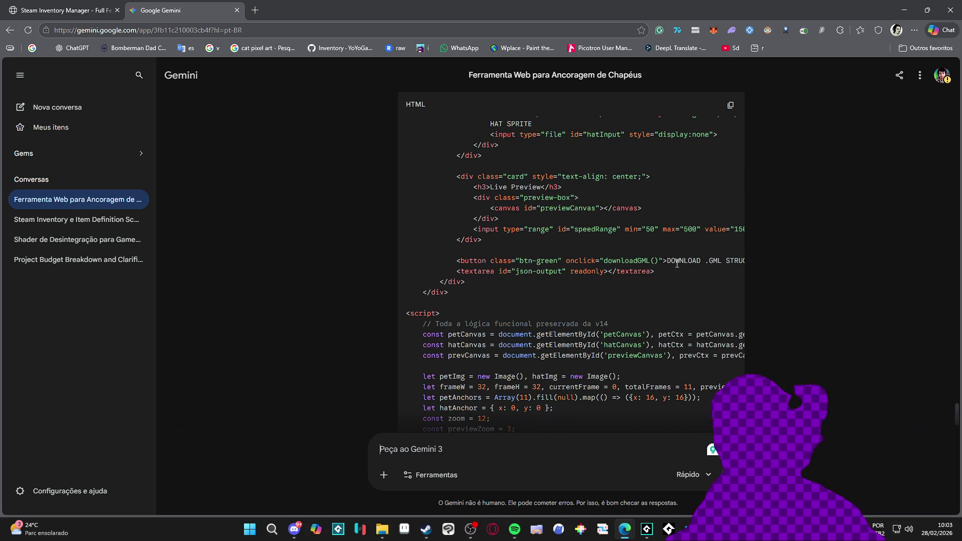
pyautogui.scroll(-10, 689, 179)
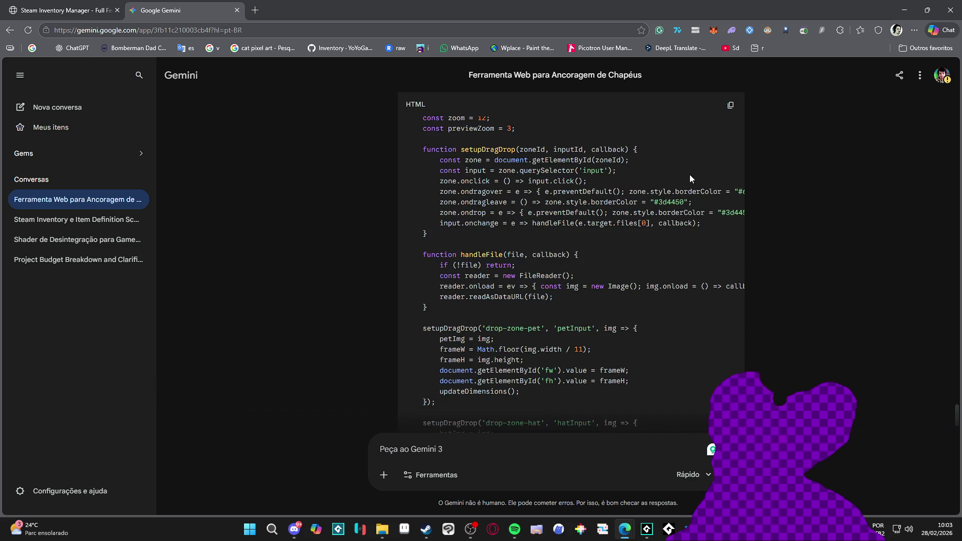
pyautogui.scroll(-8, 689, 180)
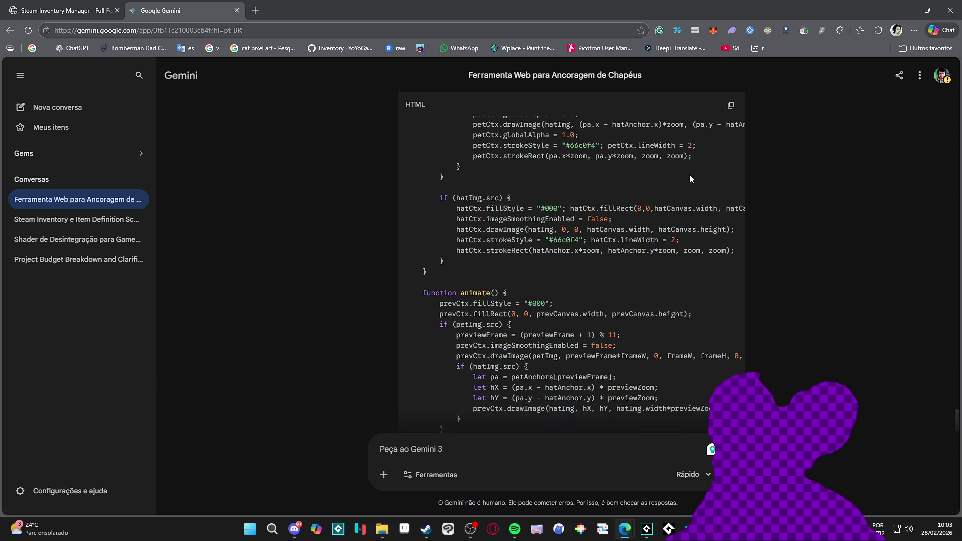
pyautogui.scroll(-6, 689, 178)
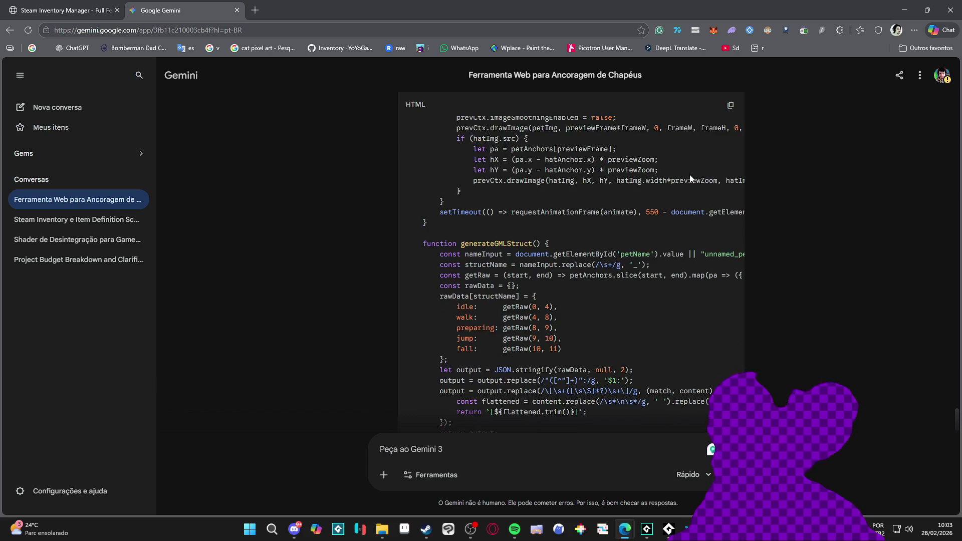
pyautogui.write('4')
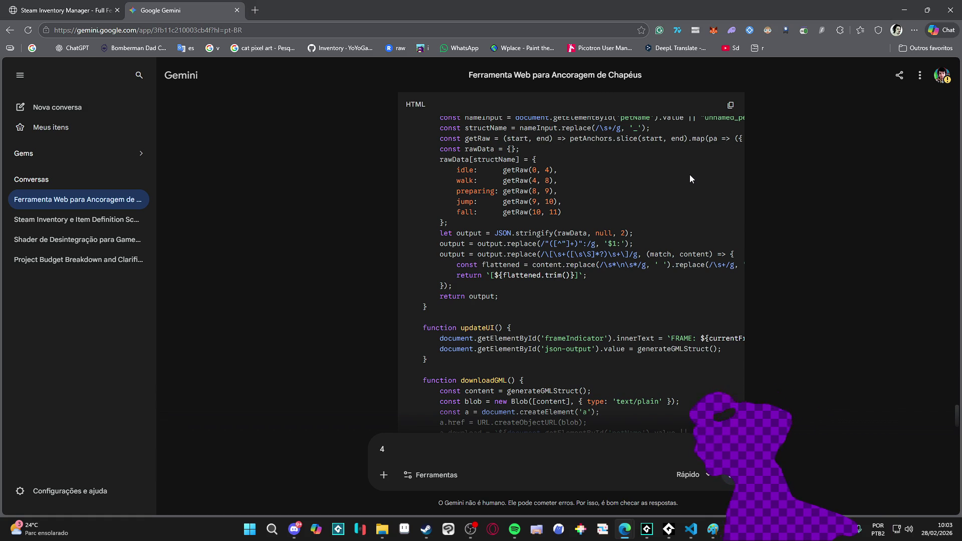
pyautogui.scroll(-10, 690, 174)
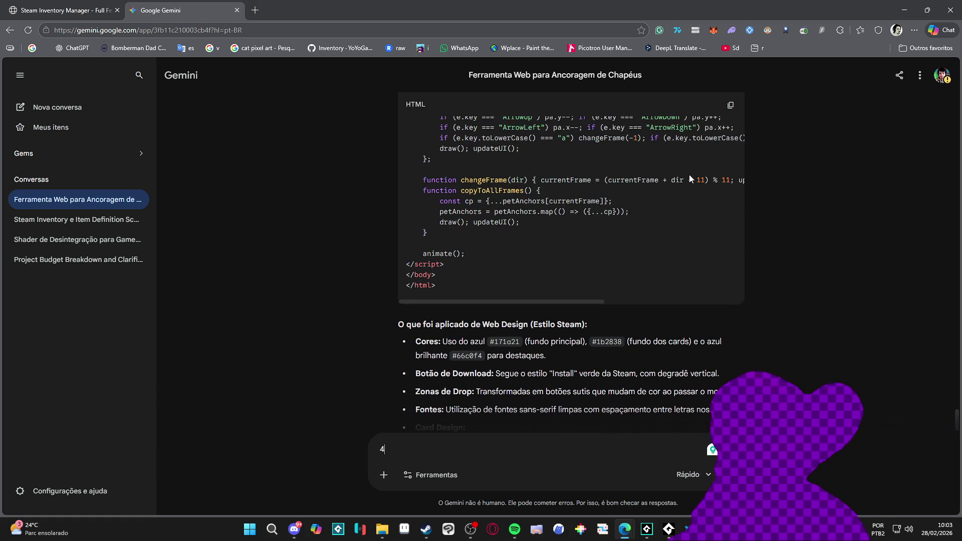
pyautogui.click(735, 106)
# - Replace setter2.html's entire contents in VS Code with Gemini's copied code
pyautogui.moveTo(687, 529)
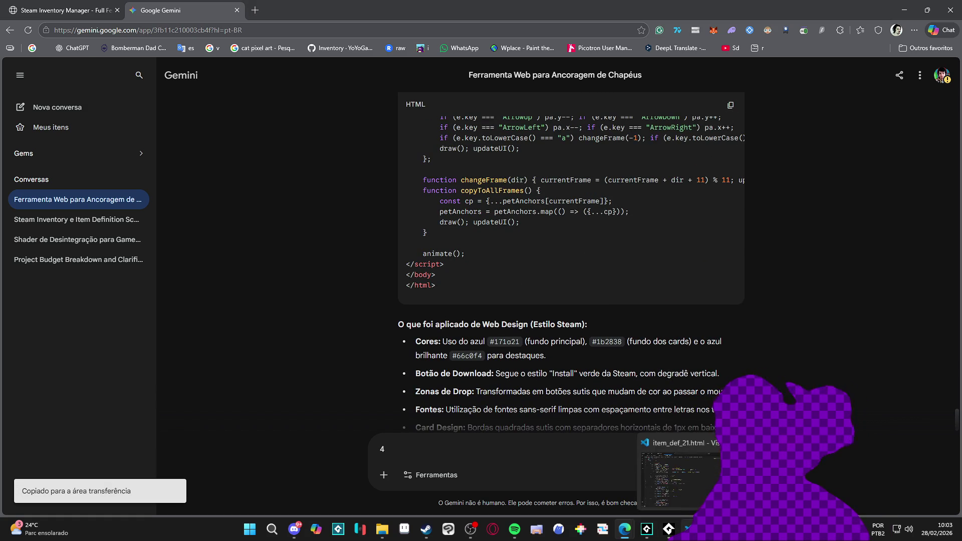
pyautogui.click(682, 489)
pyautogui.click(180, 26)
pyautogui.hotkey('ctrl', 'a')
pyautogui.hotkey('ctrl', 'v')
# - Save the code as a new file, setter14.html, in ferramenta_maluca
pyautogui.click(26, 9)
pyautogui.click(98, 193)
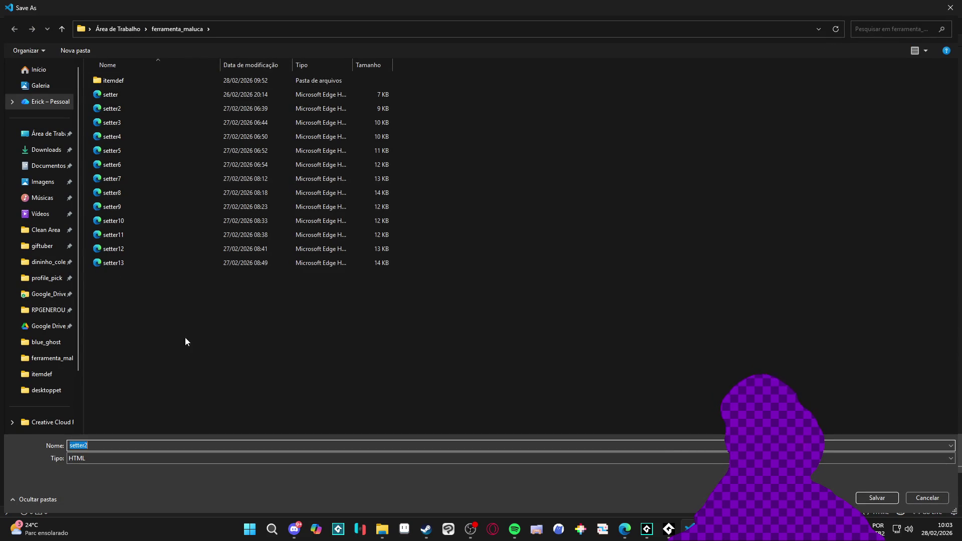
pyautogui.click(115, 262)
pyautogui.click(159, 446)
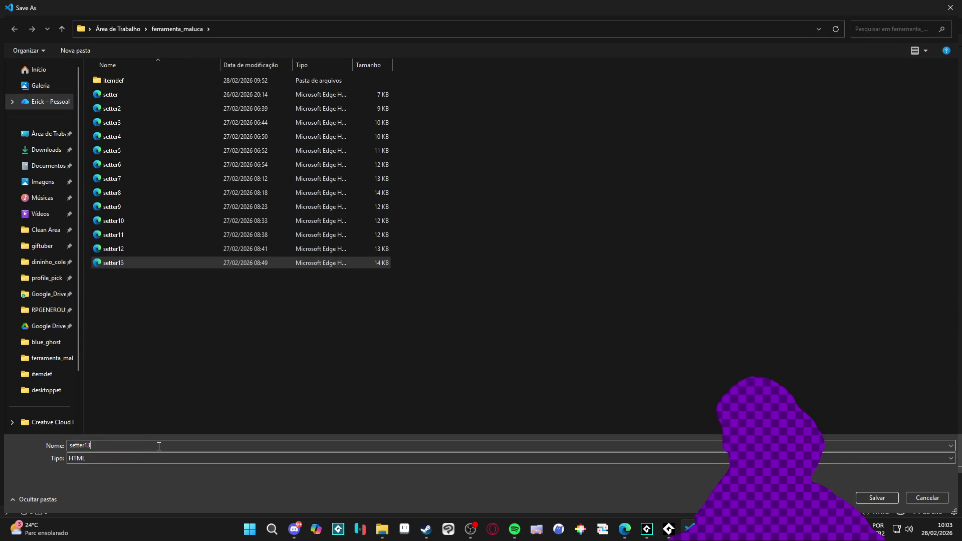
pyautogui.press('BackSpace')
pyautogui.write('4')
pyautogui.press('Return')
pyautogui.click(904, 8)
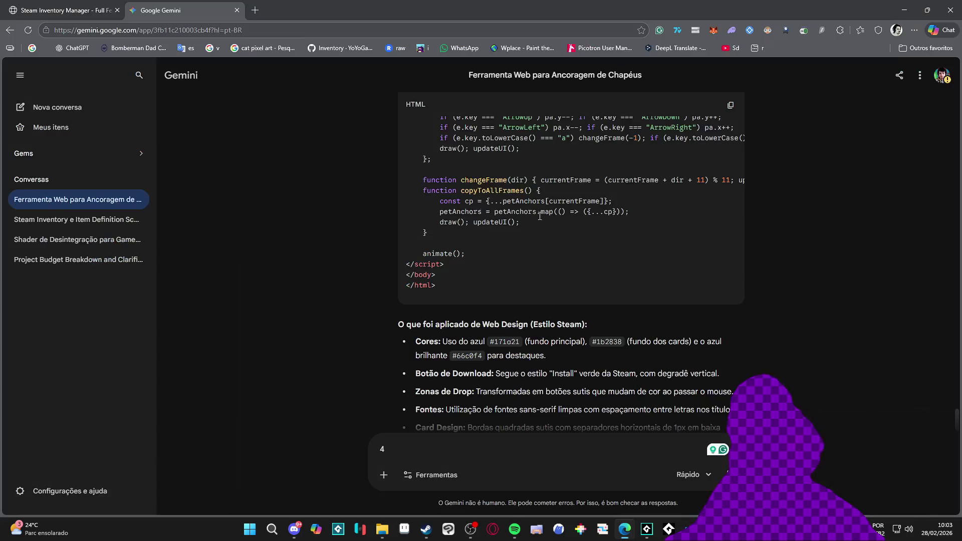
# - Open setter14.html in a new Edge tab, adapted from the setter13.html suggestion
pyautogui.click(255, 10)
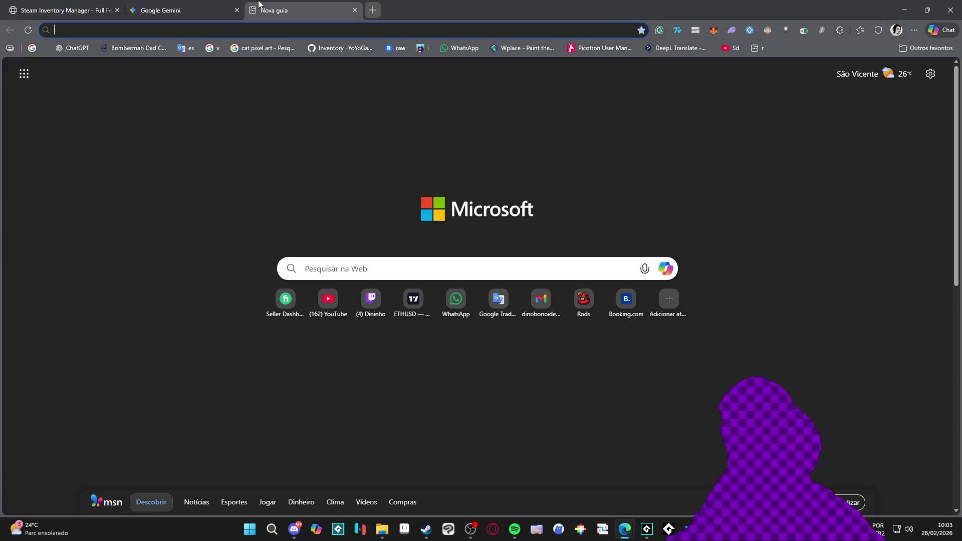
pyautogui.write('setter')
pyautogui.press('Down')
pyautogui.press('Down')
pyautogui.press('Down')
pyautogui.press('Down')
pyautogui.press('Down')
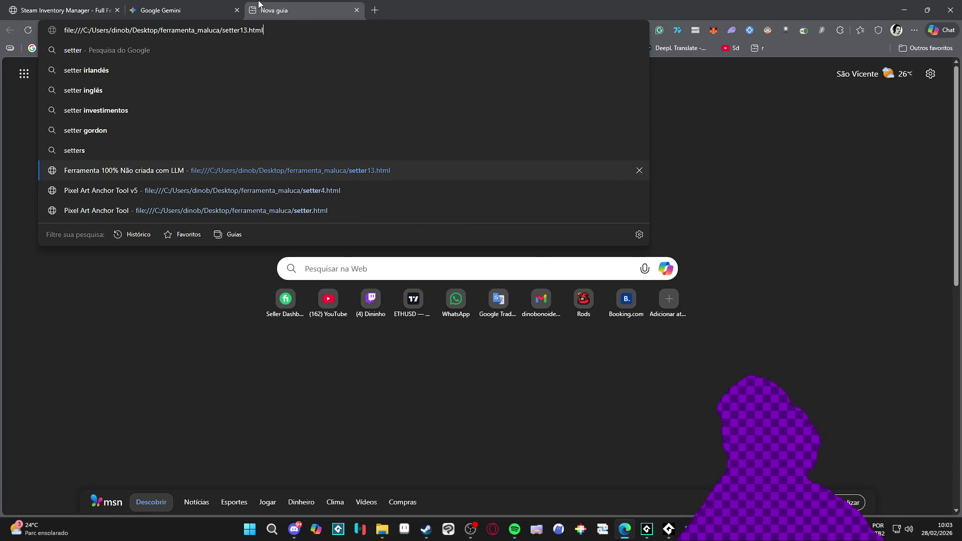
pyautogui.press('BackSpace')
pyautogui.write('4')
pyautogui.press('Return')
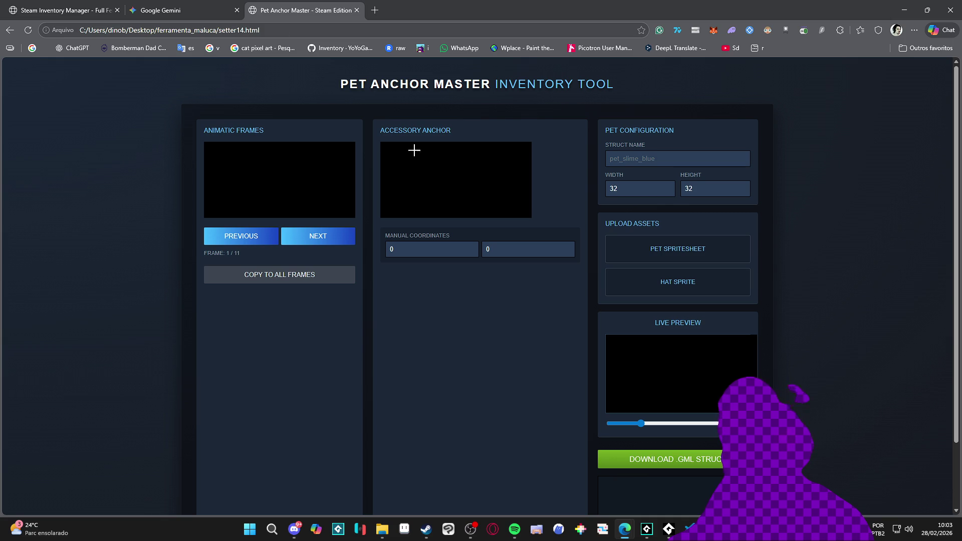
pyautogui.scroll(-1, 465, 365)
pyautogui.scroll(1, 473, 401)
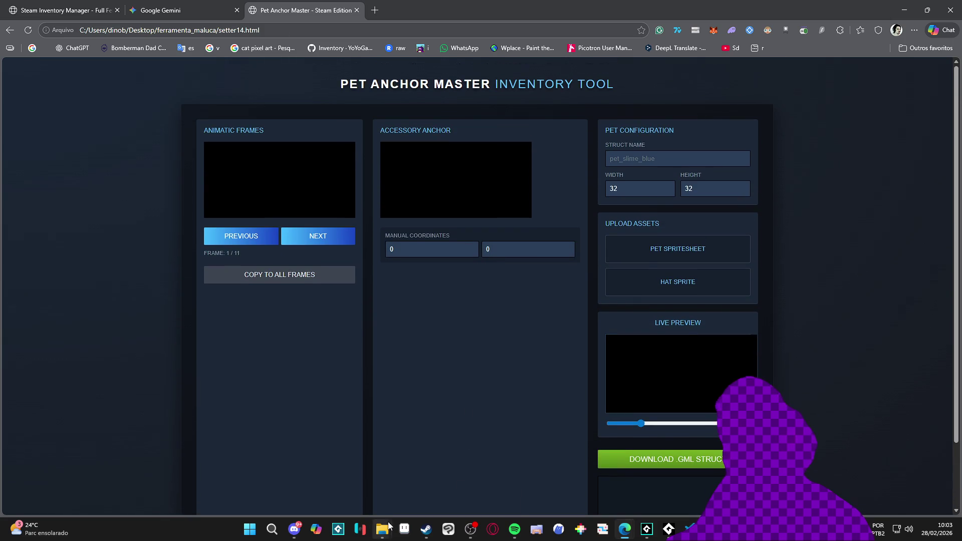
pyautogui.moveTo(385, 527)
pyautogui.click(341, 481)
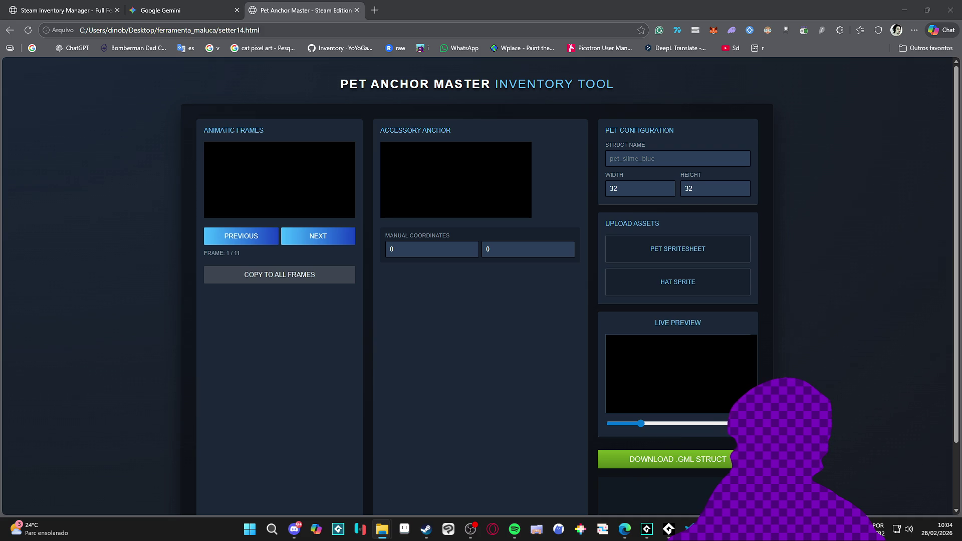
# - Load the banana-peel hat sprite and anchor it at 6, 6
pyautogui.moveTo(445, 310)
pyautogui.mouseDown()
pyautogui.moveTo(616, 253)
pyautogui.moveTo(682, 280)
pyautogui.mouseUp()
pyautogui.click(419, 181)
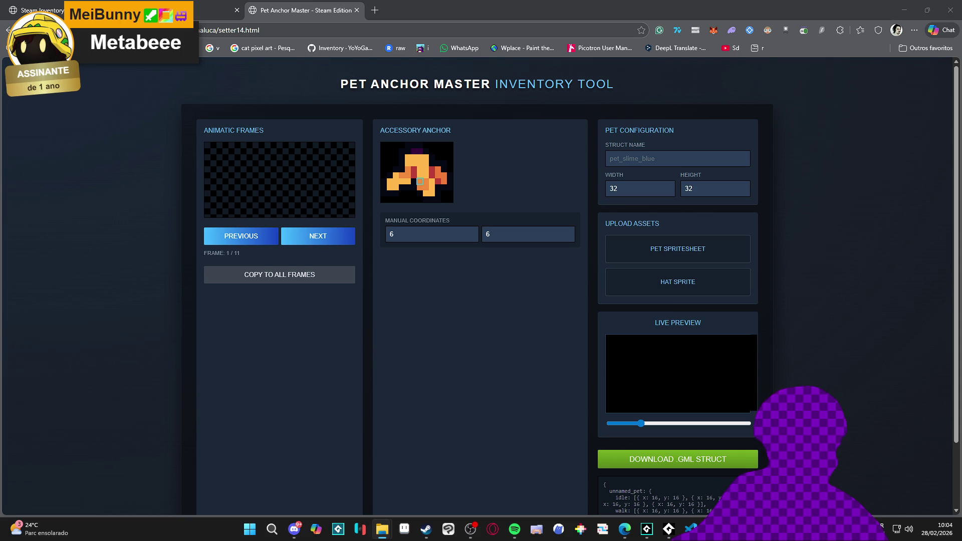
pyautogui.moveTo(109, 216)
pyautogui.mouseDown()
pyautogui.moveTo(676, 246)
pyautogui.moveTo(640, 286)
pyautogui.mouseUp()
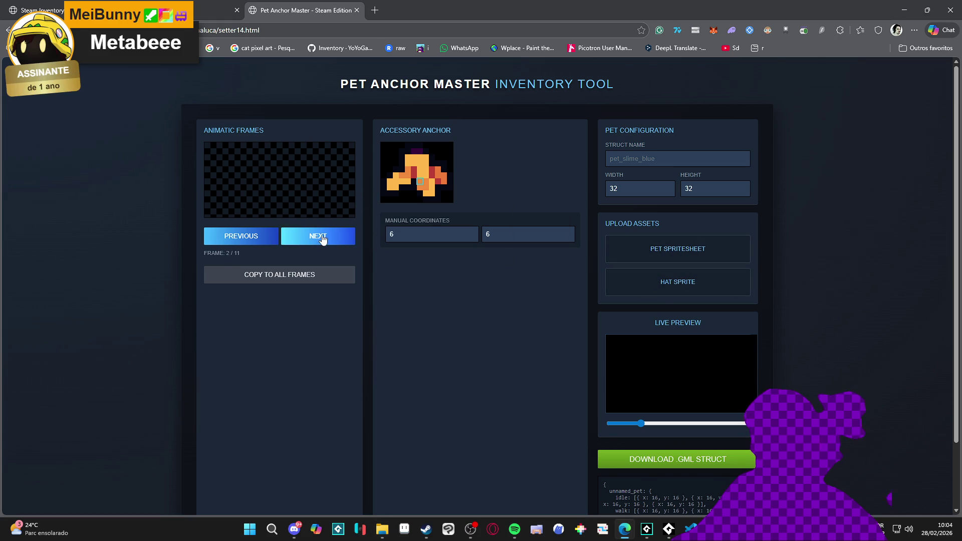
# - Load the pink pyon robot-bunny spritesheet as the pet at 64×48, then drop in the grey cat sheet
pyautogui.click(674, 252)
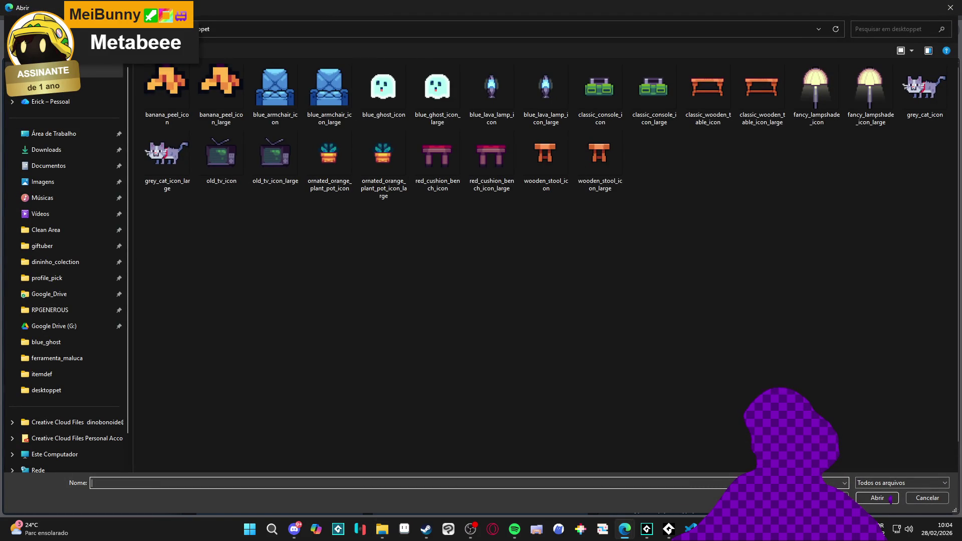
pyautogui.hotkey('alt', 'Up')
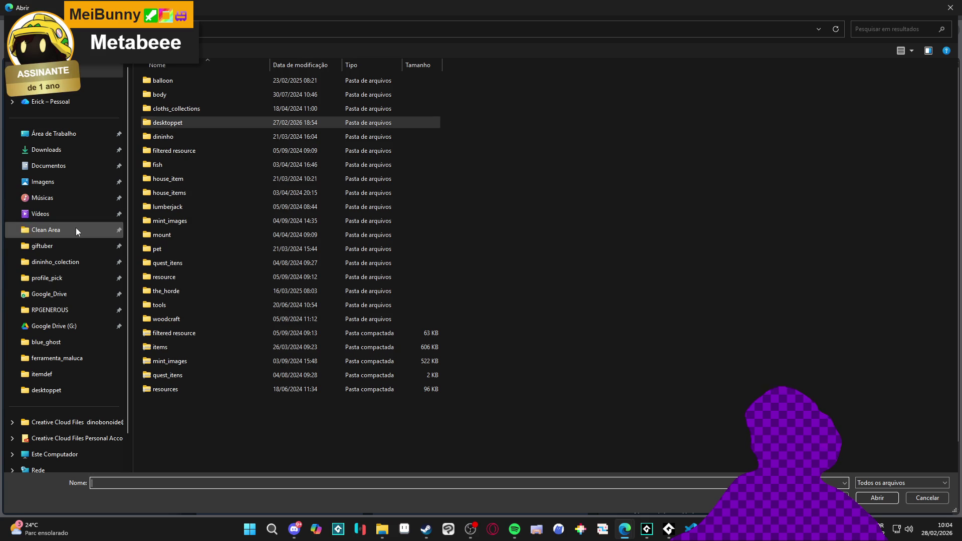
pyautogui.click(77, 228)
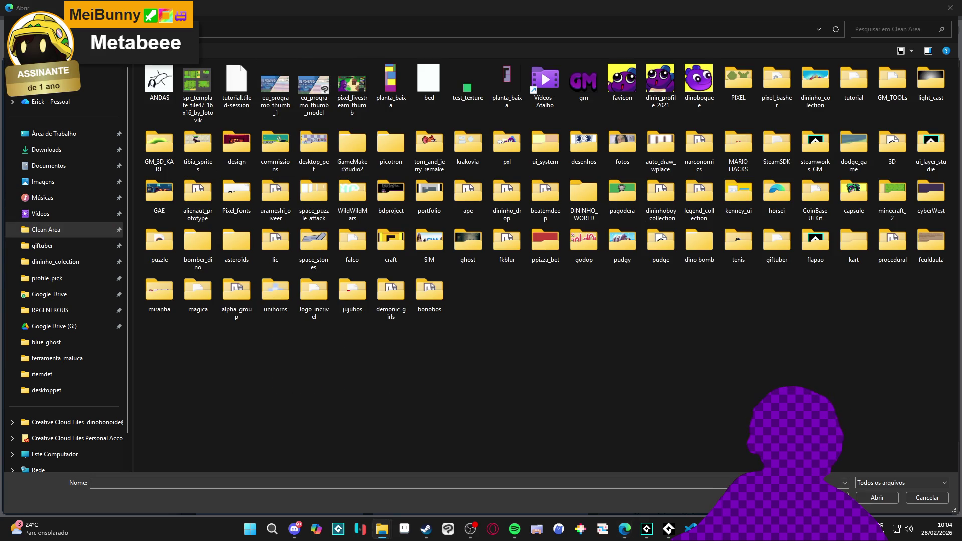
pyautogui.hotkey('ctrl', 'v')
pyautogui.press('Return')
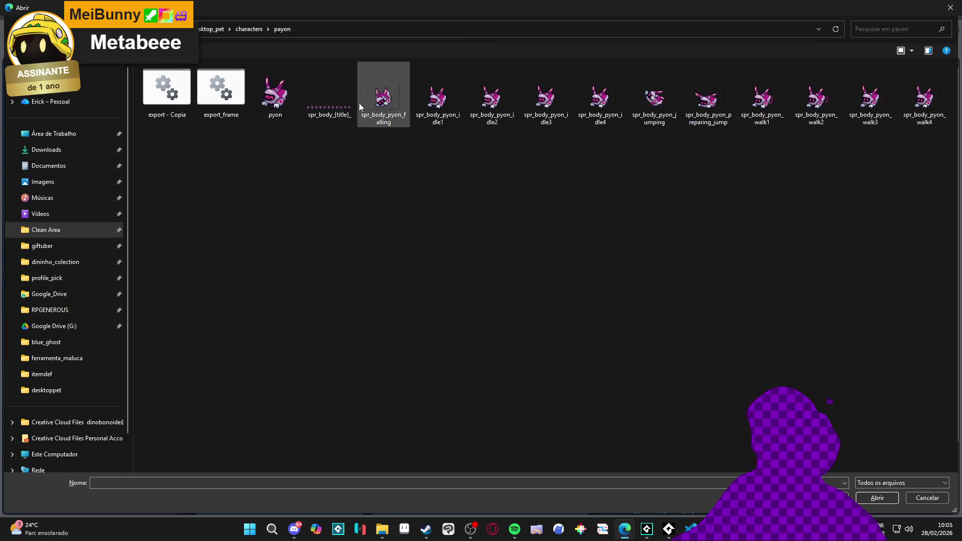
pyautogui.doubleClick(371, 104)
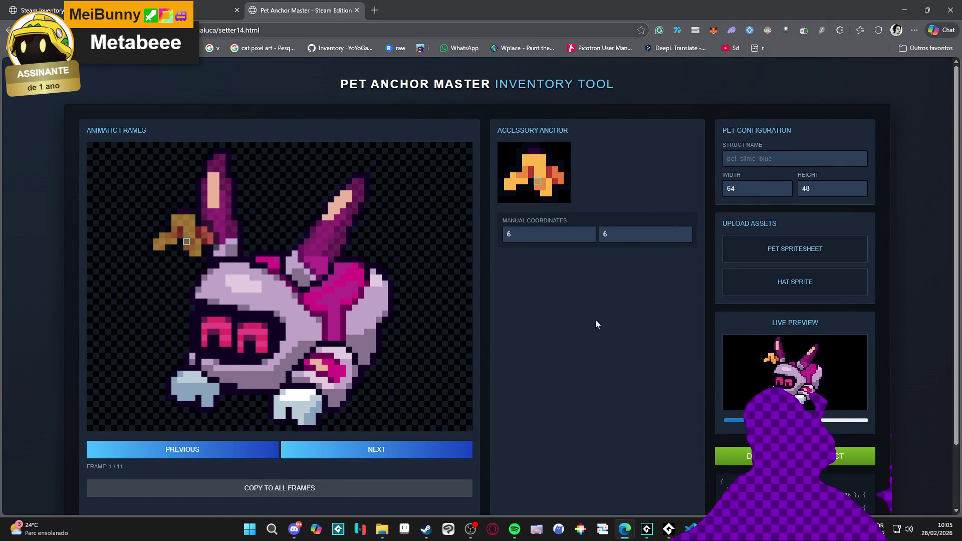
pyautogui.click(732, 277)
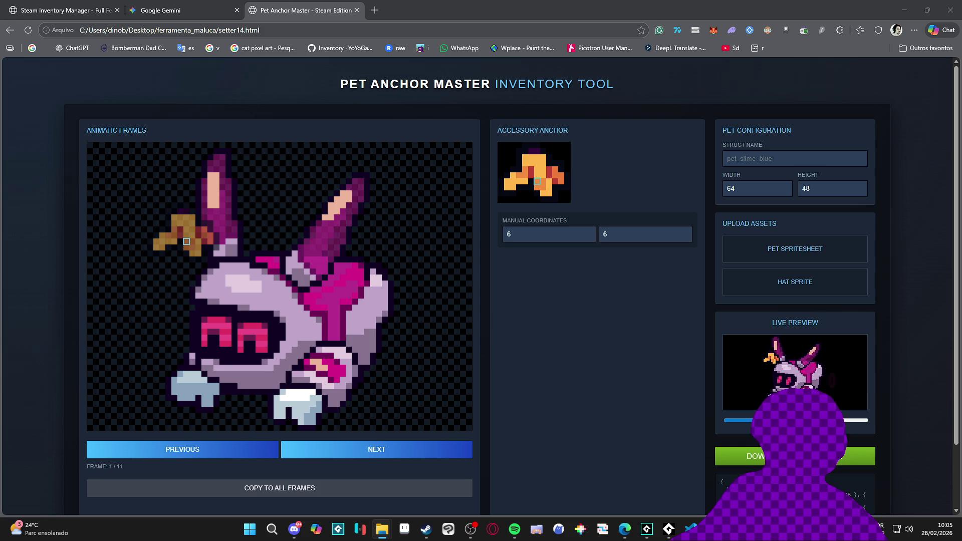
pyautogui.moveTo(415, 262)
pyautogui.mouseDown()
pyautogui.moveTo(746, 316)
pyautogui.moveTo(791, 281)
pyautogui.mouseUp()
# - Reset the page zoom and drop the grey cat spritesheet in as the pet, showing frame 1 of 11
pyautogui.keyDown('ctrl'); pyautogui.scroll(-5, 526, 283); pyautogui.keyUp('ctrl')
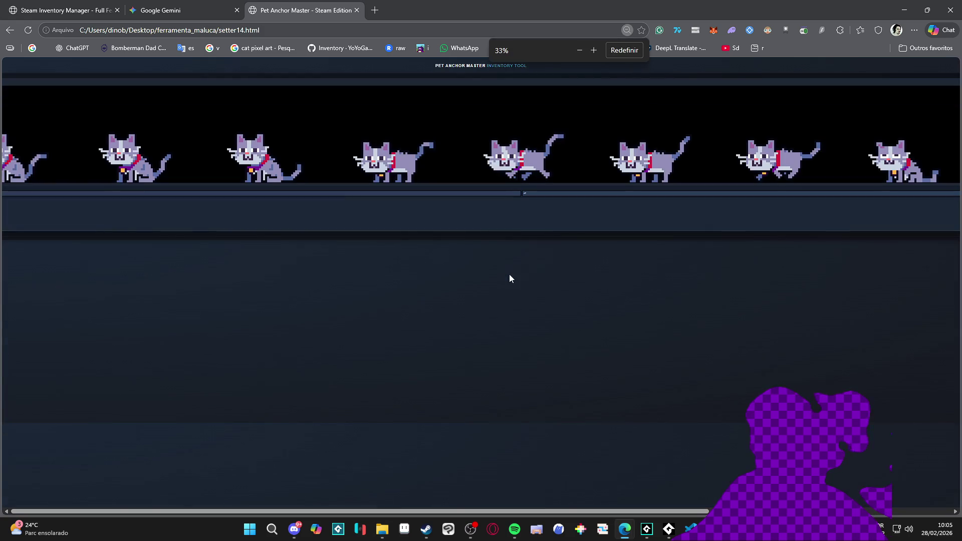
pyautogui.keyDown('ctrl'); pyautogui.scroll(4, 516, 270); pyautogui.keyUp('ctrl')
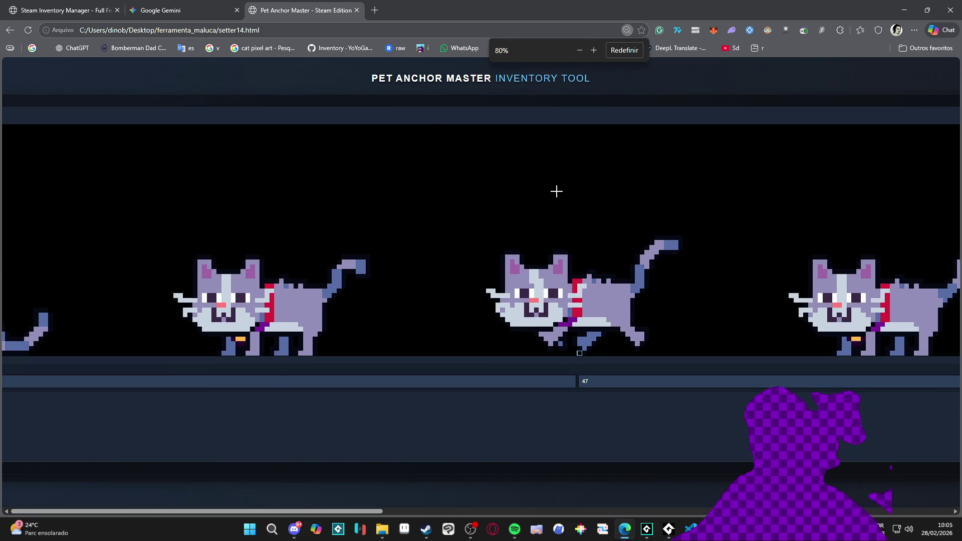
pyautogui.keyDown('ctrl'); pyautogui.scroll(-5, 329, 330); pyautogui.keyUp('ctrl')
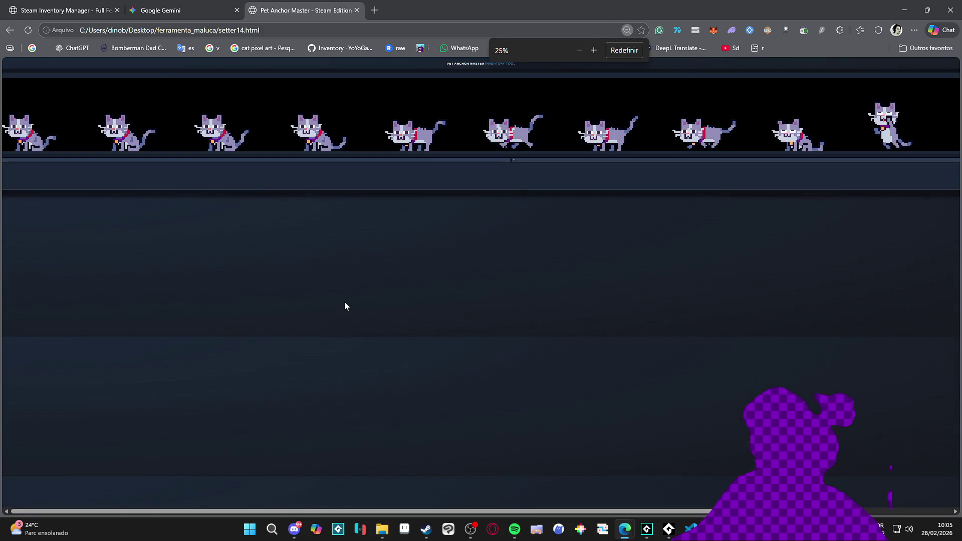
pyautogui.click(10, 30)
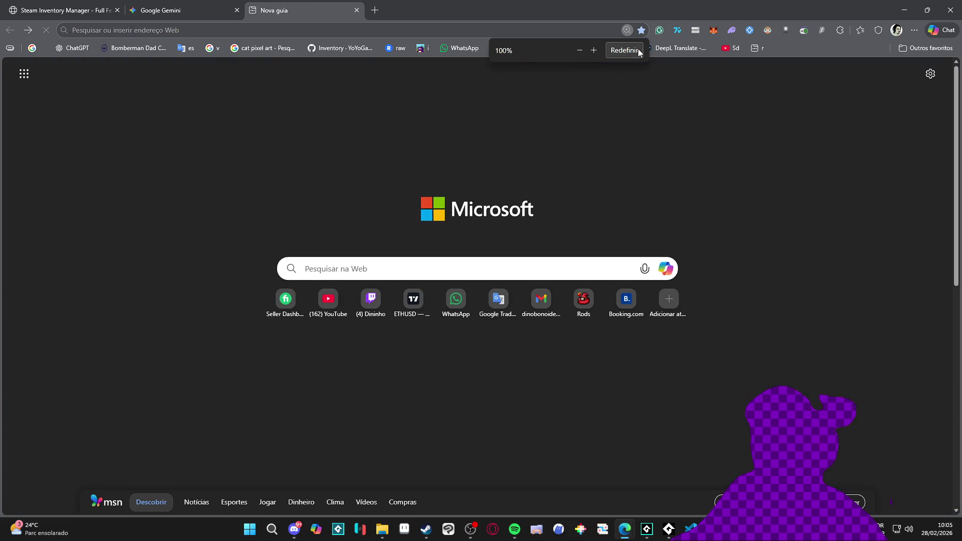
pyautogui.click(32, 32)
pyautogui.keyDown('ctrl'); pyautogui.scroll(3, 517, 112); pyautogui.keyUp('ctrl')
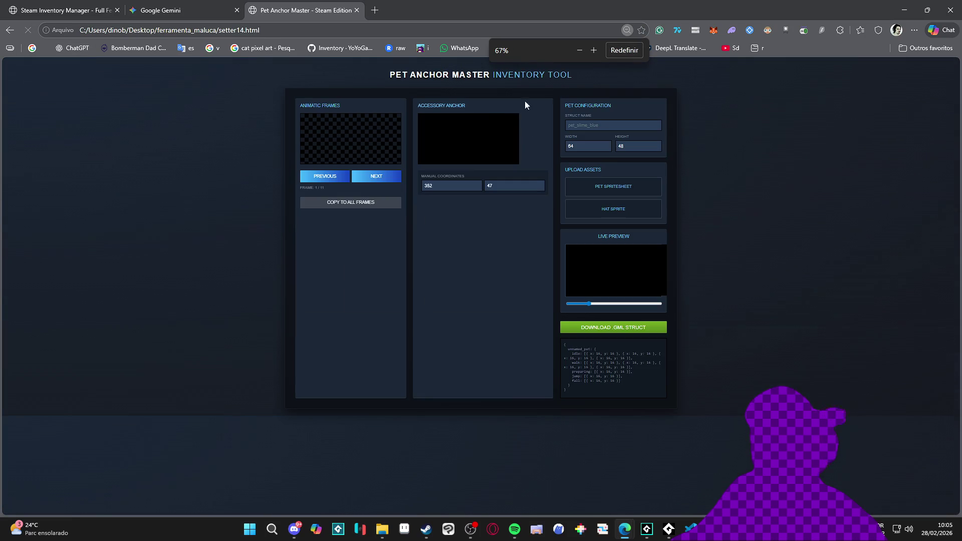
pyautogui.click(623, 50)
pyautogui.moveTo(961, 235); pyautogui.dragTo(702, 244)
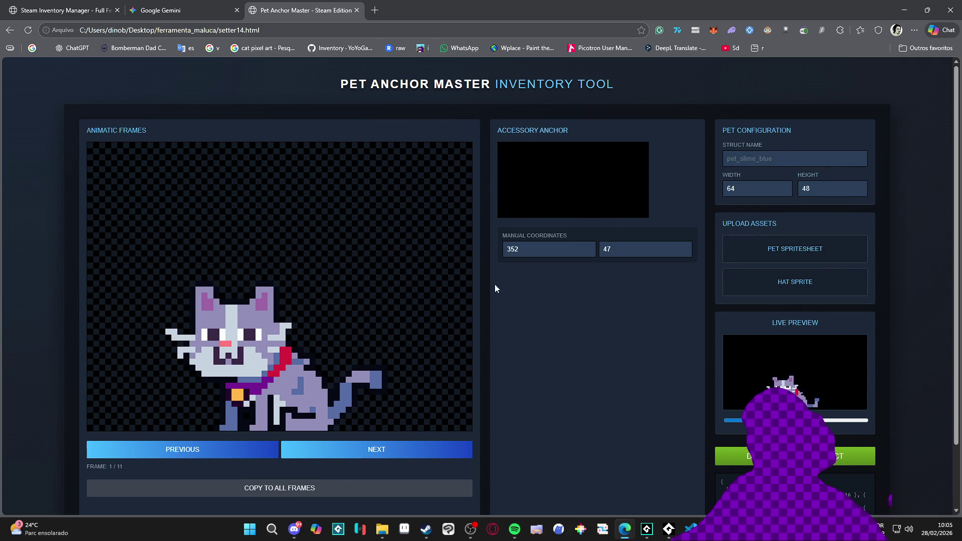
# - Try swapping the pet spritesheet, dropping the robot-bunny sheet in place of the cat
pyautogui.scroll(-2, 400, 283)
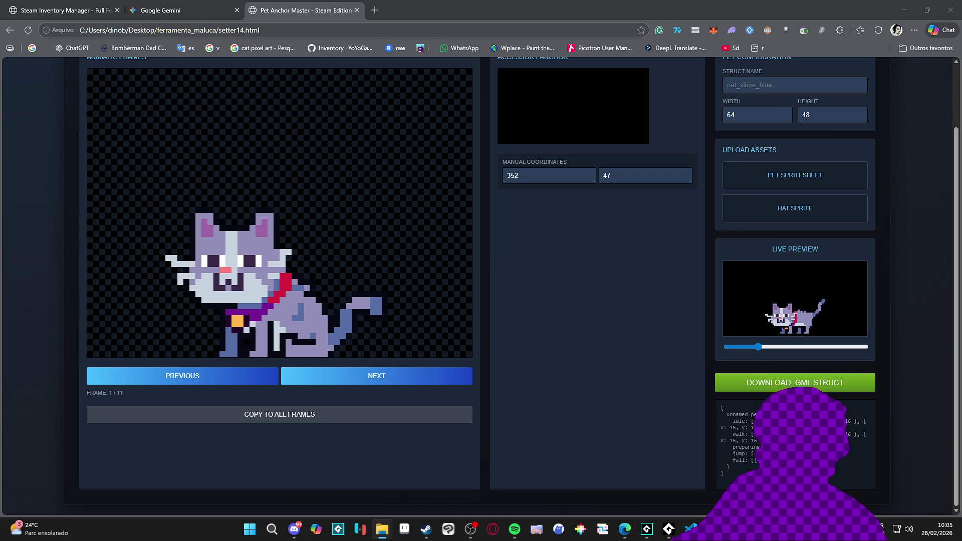
pyautogui.moveTo(874, 234)
pyautogui.mouseDown()
pyautogui.moveTo(820, 178)
pyautogui.moveTo(779, 215)
pyautogui.moveTo(747, 208)
pyautogui.mouseUp()
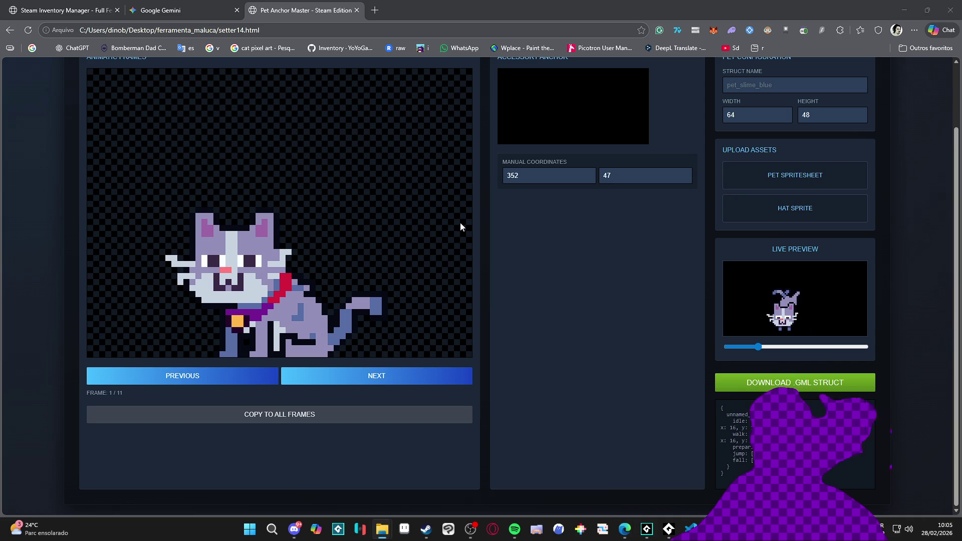
pyautogui.moveTo(815, 319)
pyautogui.mouseDown()
pyautogui.moveTo(794, 189)
pyautogui.moveTo(814, 175)
pyautogui.mouseUp()
pyautogui.scroll(2, 635, 266)
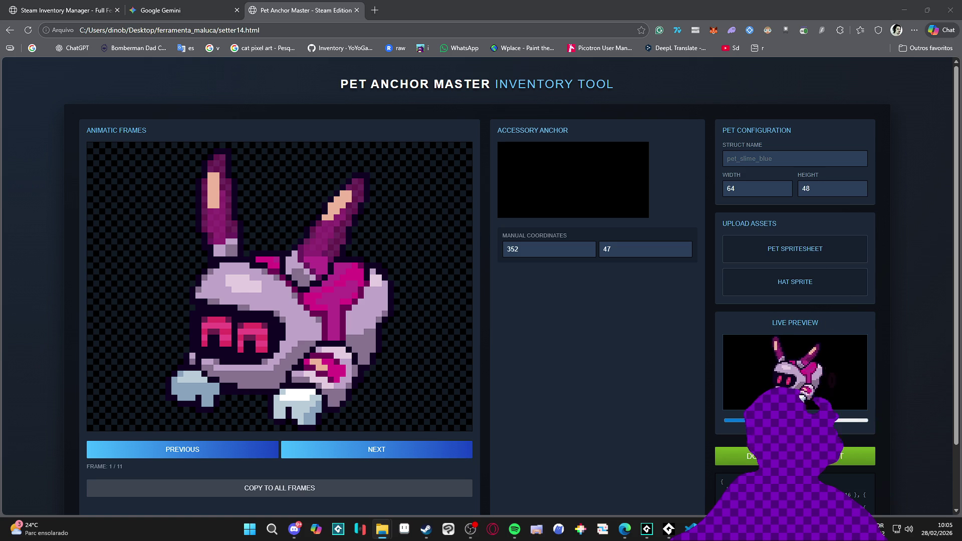
# - Load the orange hat sprite and set its anchor point to 6, 7
pyautogui.moveTo(902, 326)
pyautogui.mouseDown()
pyautogui.moveTo(815, 275)
pyautogui.moveTo(804, 281)
pyautogui.mouseUp()
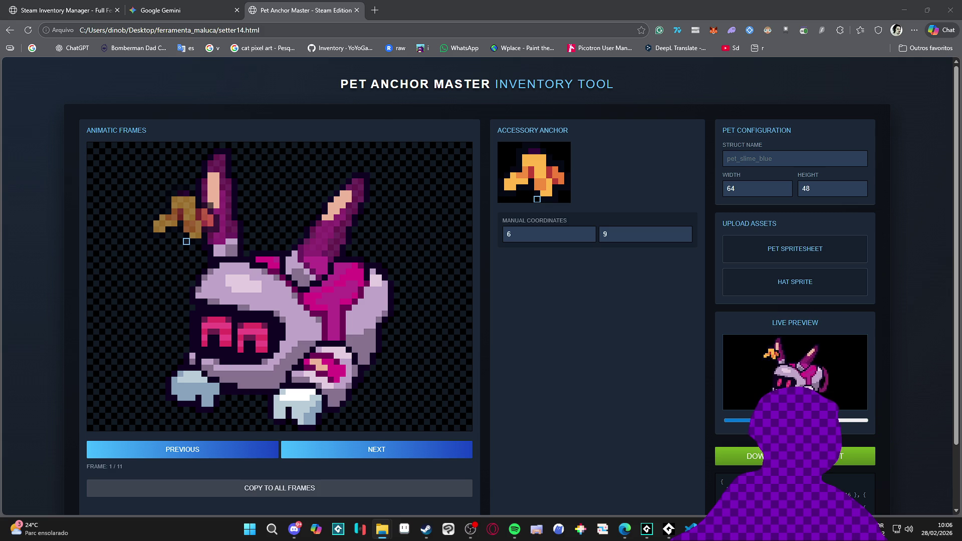
pyautogui.moveTo(537, 199)
pyautogui.mouseDown()
pyautogui.moveTo(538, 208)
pyautogui.moveTo(805, 253)
pyautogui.mouseUp()
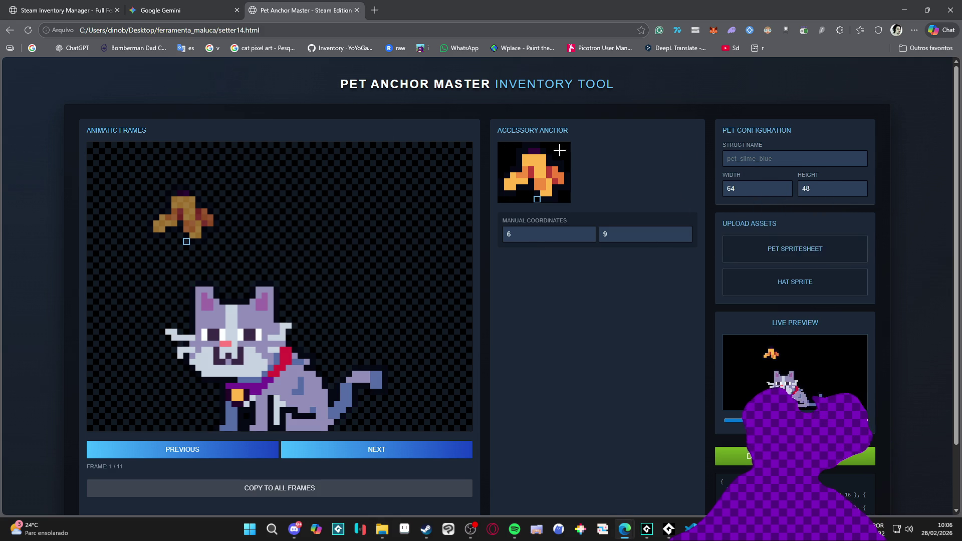
pyautogui.click(535, 181)
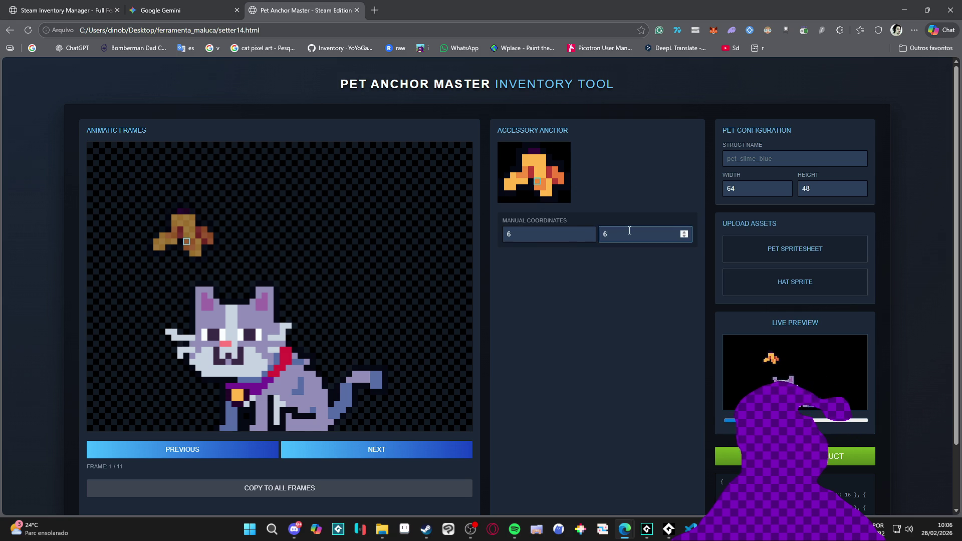
pyautogui.press('Left')
pyautogui.click(651, 534)
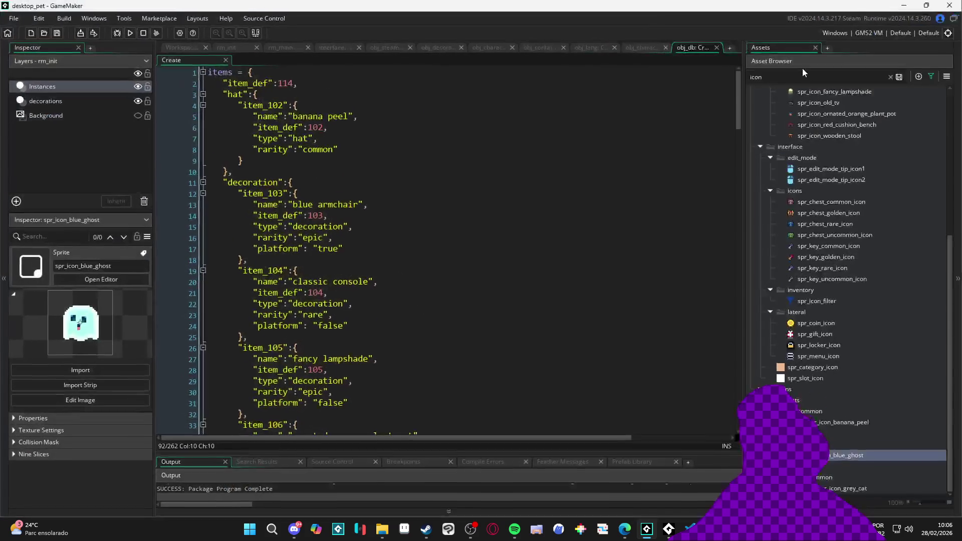
# - Search 'ba' in GameMaker's assets and open spr_hat_banana_peel to confirm its 6 by 7 origin
pyautogui.hotkey('ctrl', 'a')
pyautogui.write('ba')
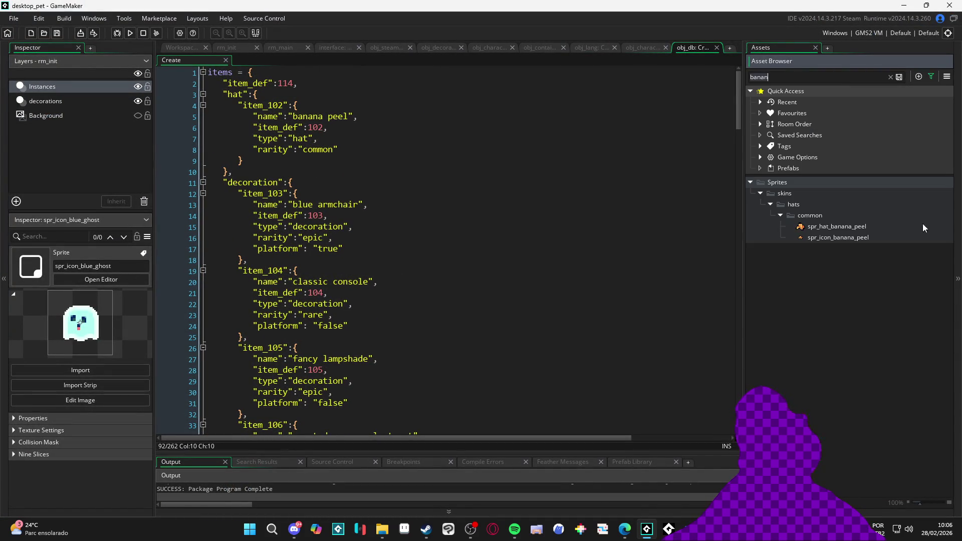
pyautogui.doubleClick(864, 224)
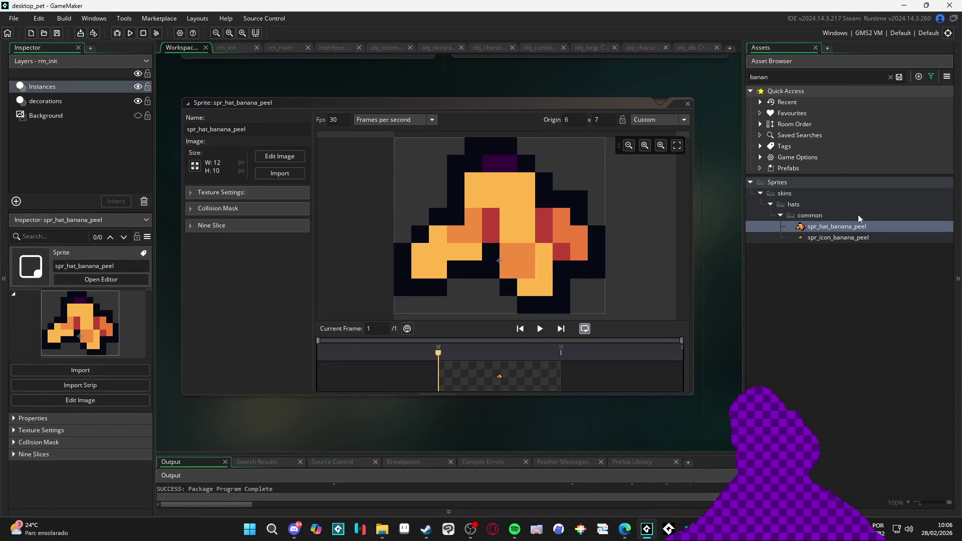
pyautogui.click(905, 5)
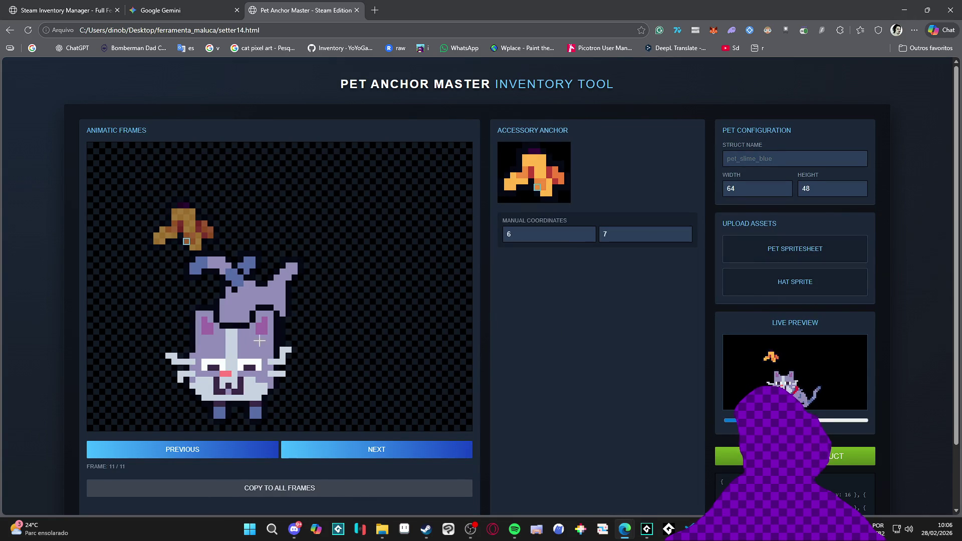
# - Step back to frame 2 and anchor the hat on the grey cat's head
pyautogui.click(226, 453)
pyautogui.click(227, 454)
pyautogui.click(227, 453)
pyautogui.click(226, 454)
pyautogui.click(235, 486)
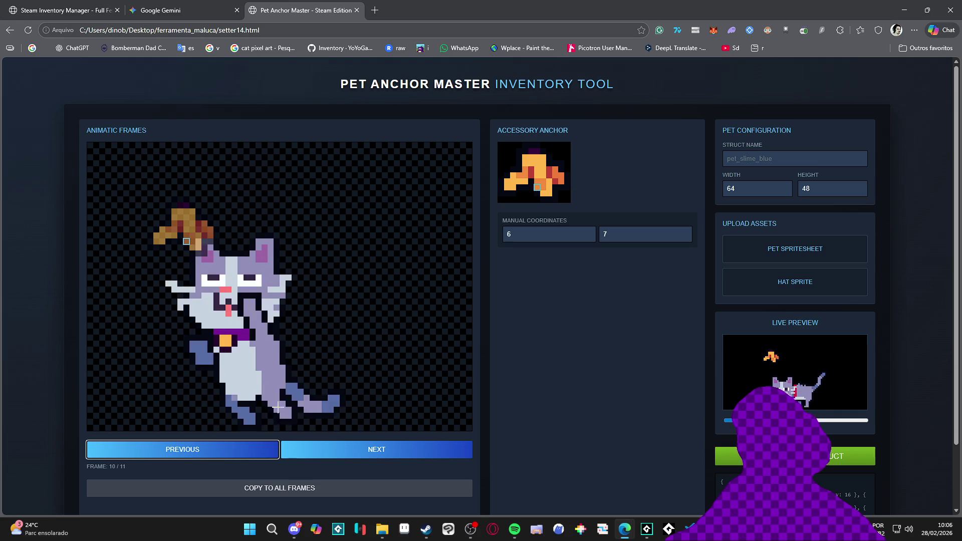
pyautogui.click(232, 305)
pyautogui.click(300, 488)
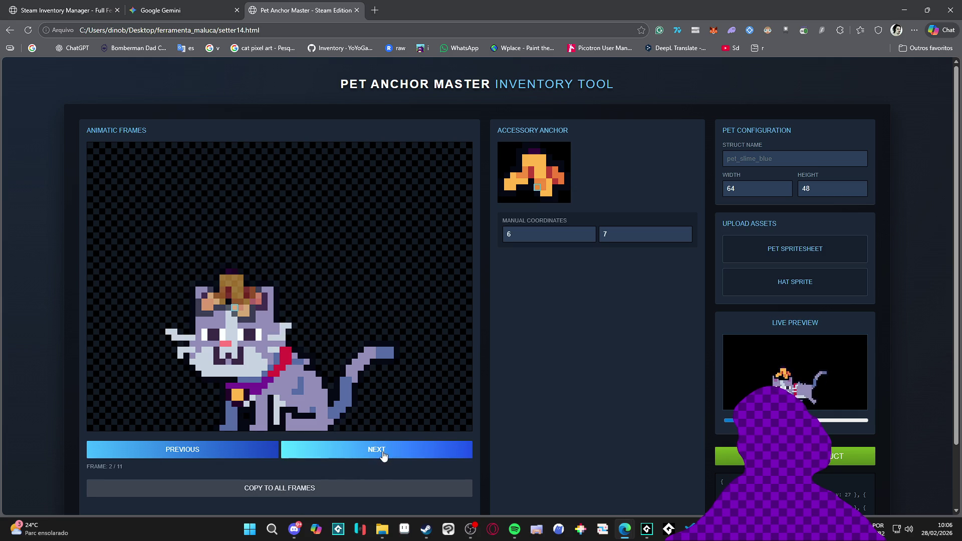
# - Advance through the frames to frame 8 and place the hat on the cat's head
pyautogui.click(382, 451)
pyautogui.click(348, 450)
pyautogui.click(347, 443)
pyautogui.click(347, 446)
pyautogui.click(347, 448)
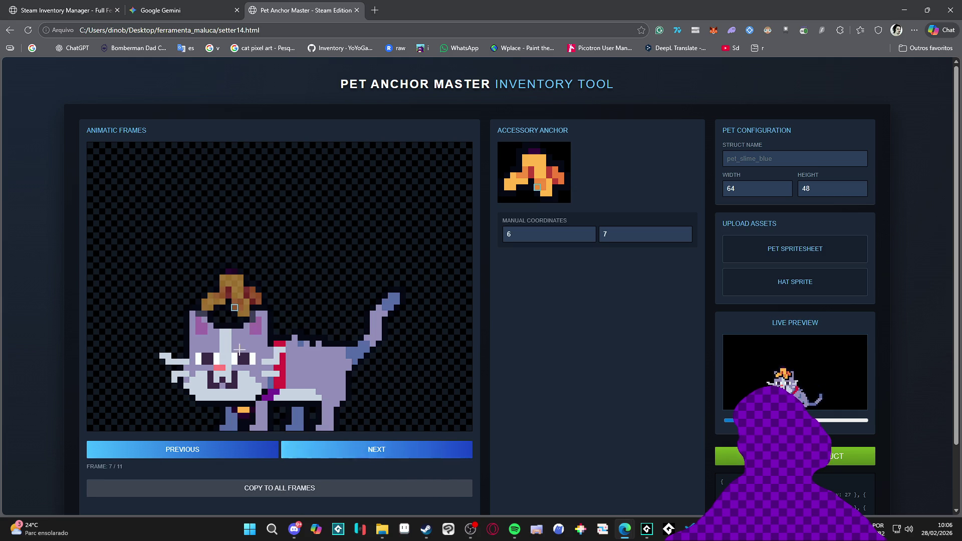
pyautogui.click(346, 449)
pyautogui.click(223, 325)
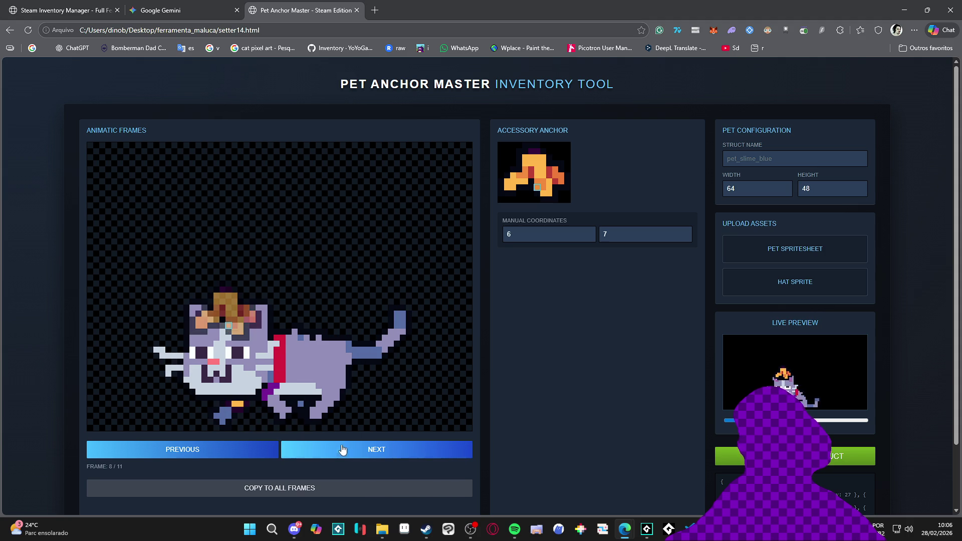
# - Reposition the hat in frames 9 and 10, then wrap around to frame 1
pyautogui.click(342, 450)
pyautogui.click(234, 325)
pyautogui.click(357, 453)
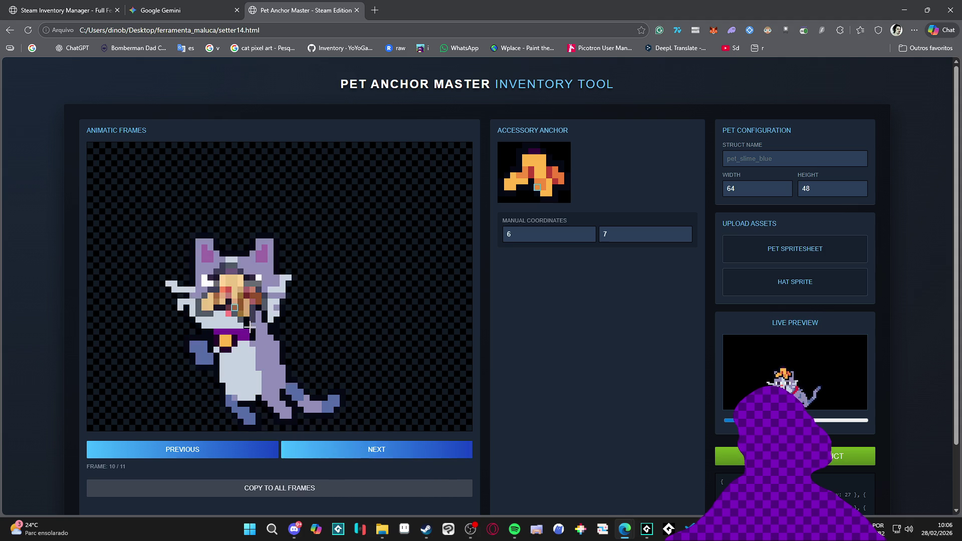
pyautogui.click(235, 259)
pyautogui.click(350, 450)
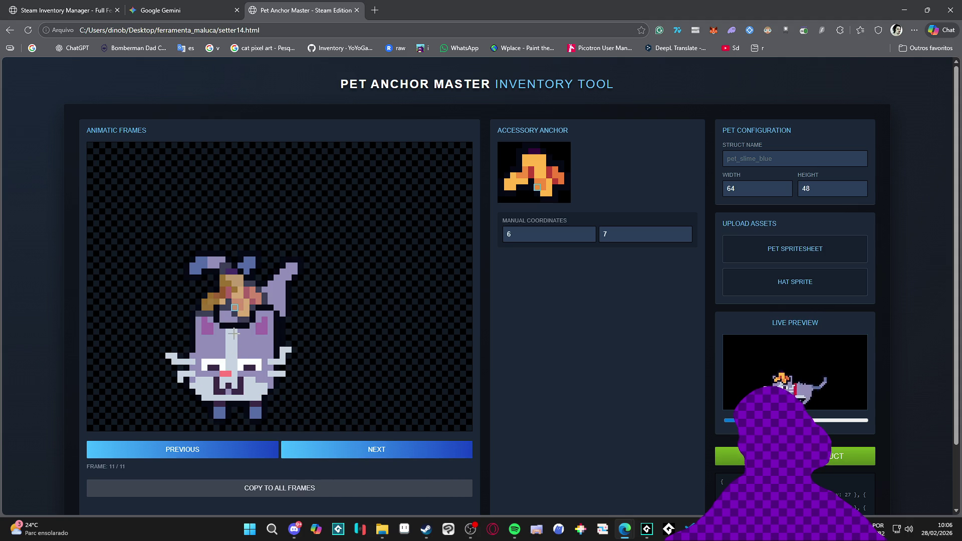
pyautogui.click(367, 449)
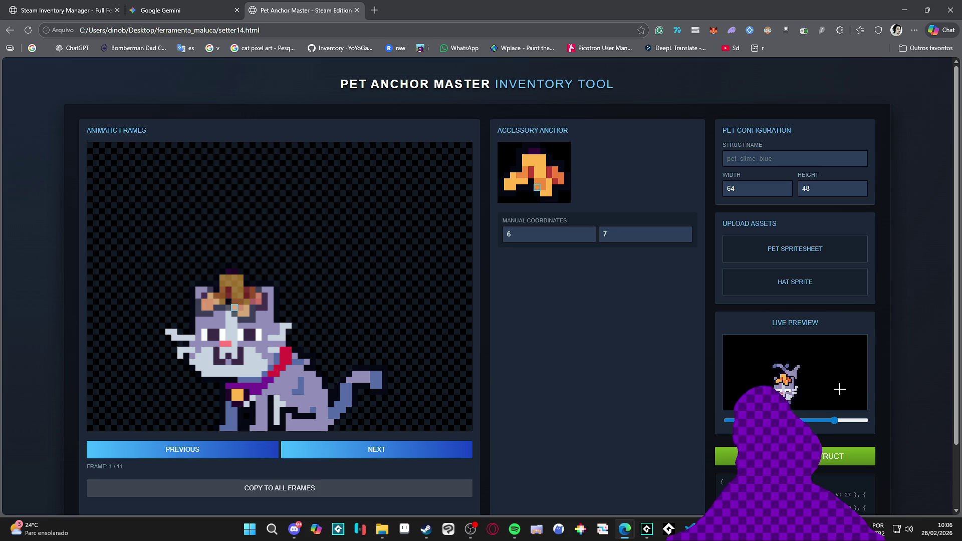
pyautogui.scroll(-2, 660, 371)
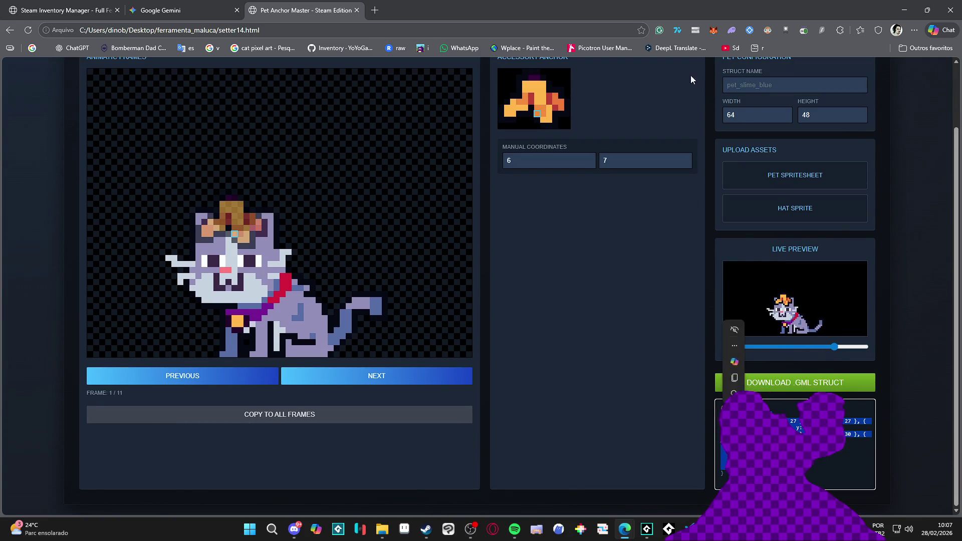
# - Enter grey_cat as the pet's struct name
pyautogui.scroll(2, 504, 329)
pyautogui.click(790, 159)
pyautogui.write('grey')
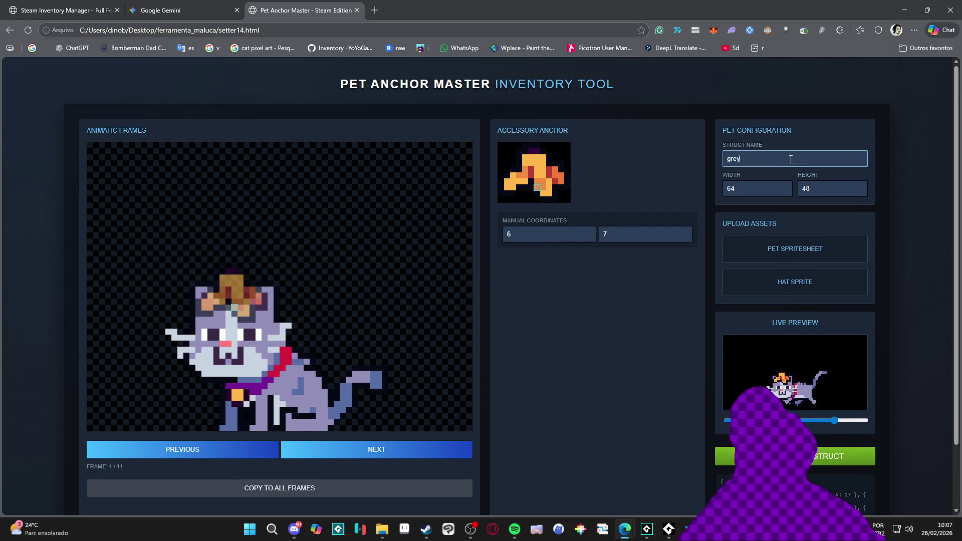
pyautogui.write('_cat')
# - Select the generated GML struct code and return to GameMaker's obj_db code
pyautogui.scroll(-2, 611, 374)
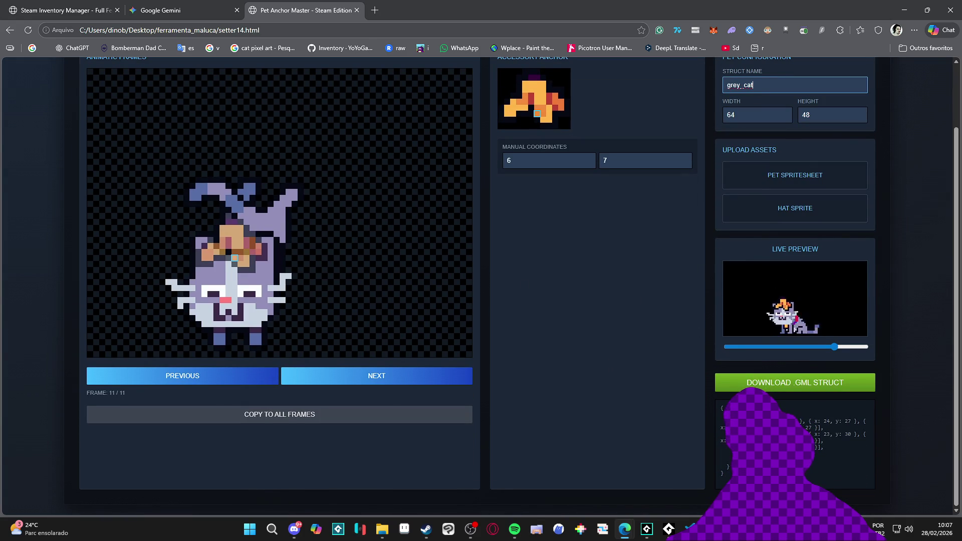
pyautogui.moveTo(729, 466); pyautogui.dragTo(716, 417)
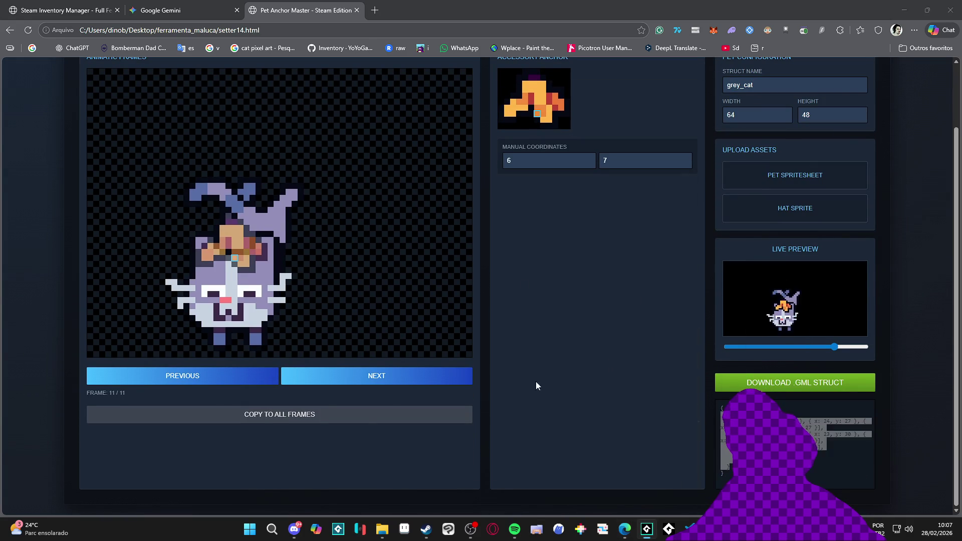
pyautogui.click(646, 529)
pyautogui.click(691, 47)
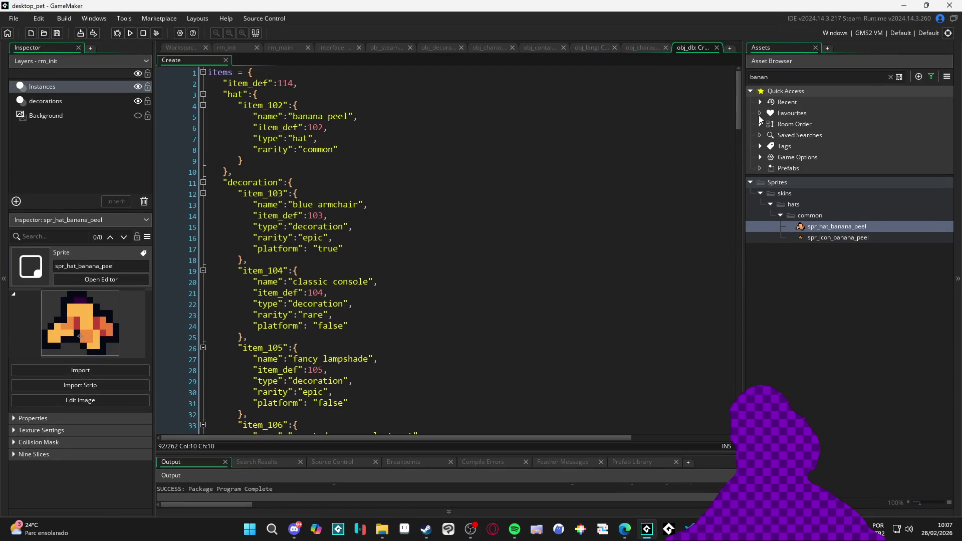
# - Look through the asset_get_rarity function code in GameMaker
pyautogui.moveTo(737, 98); pyautogui.dragTo(738, 385)
pyautogui.click(349, 307)
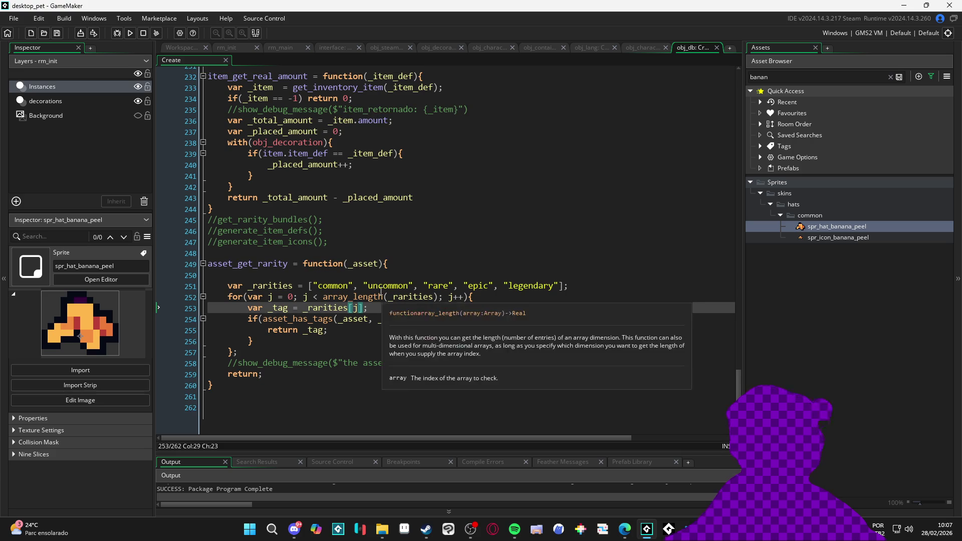
pyautogui.scroll(4, 320, 305)
pyautogui.scroll(-4, 310, 303)
pyautogui.scroll(-1, 240, 353)
pyautogui.scroll(4, 300, 325)
pyautogui.scroll(-4, 320, 311)
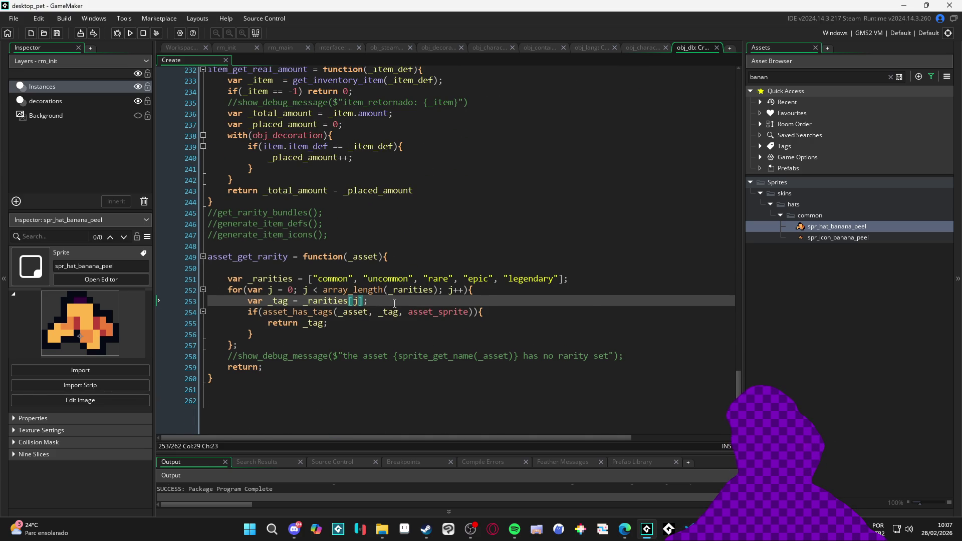
pyautogui.scroll(3, 326, 305)
pyautogui.scroll(2, 533, 312)
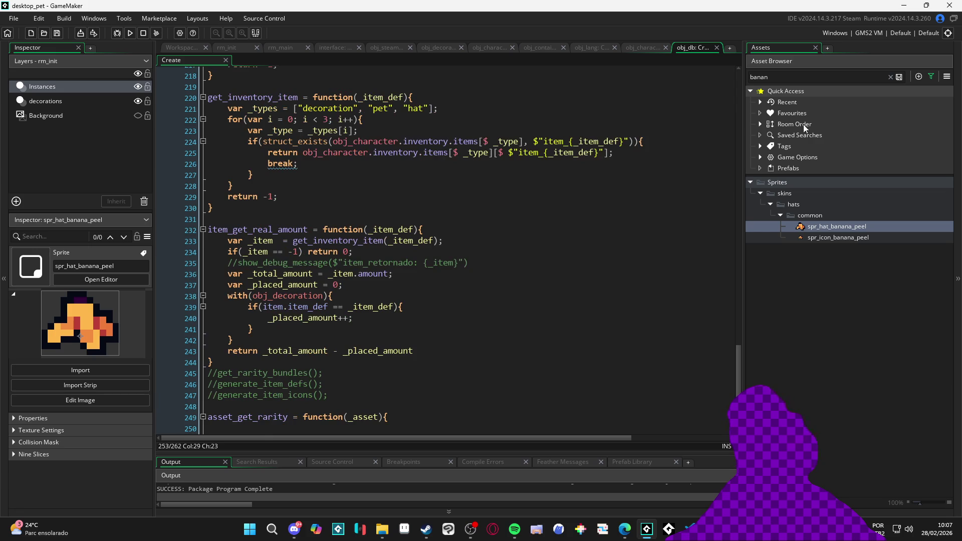
# - Search the assets for 'chara' and open obj_character's Create event code
pyautogui.click(822, 86)
pyautogui.write('cgar')
pyautogui.press('BackSpace')
pyautogui.press('BackSpace')
pyautogui.press('BackSpace')
pyautogui.write('hara')
pyautogui.click(591, 47)
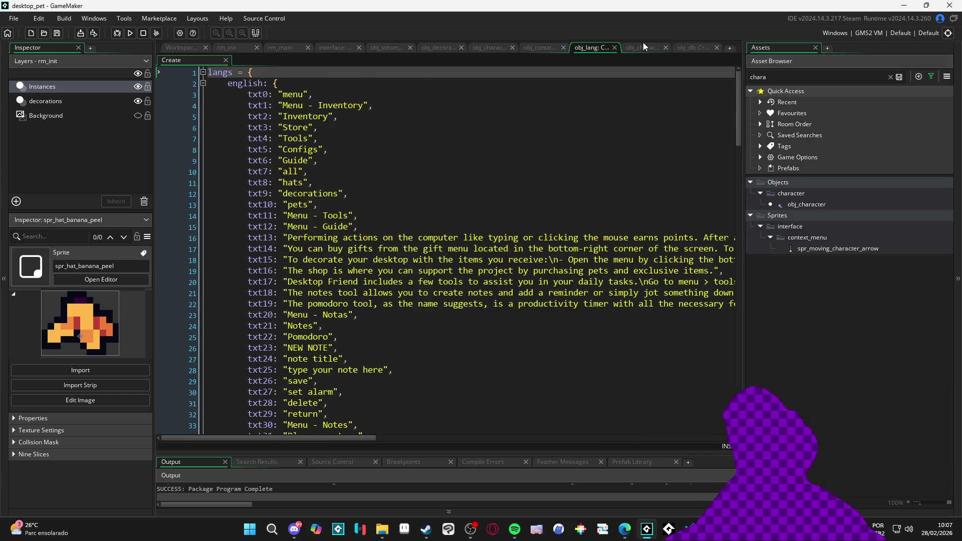
pyautogui.click(639, 47)
pyautogui.click(208, 63)
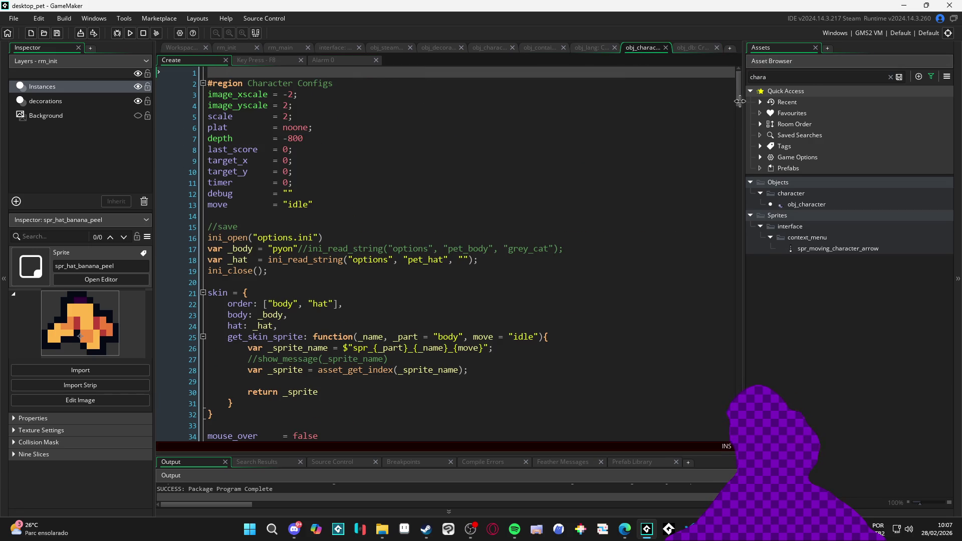
# - Paste the new grey_cat anchor values over the old ones in skins_metadata
pyautogui.moveTo(738, 88); pyautogui.dragTo(738, 391)
pyautogui.scroll(15, 477, 333)
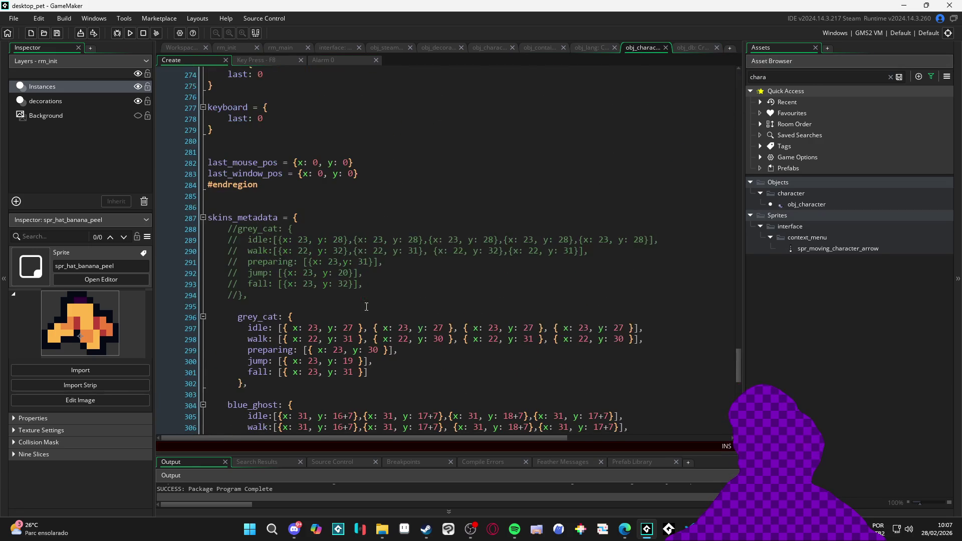
pyautogui.scroll(-2, 274, 271)
pyautogui.moveTo(207, 234); pyautogui.dragTo(338, 302)
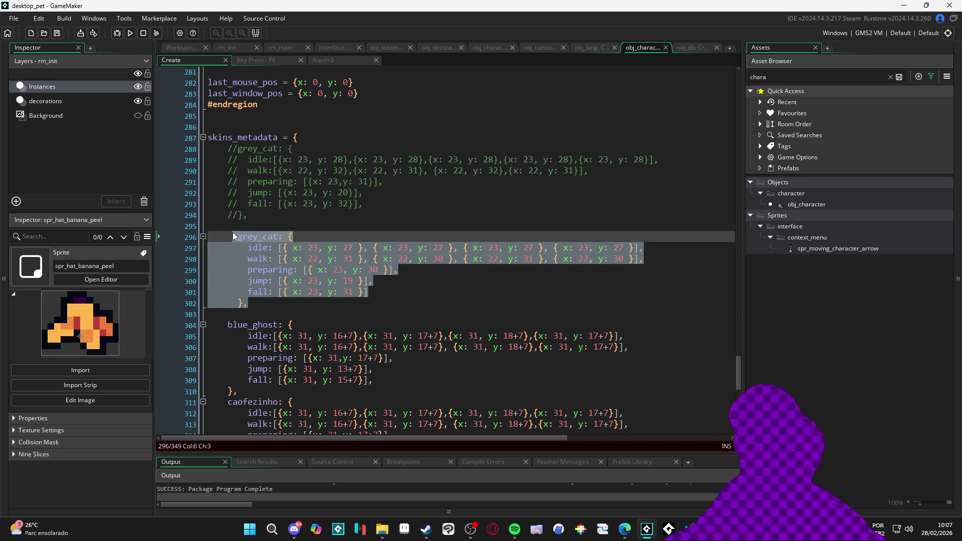
pyautogui.write('grey_cat: {     idle: [{ x: 24, y: 27 }, { x: 24, y: 27 }, { x: 24, y: 27 }, { x: 24, y: 27 }],     walk: [{ x: 23, y: 31 }, { x: 23, y: 30 }, { x: 23, y: 31 }, { x: 23, y: 30 }],     preparing: [{ x: 24, y: 30 }],     jump: [{ x: 24, y: 19 }],     fall: [{ x: 24, y: 31 }]   }')
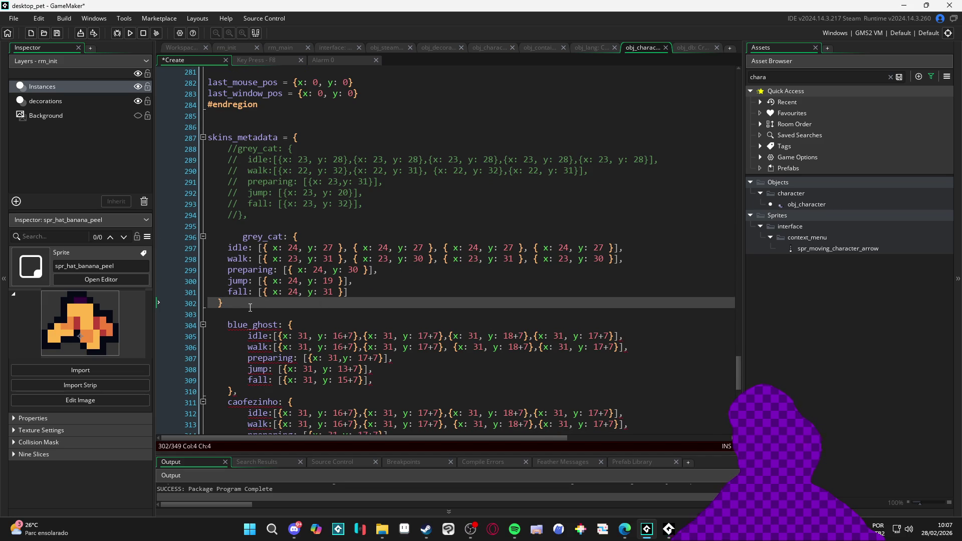
# - Fix the grey_cat block's indentation and return to Pet Anchor Master
pyautogui.moveTo(375, 298)
pyautogui.mouseDown()
pyautogui.moveTo(351, 259)
pyautogui.moveTo(243, 238)
pyautogui.mouseUp()
pyautogui.press('Tab')
pyautogui.press('Left')
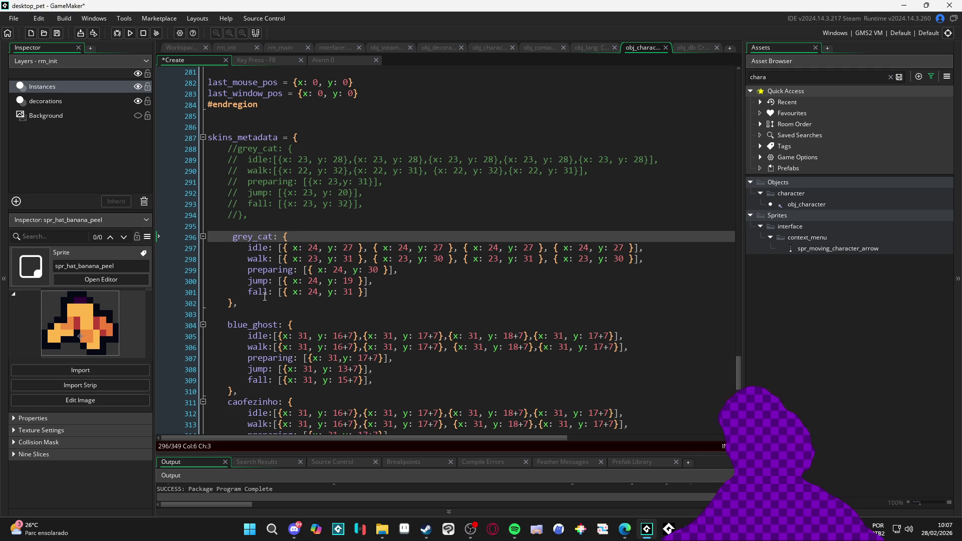
pyautogui.press('BackSpace')
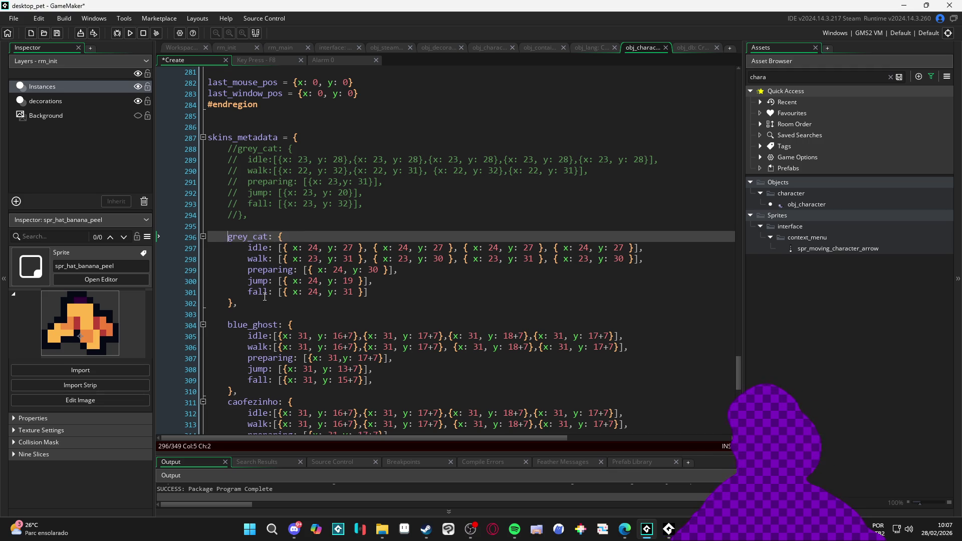
pyautogui.click(266, 303)
pyautogui.scroll(-2, 334, 299)
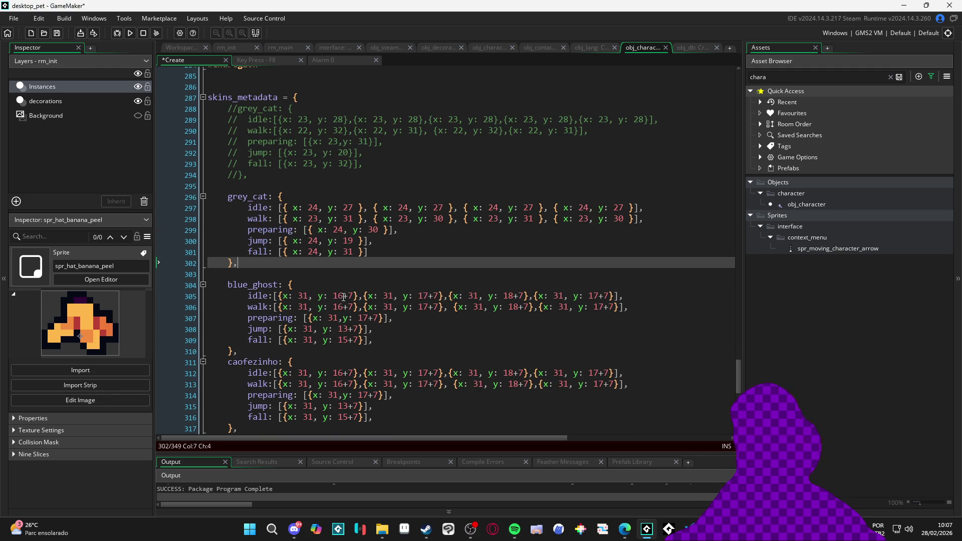
pyautogui.hotkey('alt', 'Tab')
pyautogui.scroll(2, 663, 301)
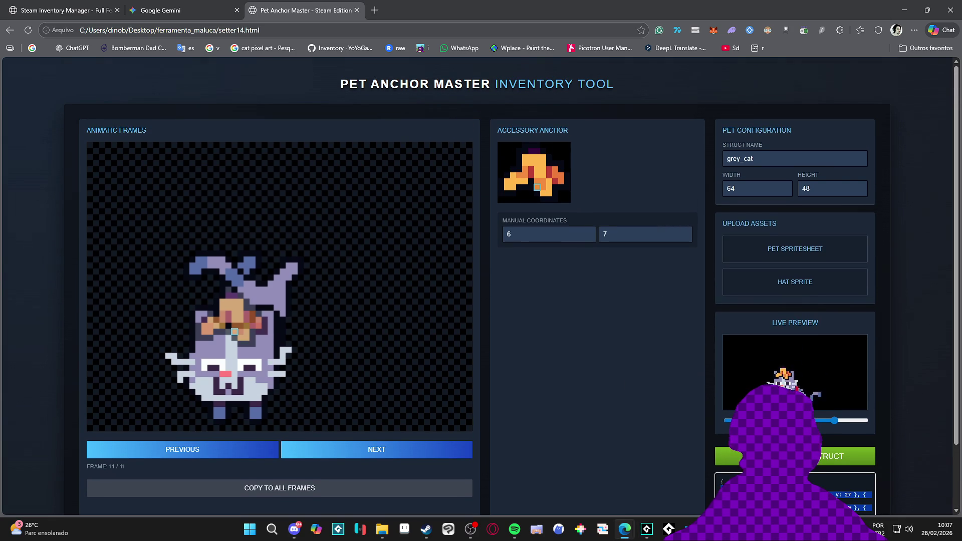
# - Open the blue_ghost folder in File Explorer and drag its spritesheet into Pet Anchor Master
pyautogui.hotkey('alt', 'Tab')
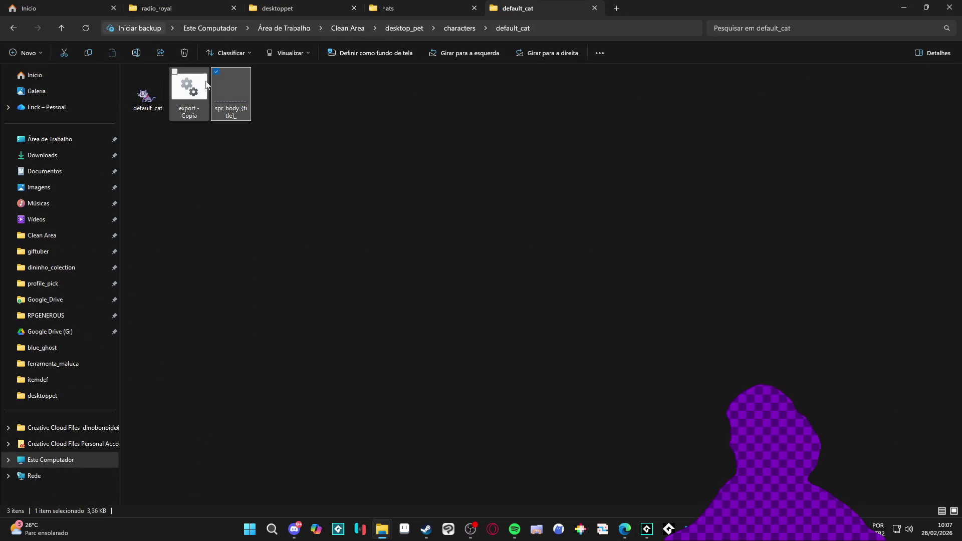
pyautogui.click(400, 10)
pyautogui.hotkey('ctrl', 'Tab')
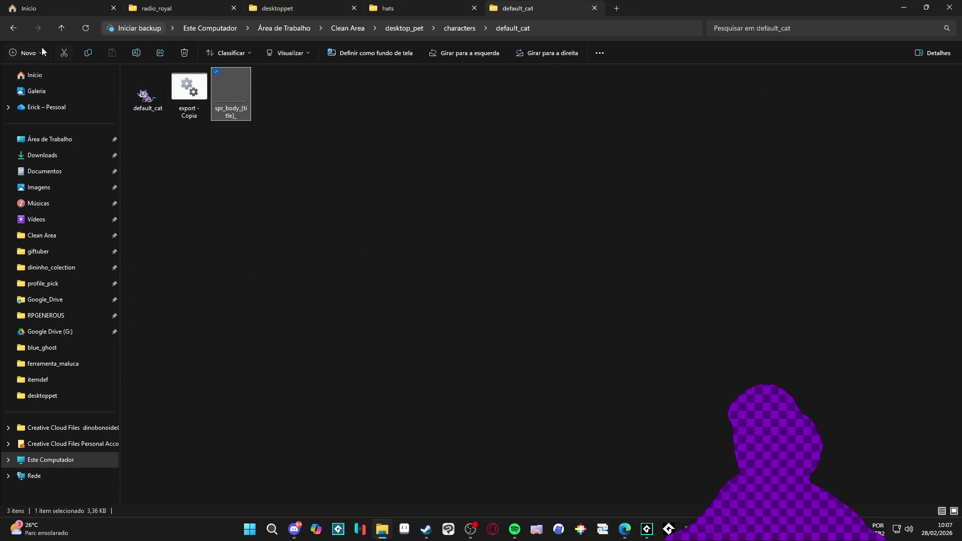
pyautogui.doubleClick(178, 88)
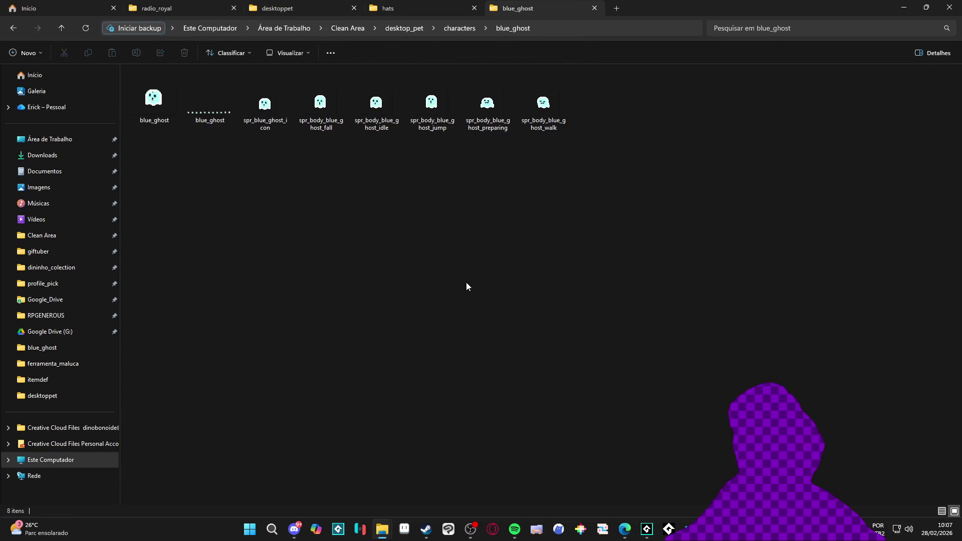
pyautogui.click(195, 115)
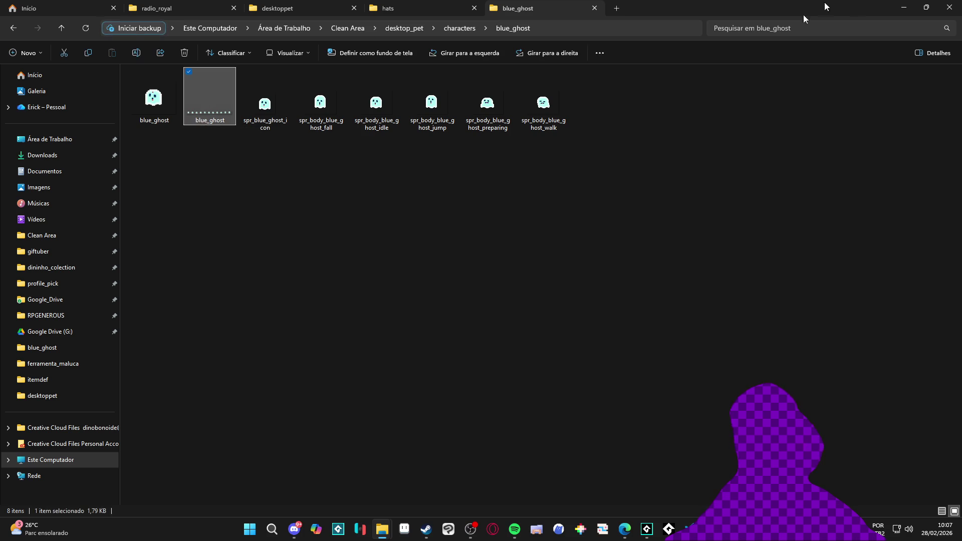
pyautogui.hotkey('alt', 'Tab')
pyautogui.moveTo(827, 350)
pyautogui.mouseDown()
pyautogui.moveTo(842, 219)
pyautogui.moveTo(856, 252)
pyautogui.moveTo(815, 254)
pyautogui.mouseUp()
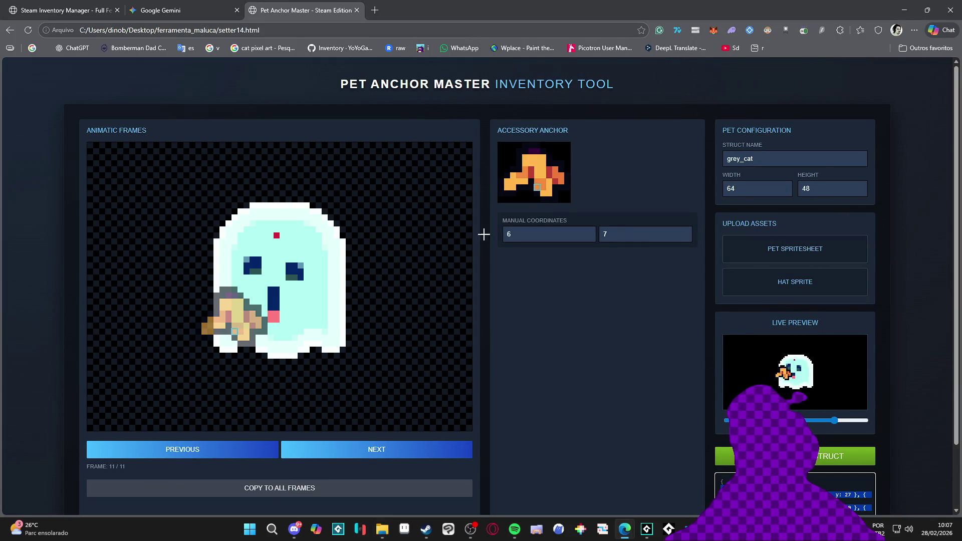
# - Rename the struct to blue_ghost and copy the hat position on the ghost's head to all frames
pyautogui.click(538, 181)
pyautogui.tripleClick(746, 165)
pyautogui.write('blue_ghost')
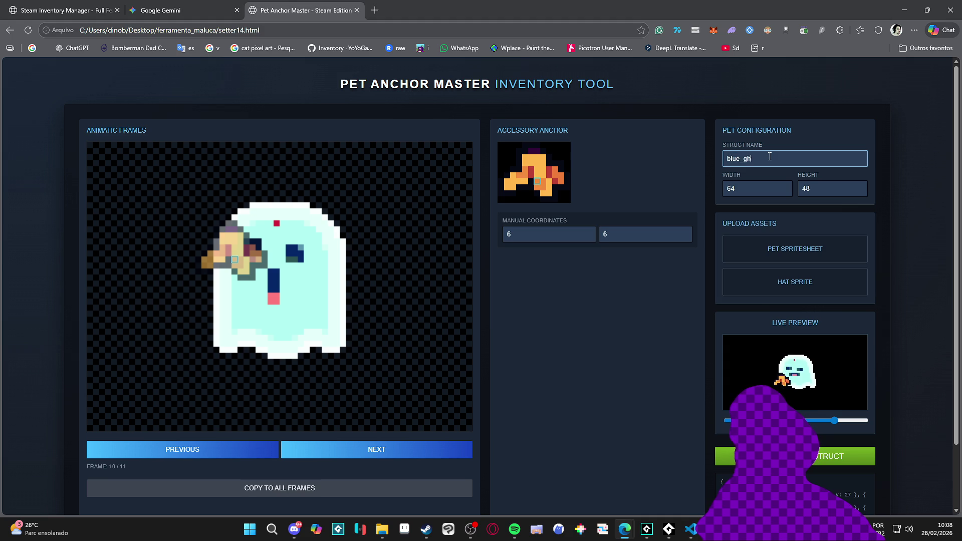
pyautogui.click(278, 222)
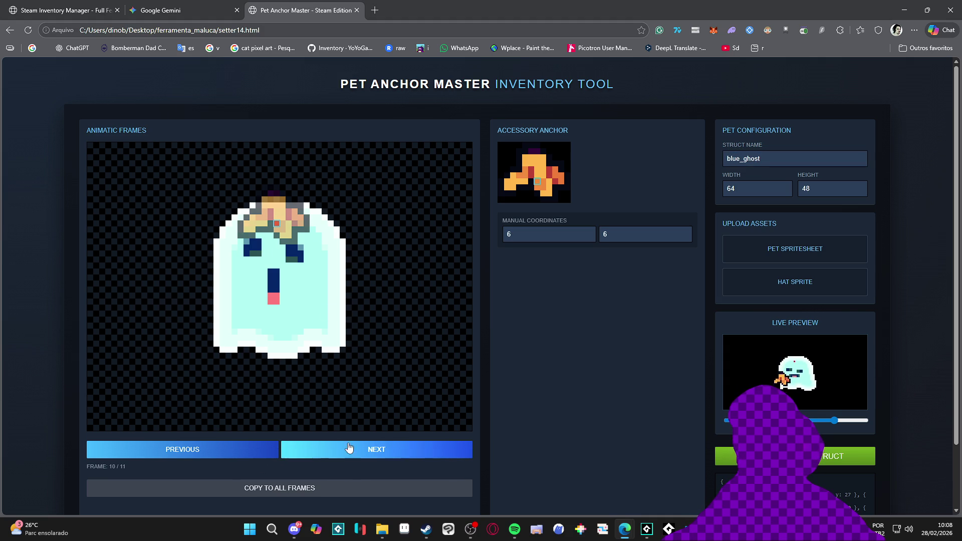
pyautogui.press('Right')
pyautogui.click(276, 236)
pyautogui.click(315, 489)
# - Step through the frames, raising the hat onto the ghost's head where needed
pyautogui.press('Right')
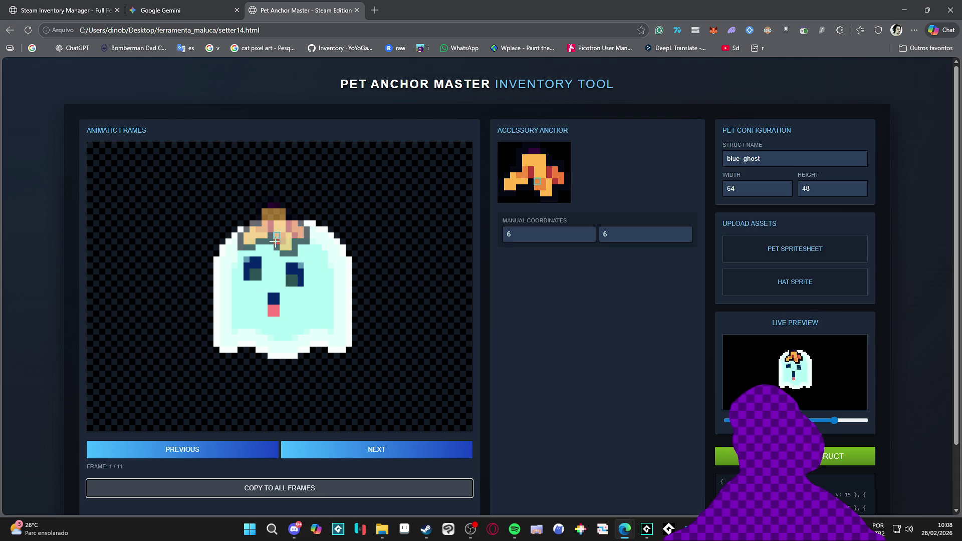
pyautogui.press('Right')
pyautogui.press('Right')
pyautogui.press('Right')
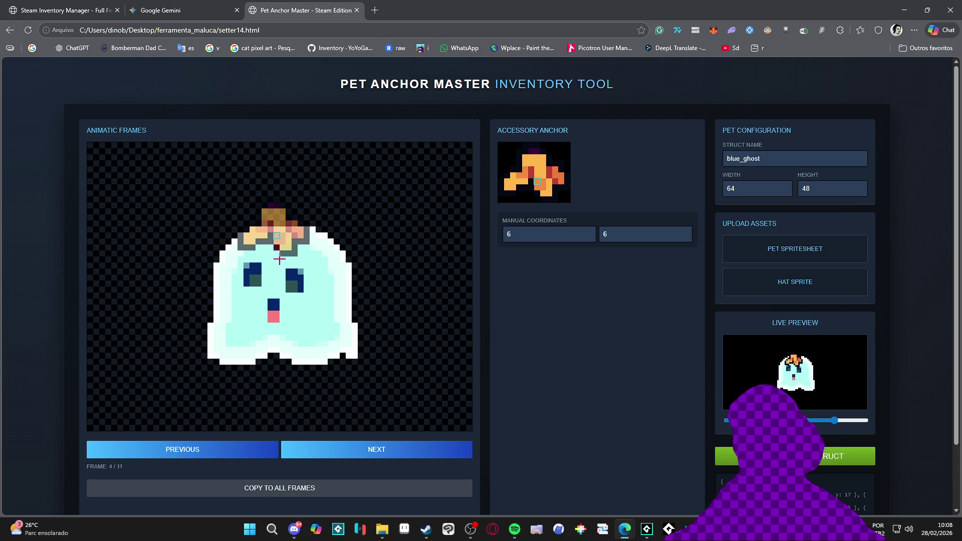
pyautogui.press('Right')
pyautogui.press('Right')
pyautogui.press('Right')
pyautogui.press('Right')
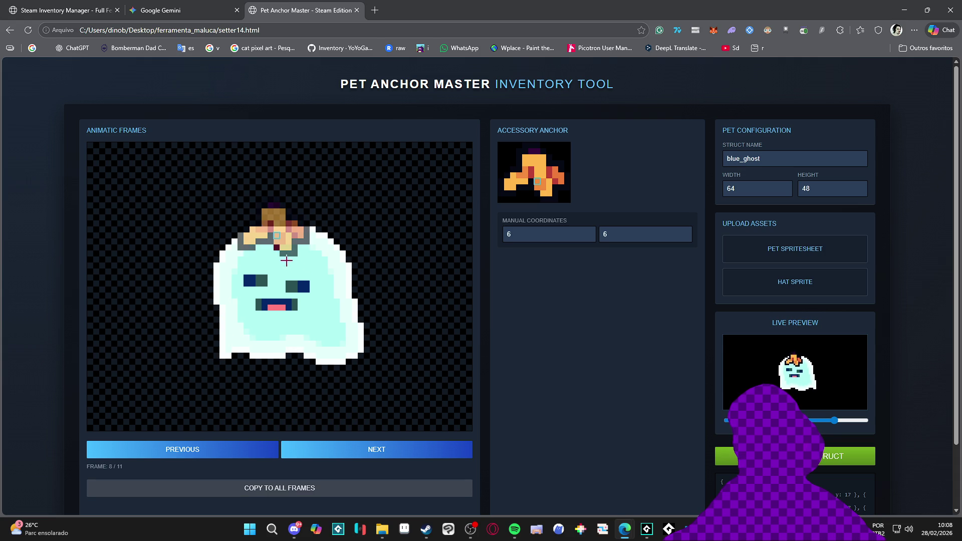
pyautogui.press('Right')
pyautogui.press('Right')
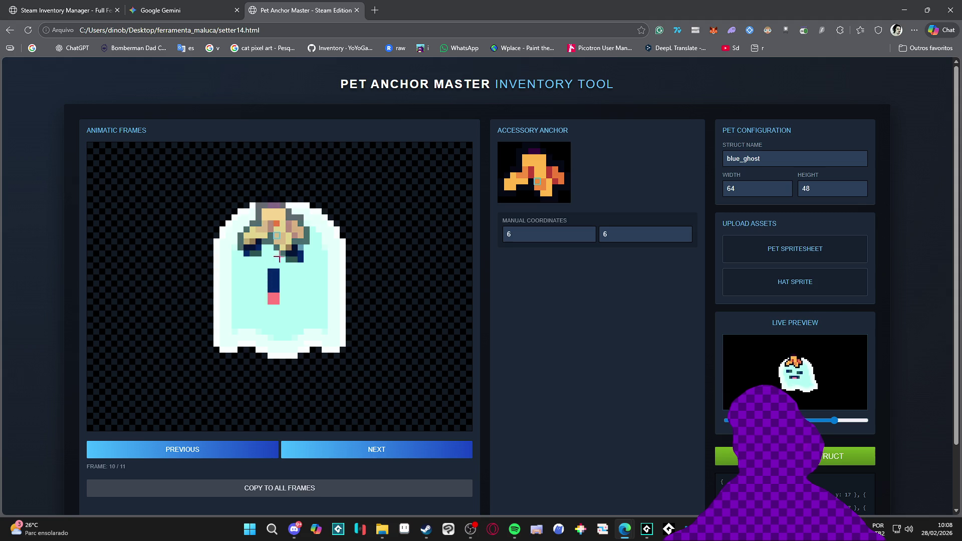
pyautogui.click(277, 224)
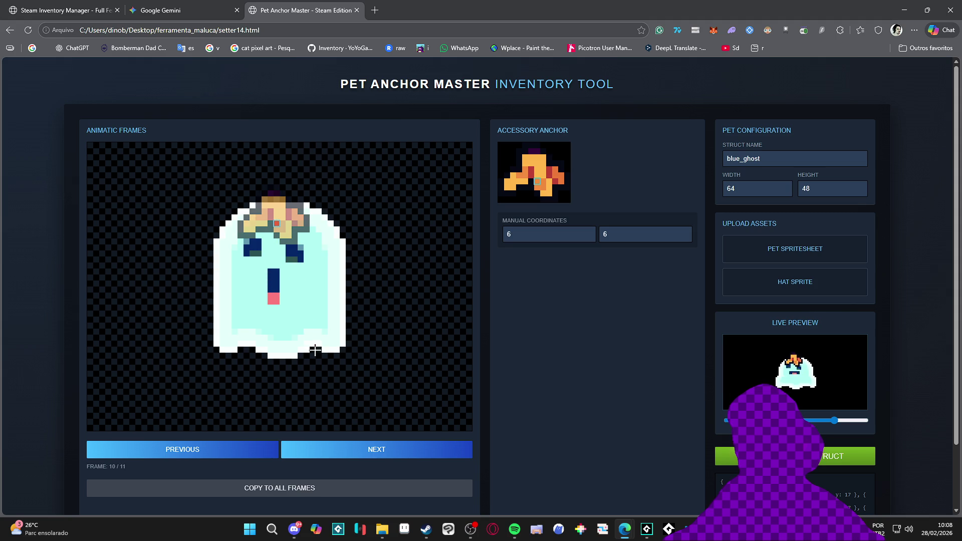
pyautogui.press('Right')
pyautogui.press('Right')
pyautogui.press('Right')
pyautogui.press('Right')
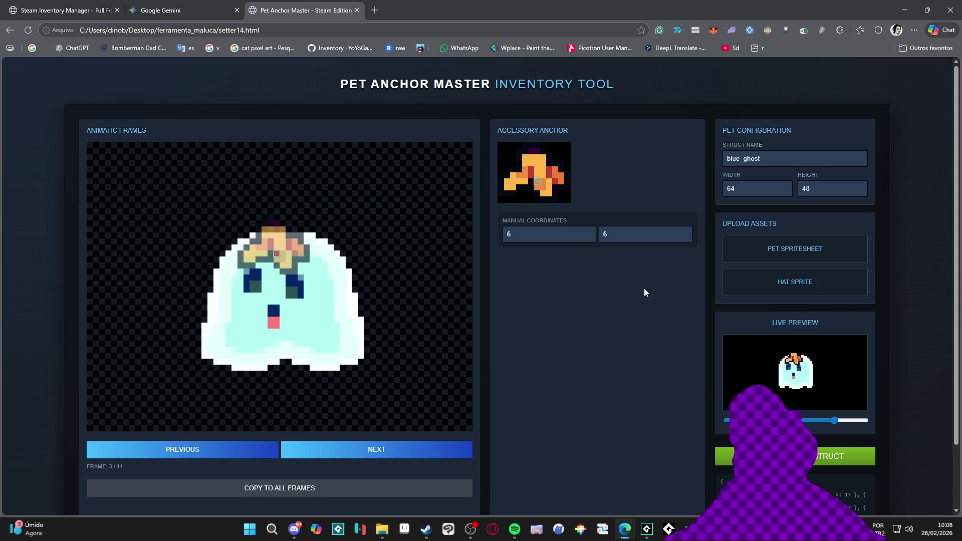
# - Select and copy the generated blue_ghost GML struct code
pyautogui.scroll(-2, 644, 288)
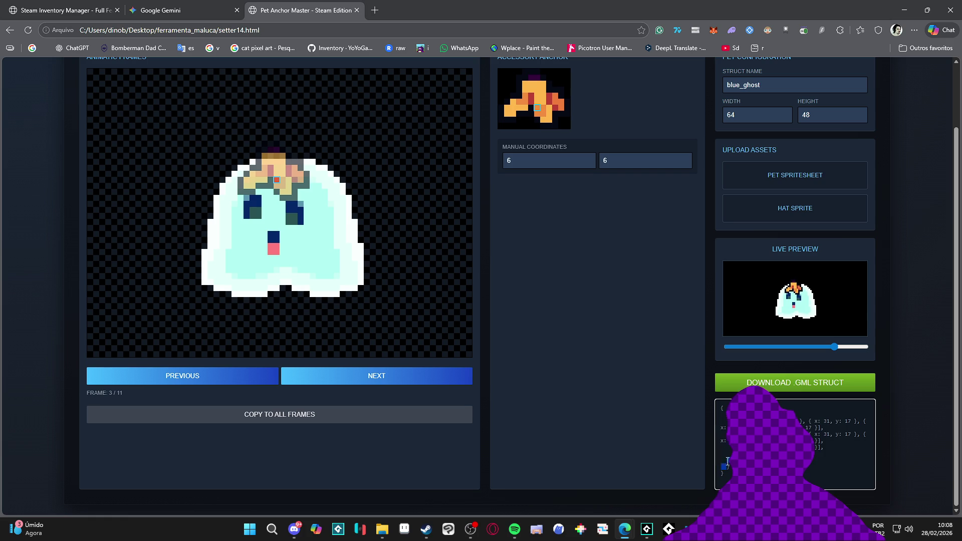
pyautogui.moveTo(727, 466); pyautogui.dragTo(720, 420)
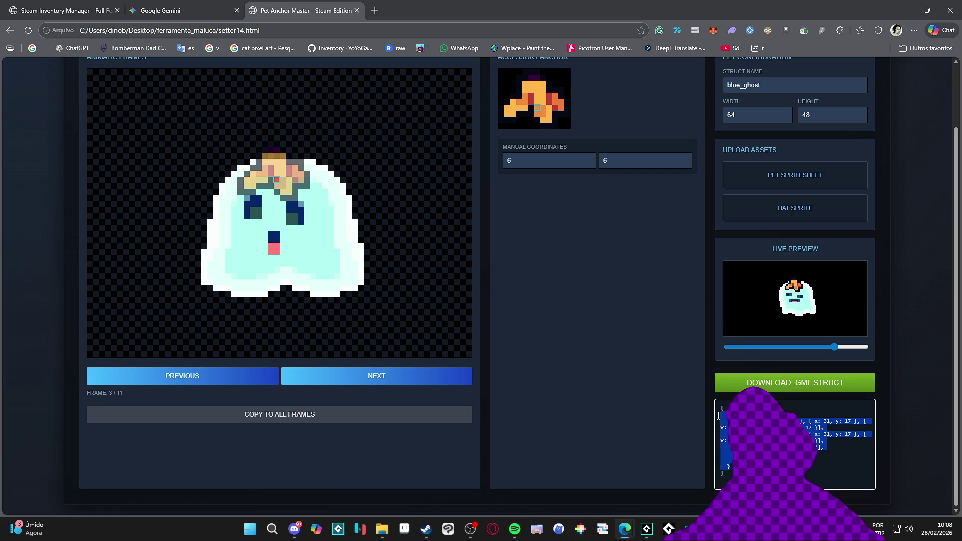
pyautogui.hotkey('alt', 'Tab')
pyautogui.hotkey('alt', 'Tab')
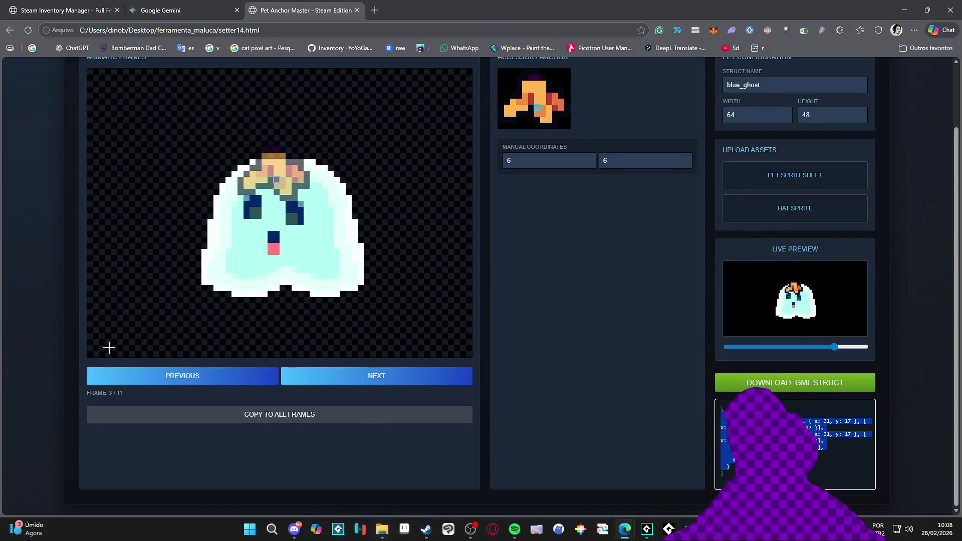
pyautogui.press('super+e')
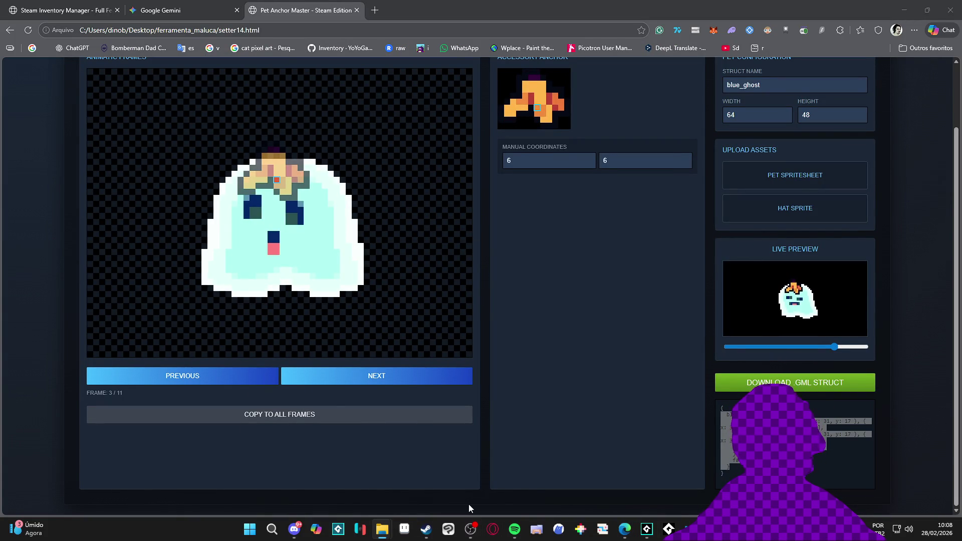
# - Paste the new blue_ghost struct over the old entry, indent it, and add a blank line after it
pyautogui.click(646, 528)
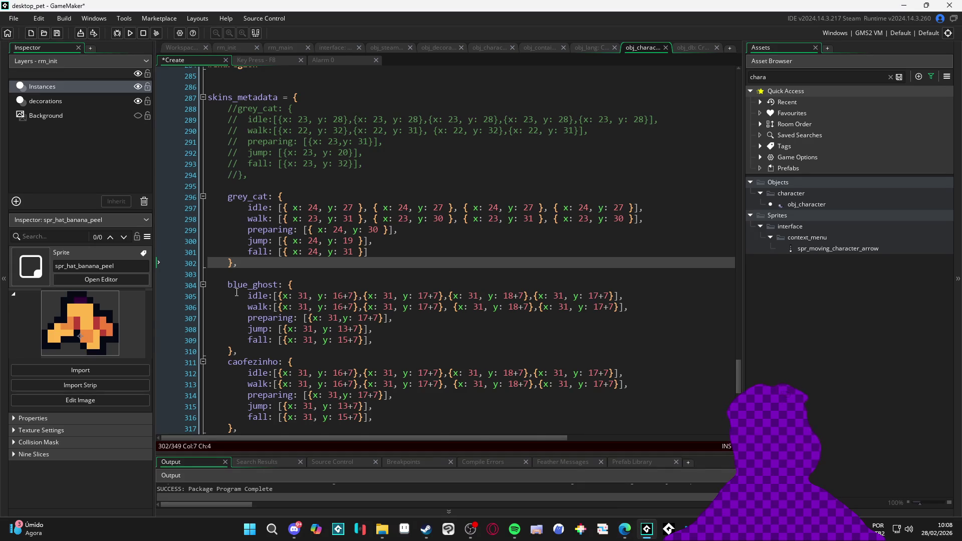
pyautogui.scroll(-2, 237, 299)
pyautogui.moveTo(238, 311); pyautogui.dragTo(206, 249)
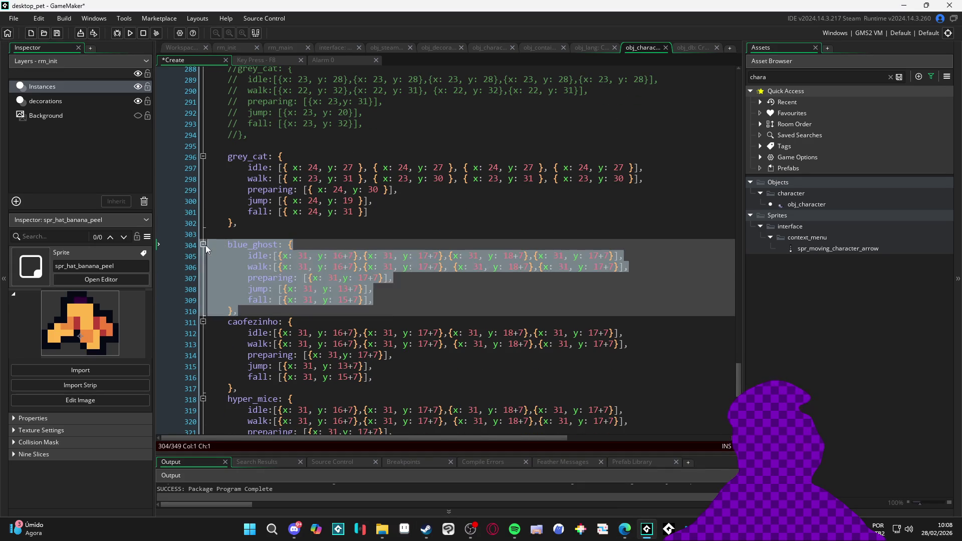
pyautogui.hotkey('ctrl', 'v')
pyautogui.hotkey('shift', 'Up')
pyautogui.hotkey('shift', 'Up')
pyautogui.hotkey('shift', 'Up')
pyautogui.press('Tab')
pyautogui.click(261, 314)
pyautogui.scroll(-2, 339, 316)
pyautogui.press('Return')
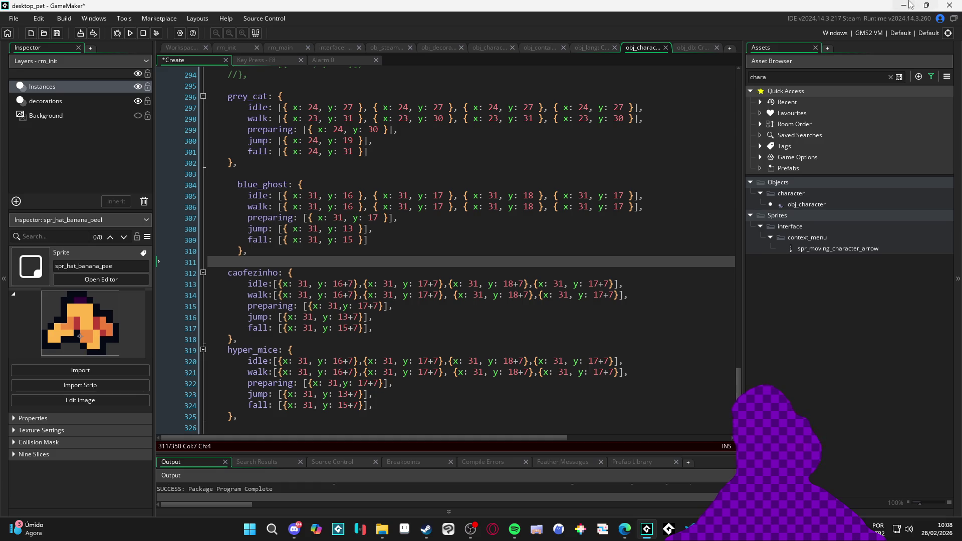
pyautogui.click(911, 5)
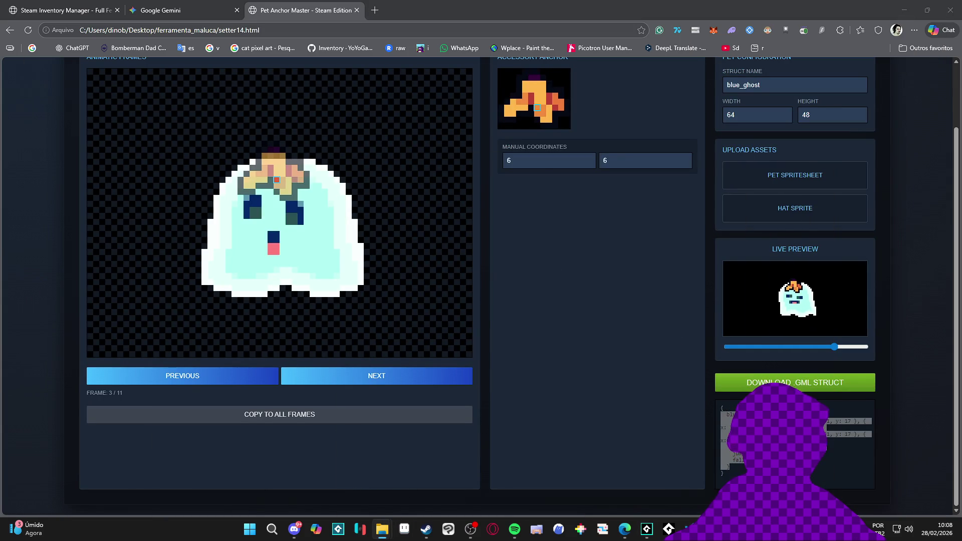
# - Browse the characters folders and open caofezinho, selecting its sheet image
pyautogui.click(381, 529)
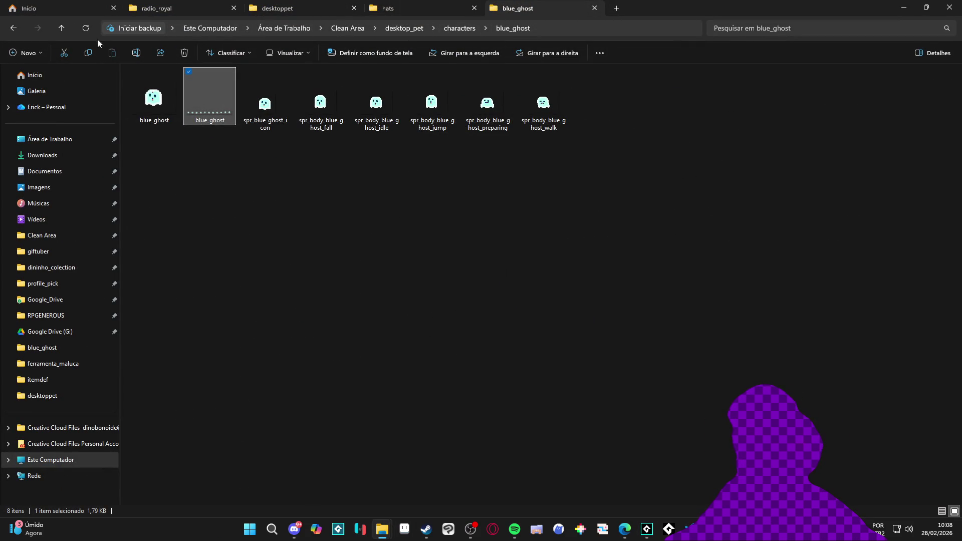
pyautogui.click(20, 28)
pyautogui.doubleClick(173, 104)
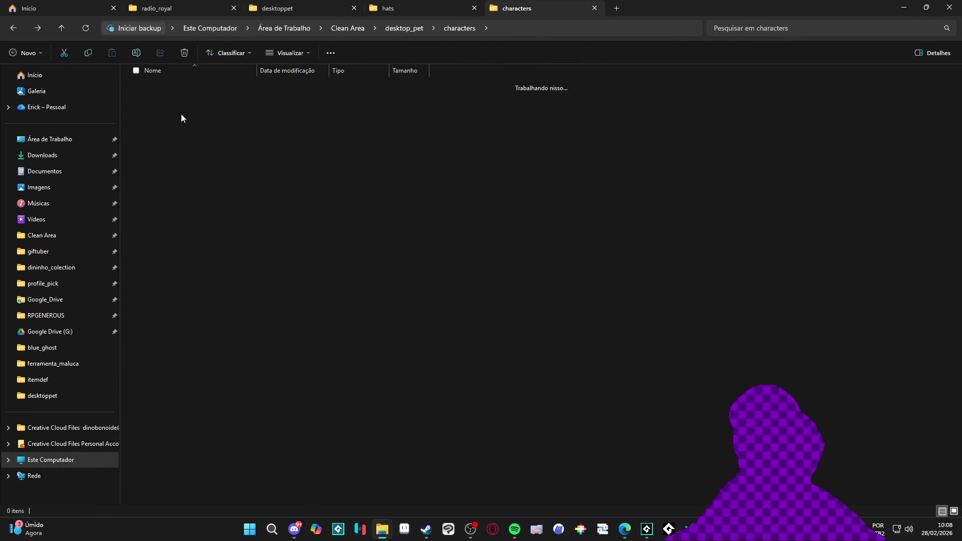
pyautogui.click(8, 29)
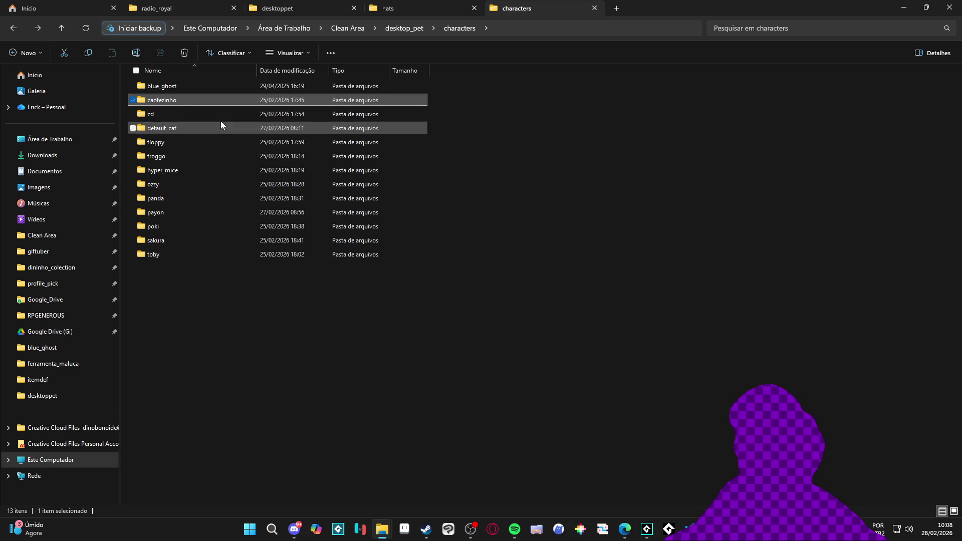
pyautogui.doubleClick(177, 99)
pyautogui.click(15, 29)
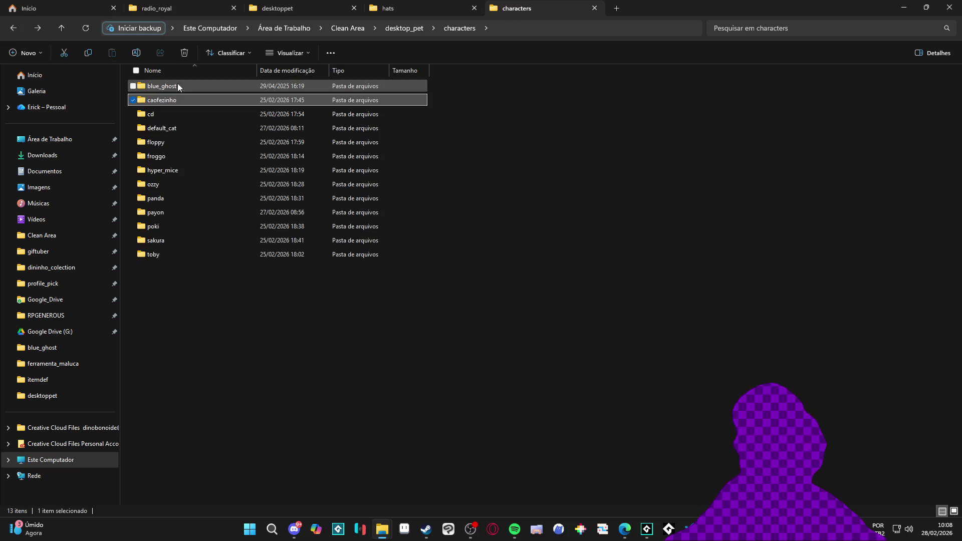
pyautogui.doubleClick(182, 83)
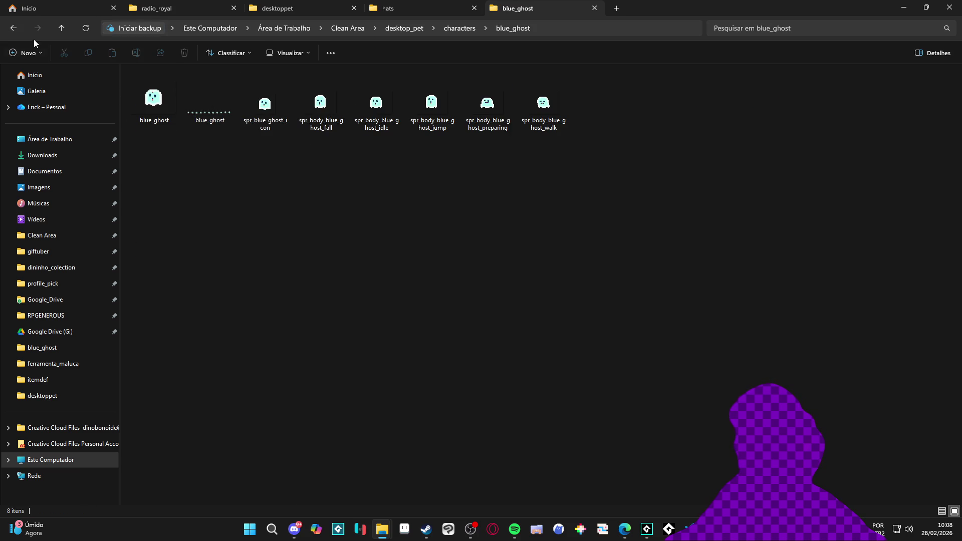
pyautogui.click(14, 28)
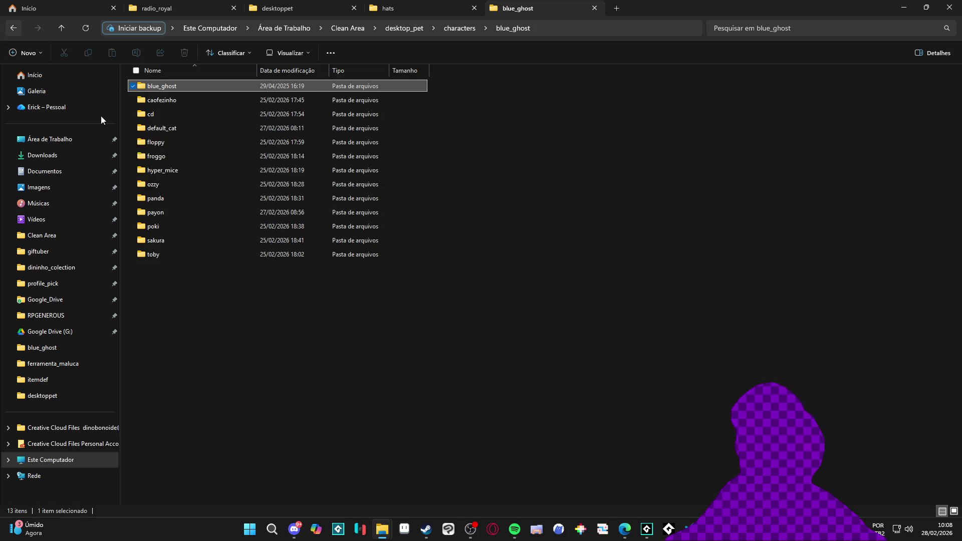
pyautogui.doubleClick(192, 100)
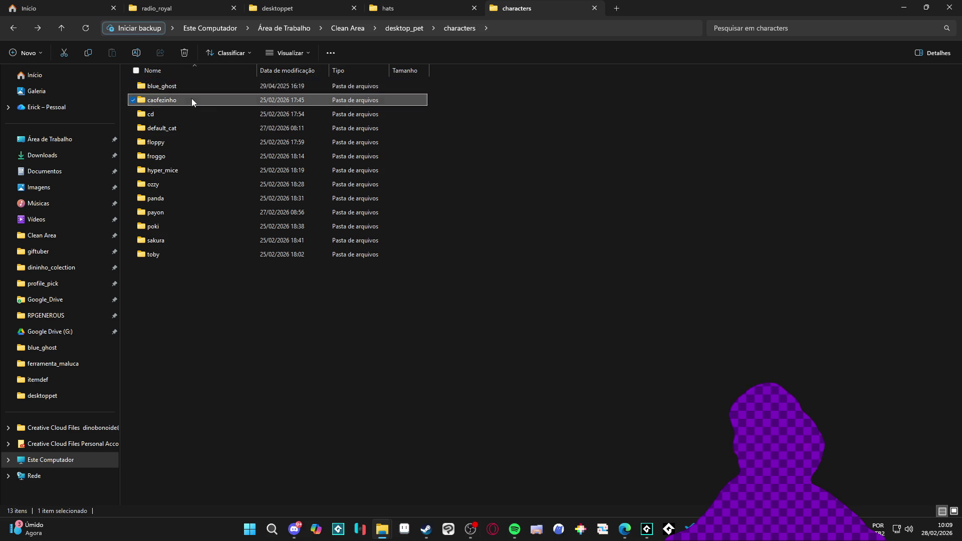
pyautogui.click(160, 108)
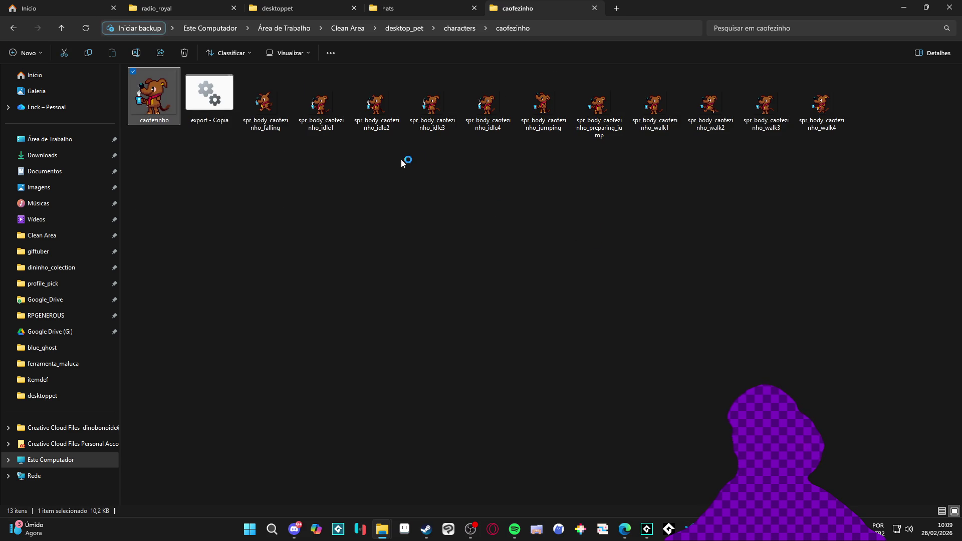
# - Export the caofezinho sprite sheet as caofezinho.png
pyautogui.hotkey('ctrl', 'e')
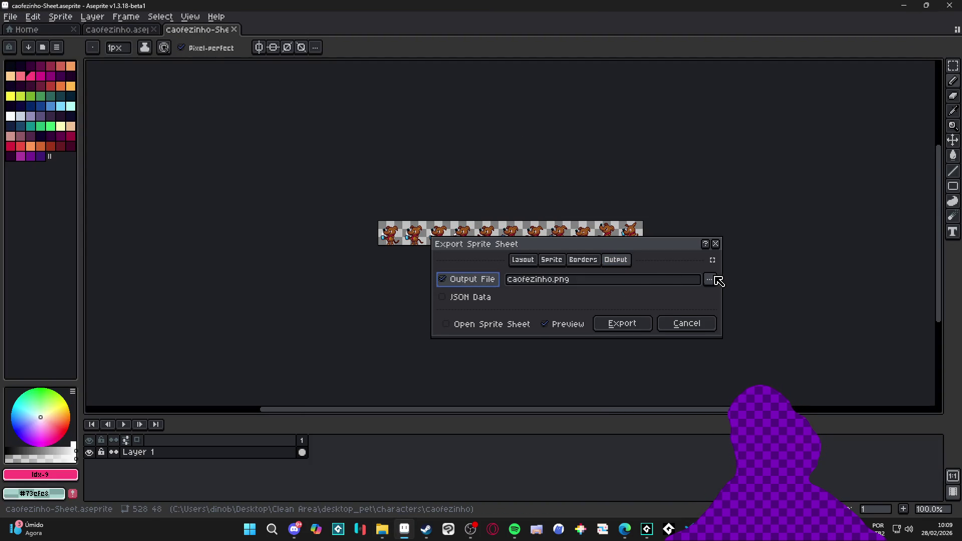
pyautogui.click(709, 278)
pyautogui.click(646, 296)
pyautogui.click(383, 395)
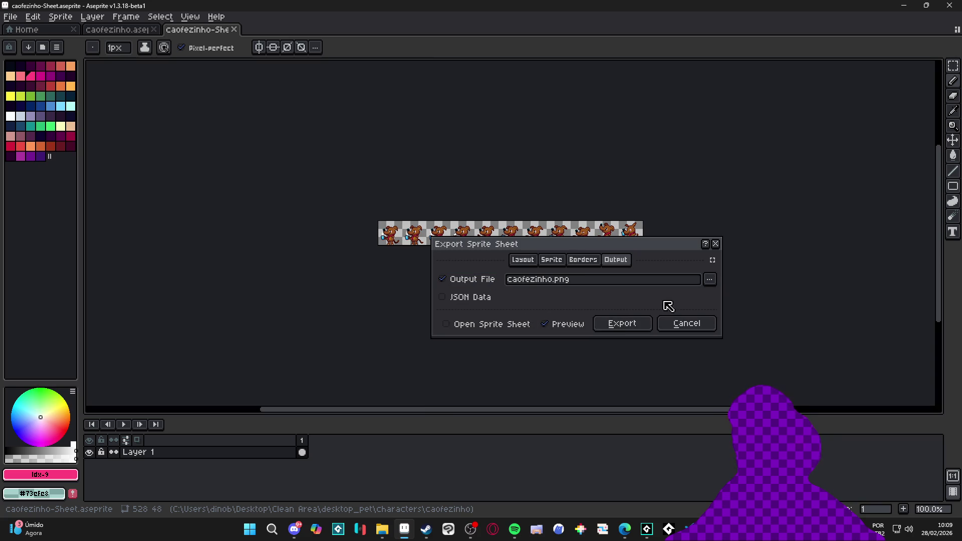
pyautogui.click(621, 323)
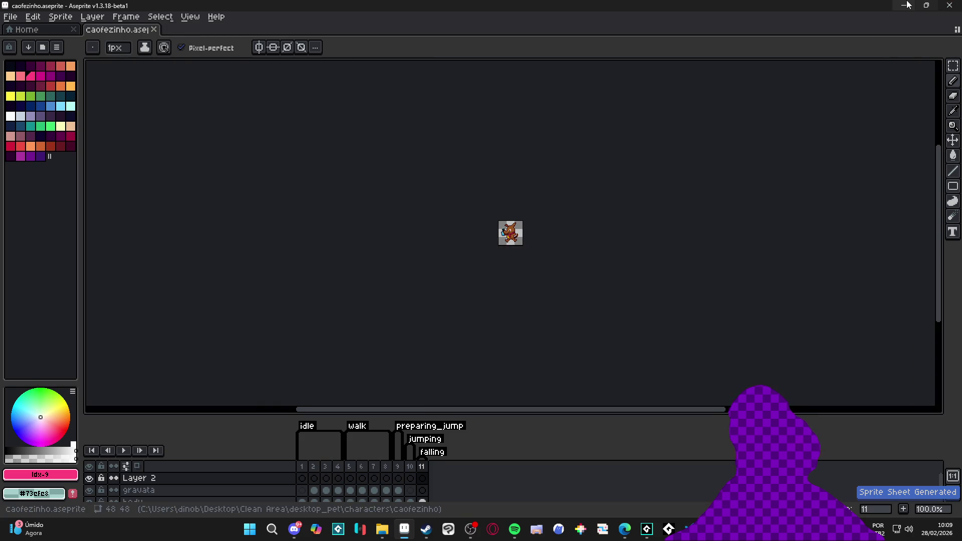
# - Go to the cd character folder and open the cd sprite in Aseprite
pyautogui.click(903, 5)
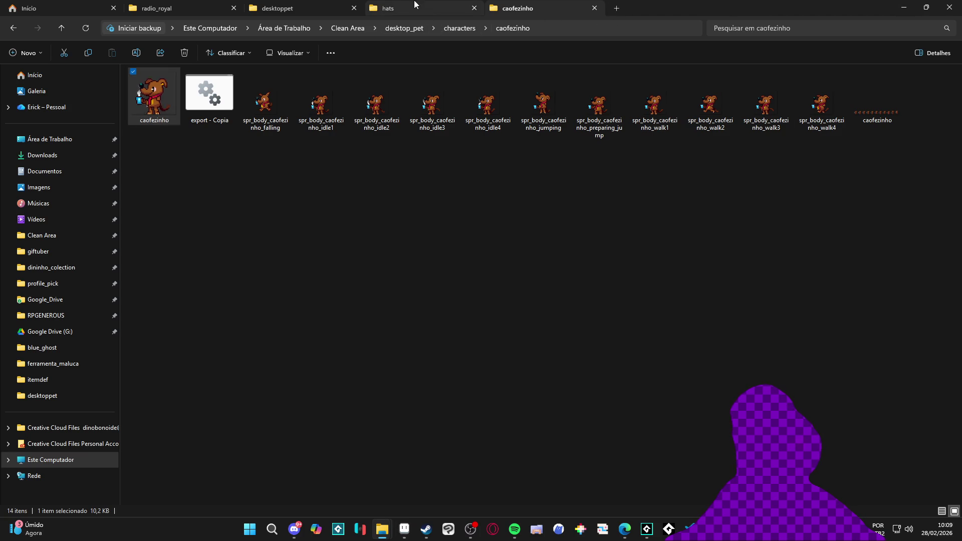
pyautogui.click(388, 8)
pyautogui.click(551, 9)
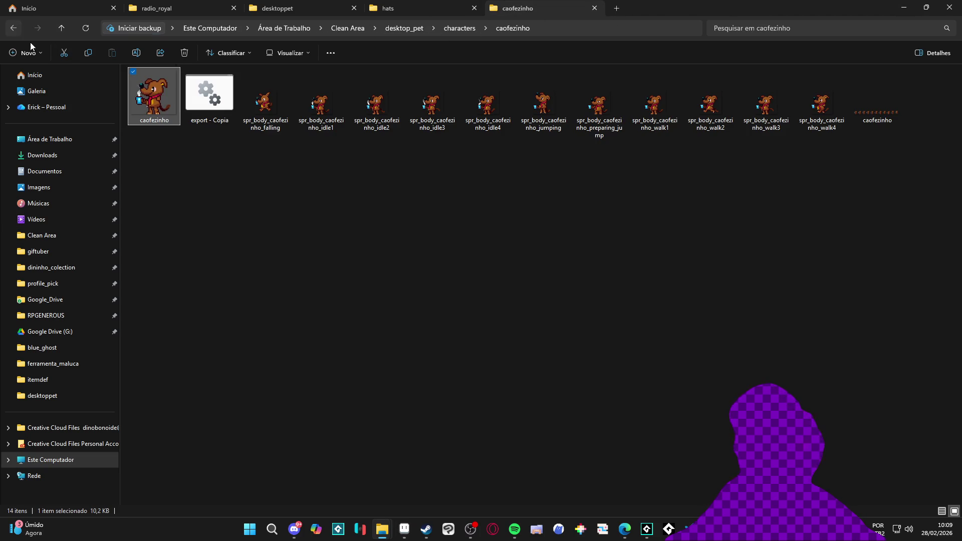
pyautogui.click(18, 29)
pyautogui.doubleClick(167, 114)
pyautogui.doubleClick(153, 96)
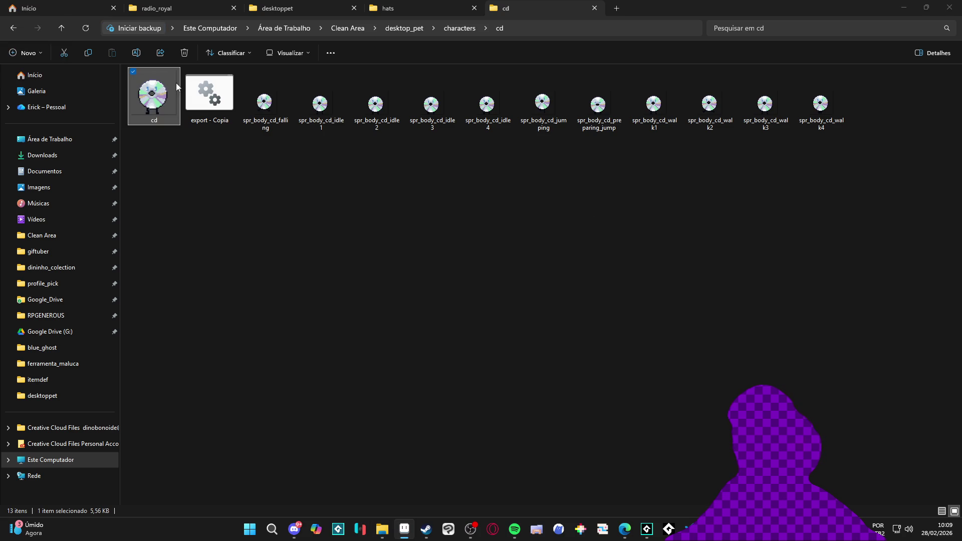
# - Export the cd sprite sheet and return to the characters folder
pyautogui.click(412, 529)
pyautogui.hotkey('ctrl', 'e')
pyautogui.click(631, 328)
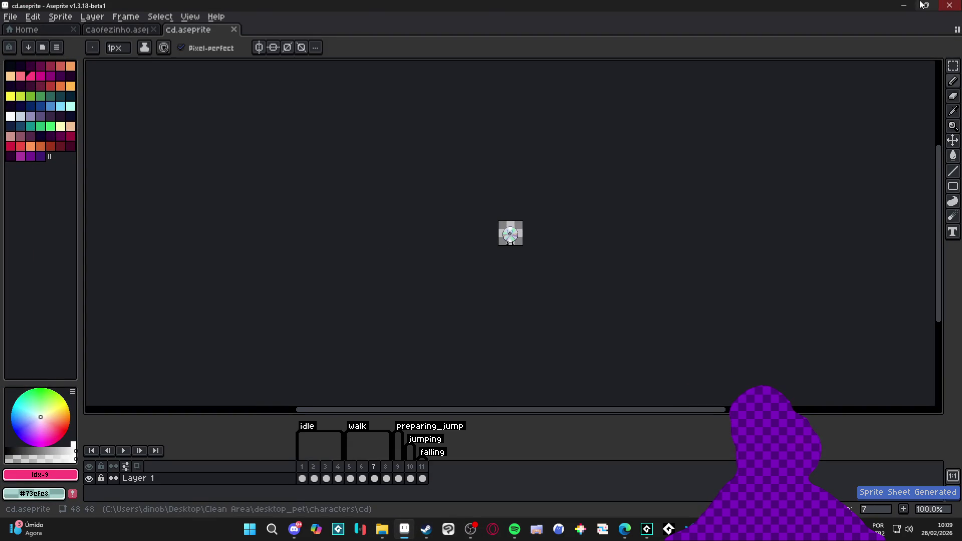
pyautogui.hotkey('alt', 'Tab')
pyautogui.click(66, 27)
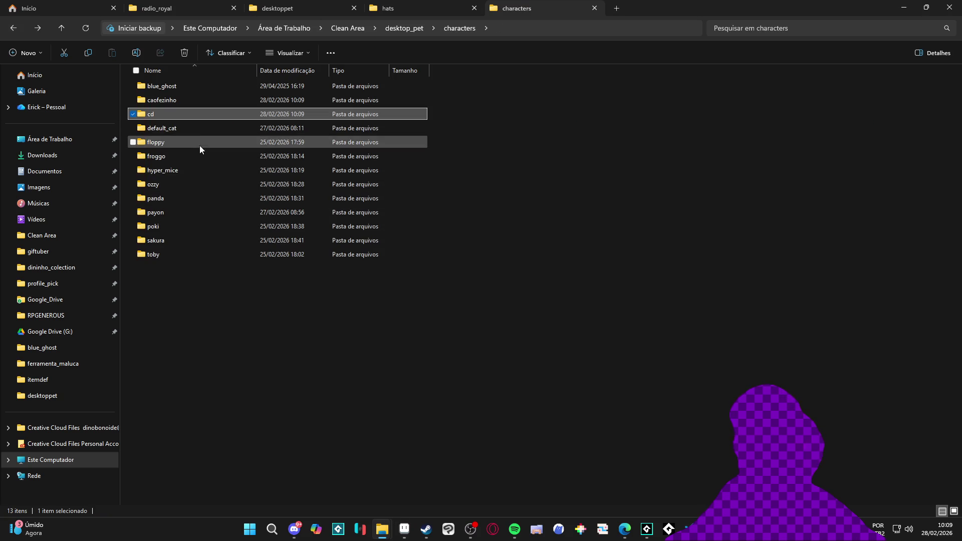
# - Open the floppy sprite and export its sheet as floppy.png
pyautogui.click(187, 130)
pyautogui.doubleClick(145, 142)
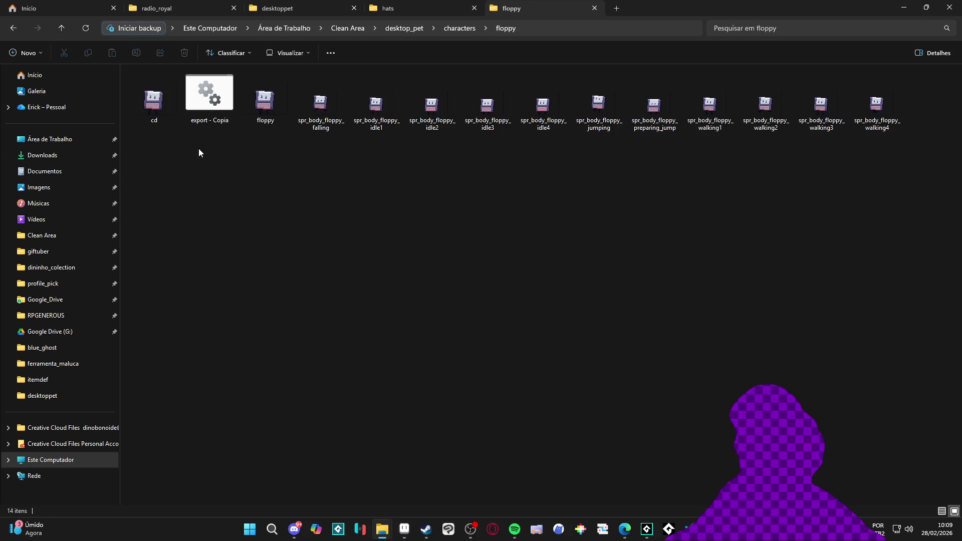
pyautogui.click(158, 101)
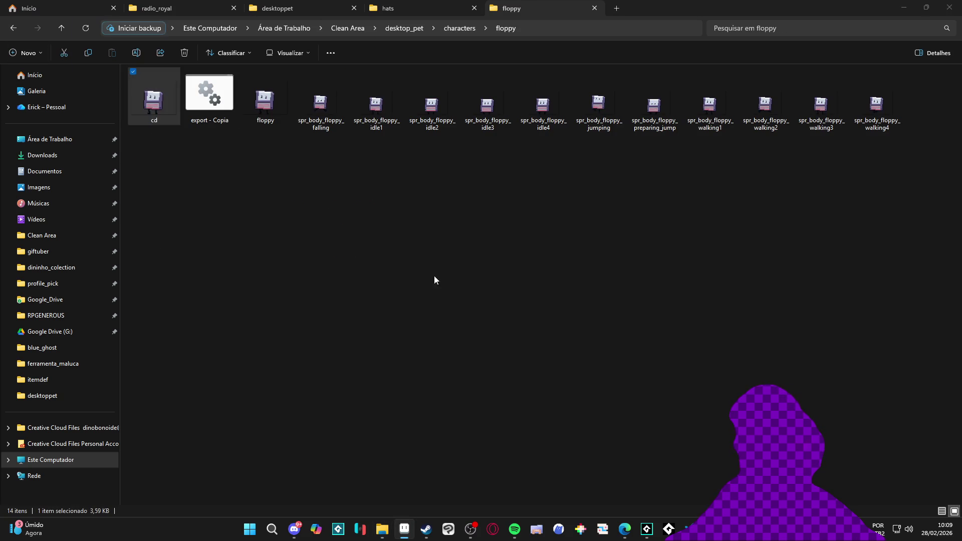
pyautogui.press('Right')
pyautogui.press('Right')
pyautogui.press('Return')
pyautogui.hotkey('ctrl', 'e')
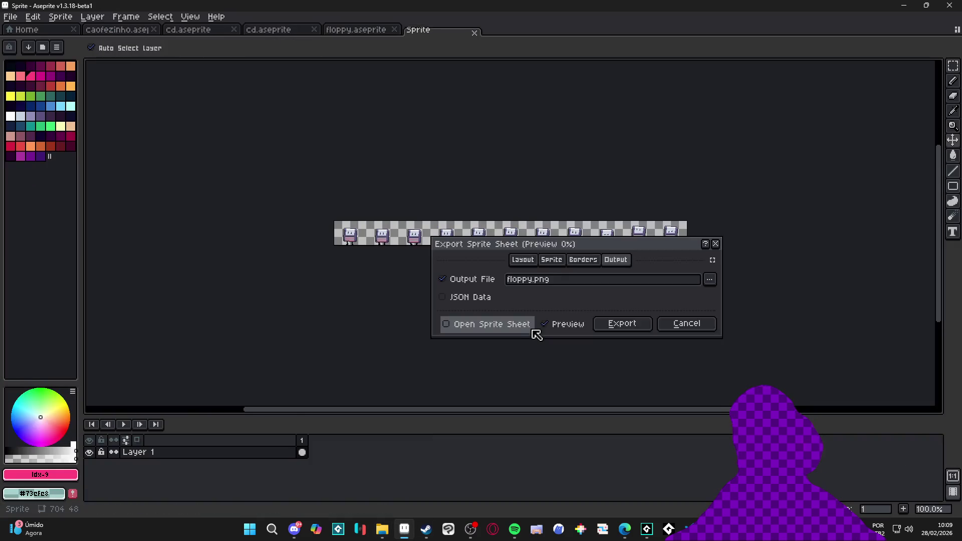
pyautogui.click(620, 327)
# - Open the froggo sprite from its folder and export its sheet as froggo.png
pyautogui.click(903, 5)
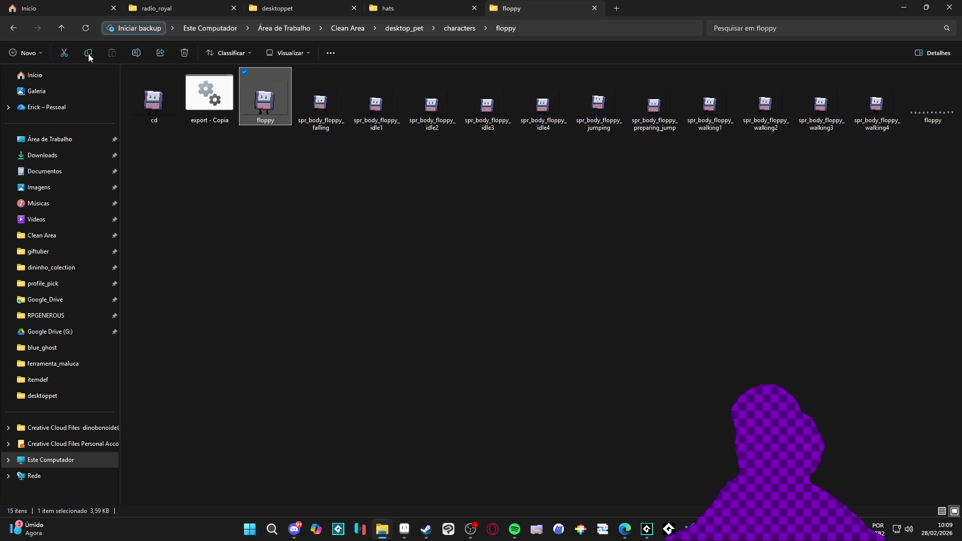
pyautogui.click(13, 28)
pyautogui.doubleClick(174, 157)
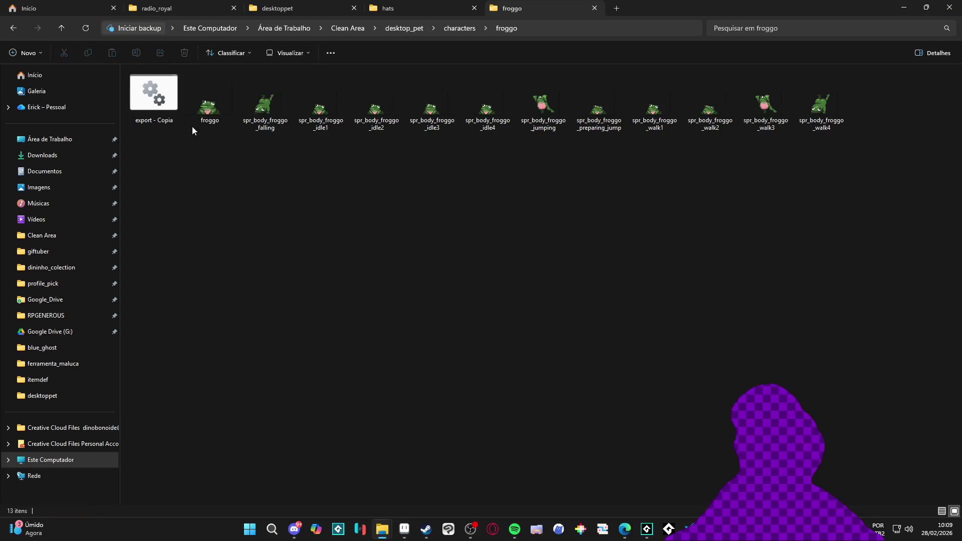
pyautogui.doubleClick(220, 98)
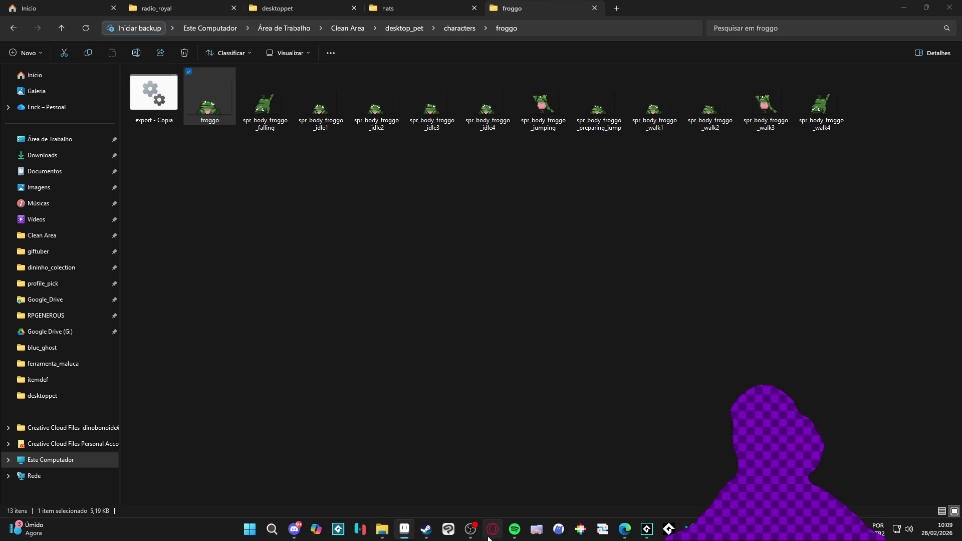
pyautogui.click(404, 529)
pyautogui.hotkey('ctrl', 'e')
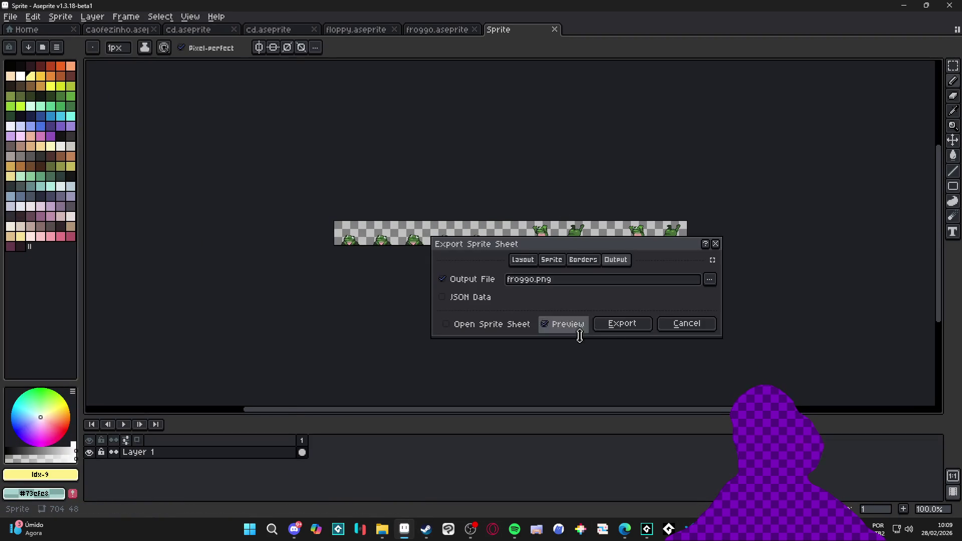
pyautogui.click(637, 330)
# - Return to the characters folder and open hyper_mice
pyautogui.hotkey('alt', 'Tab')
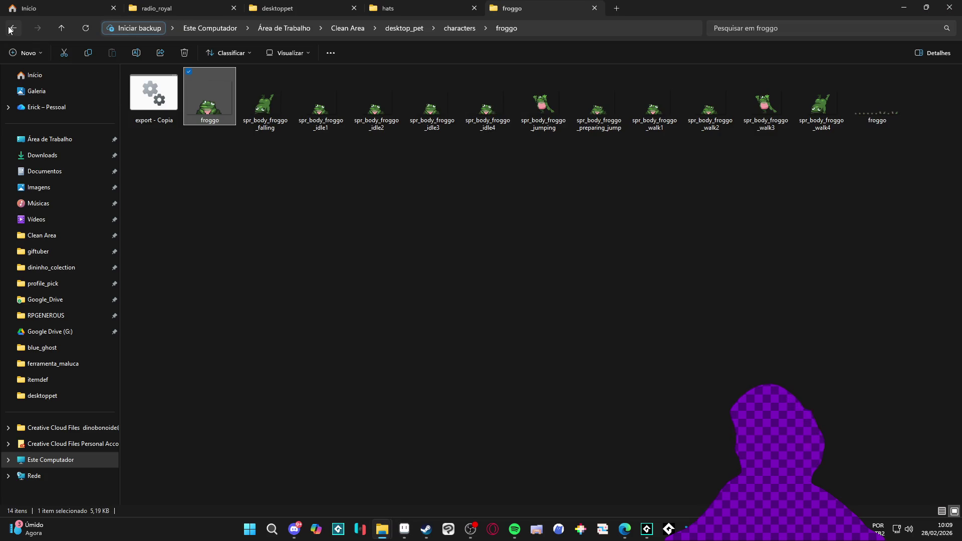
pyautogui.hotkey('alt', 'Up')
pyautogui.doubleClick(148, 170)
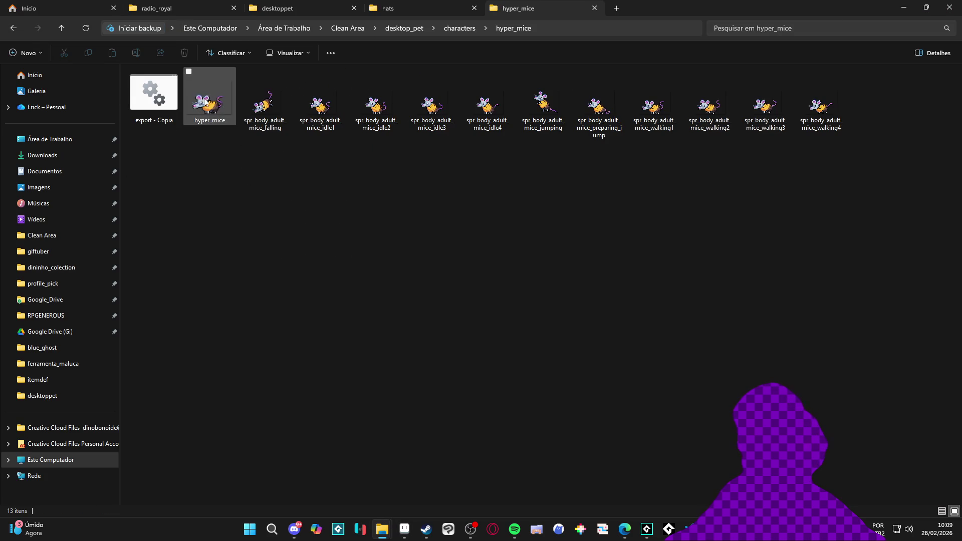
# - Export the hyper_mice sprite sheet from Aseprite
pyautogui.click(206, 115)
pyautogui.hotkey('alt', 'Tab')
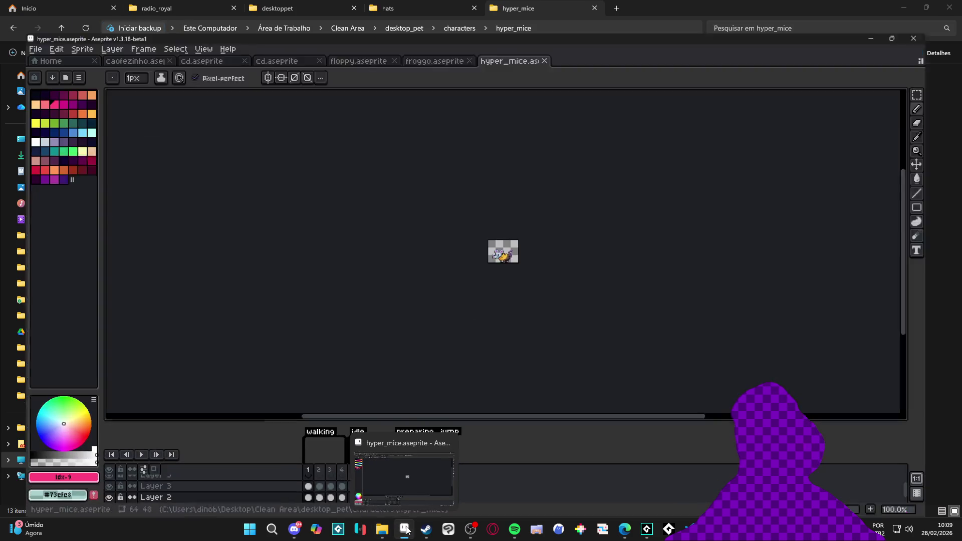
pyautogui.hotkey('ctrl', 'e')
pyautogui.press('Return')
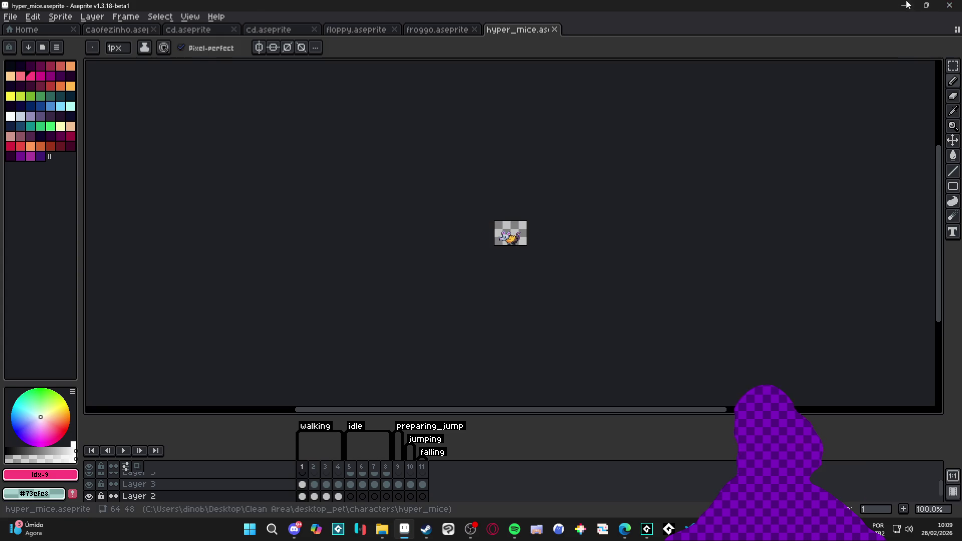
pyautogui.hotkey('alt', 'Tab')
# - Export the ozzy sprite sheet with splitting by animation tags turned off
pyautogui.hotkey('alt', 'Up')
pyautogui.doubleClick(173, 186)
pyautogui.doubleClick(207, 113)
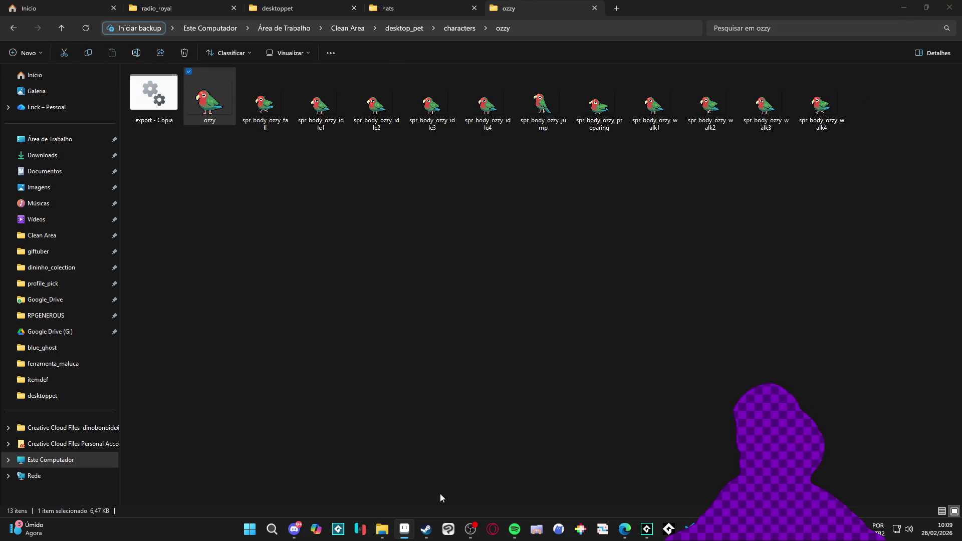
pyautogui.click(404, 530)
pyautogui.hotkey('ctrl', 'e')
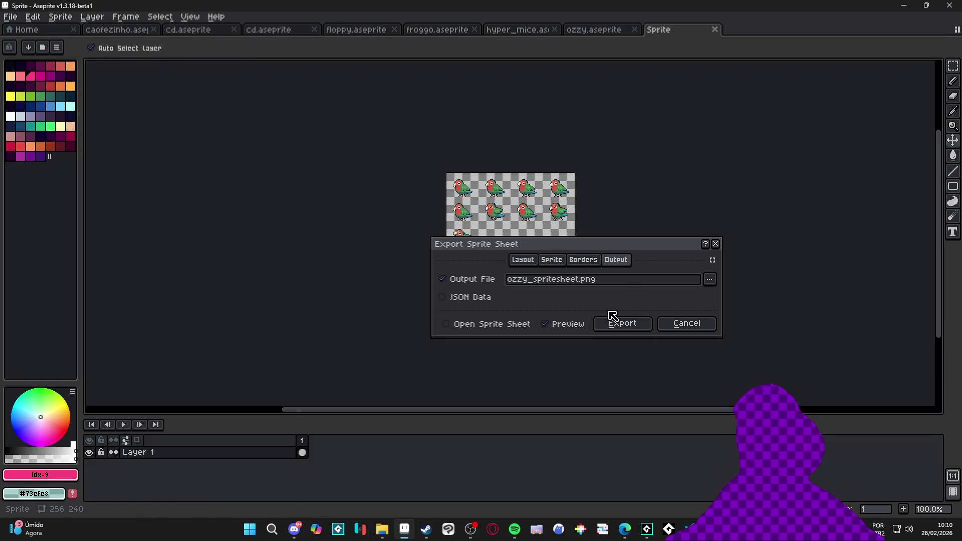
pyautogui.click(526, 260)
pyautogui.click(552, 261)
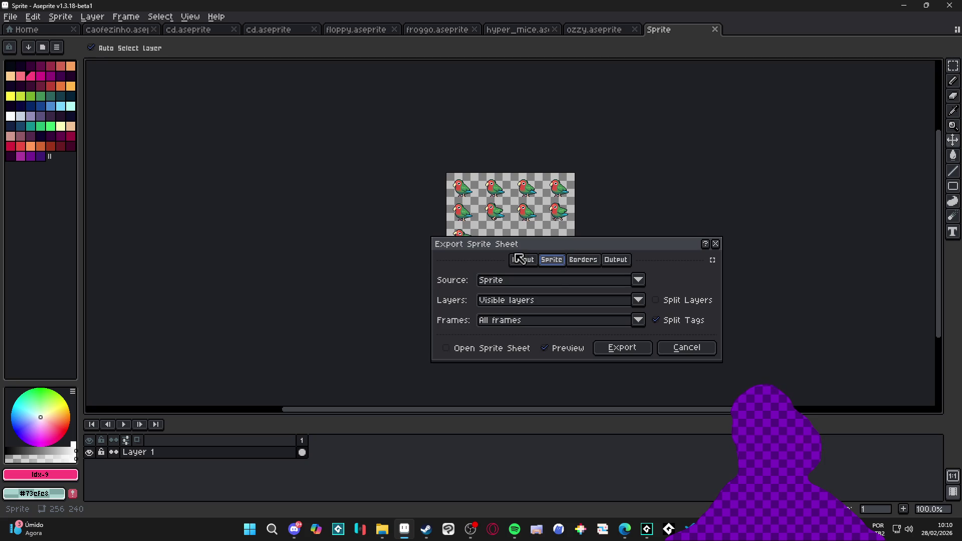
pyautogui.click(656, 320)
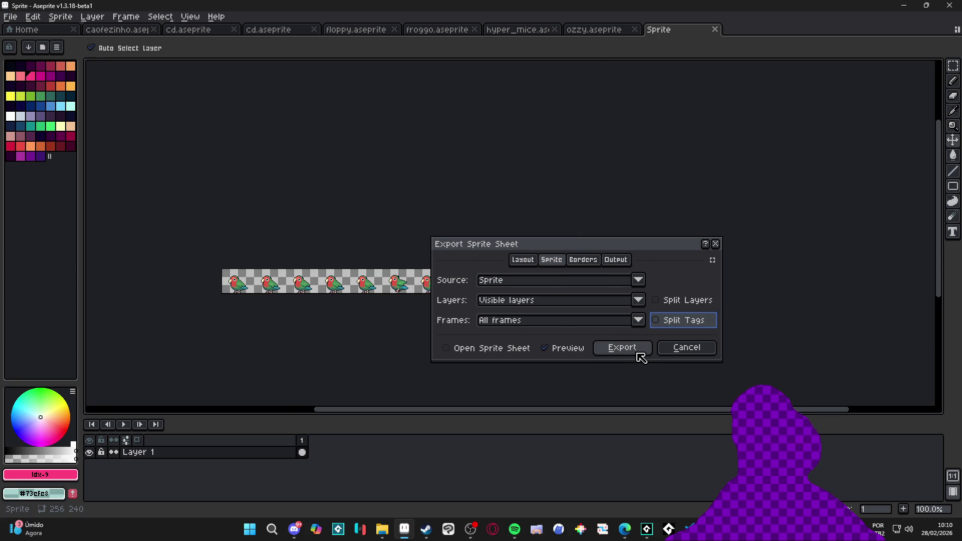
pyautogui.click(616, 260)
pyautogui.click(620, 322)
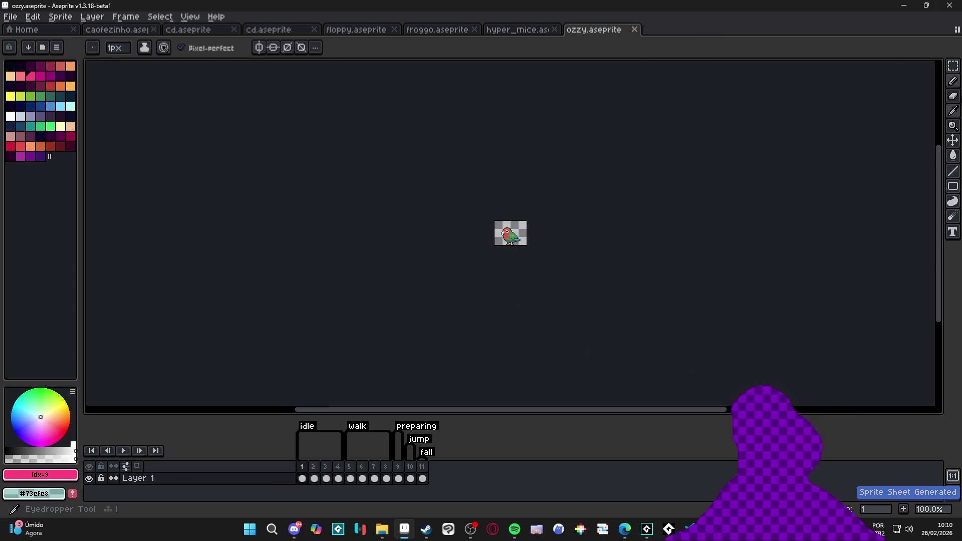
pyautogui.click(913, 5)
# - Export the panda sprite sheet from its character folder
pyautogui.click(19, 32)
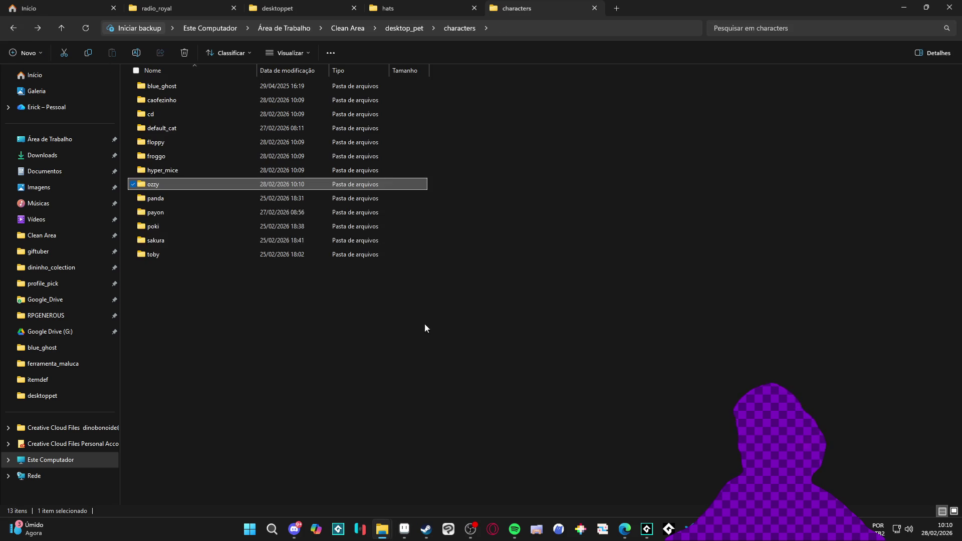
pyautogui.doubleClick(191, 199)
pyautogui.doubleClick(214, 95)
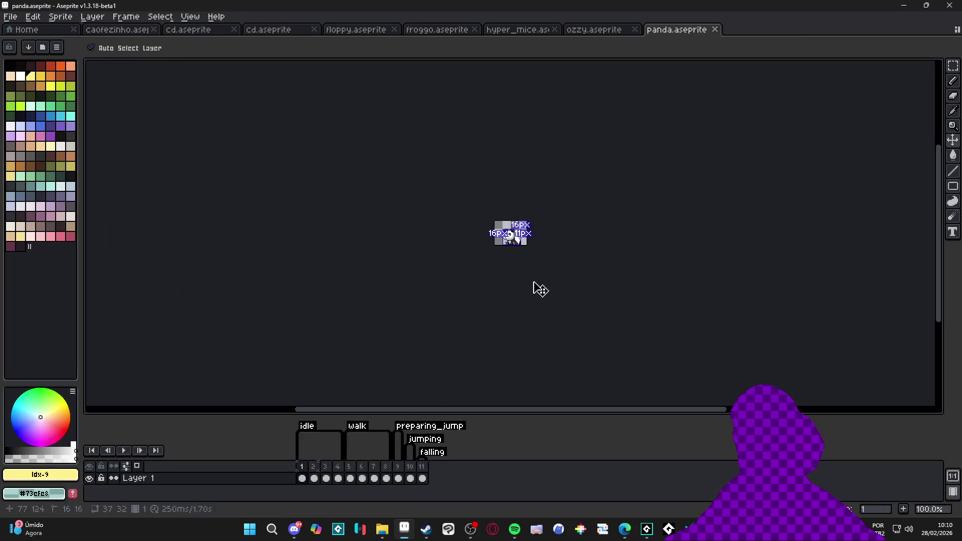
pyautogui.hotkey('ctrl', 'e')
pyautogui.click(636, 323)
pyautogui.click(903, 5)
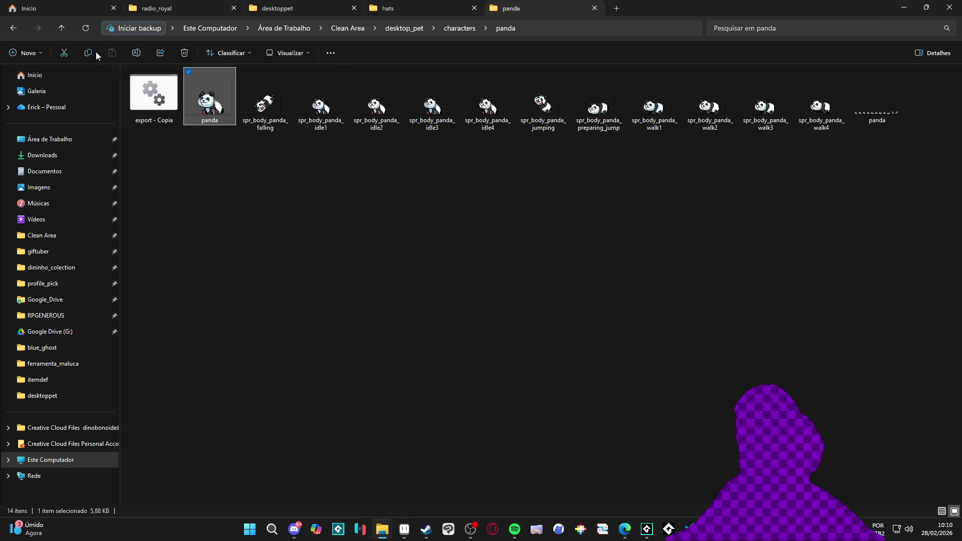
# - Look into the payon folder, then open the poki sprite in Aseprite
pyautogui.click(14, 28)
pyautogui.doubleClick(178, 212)
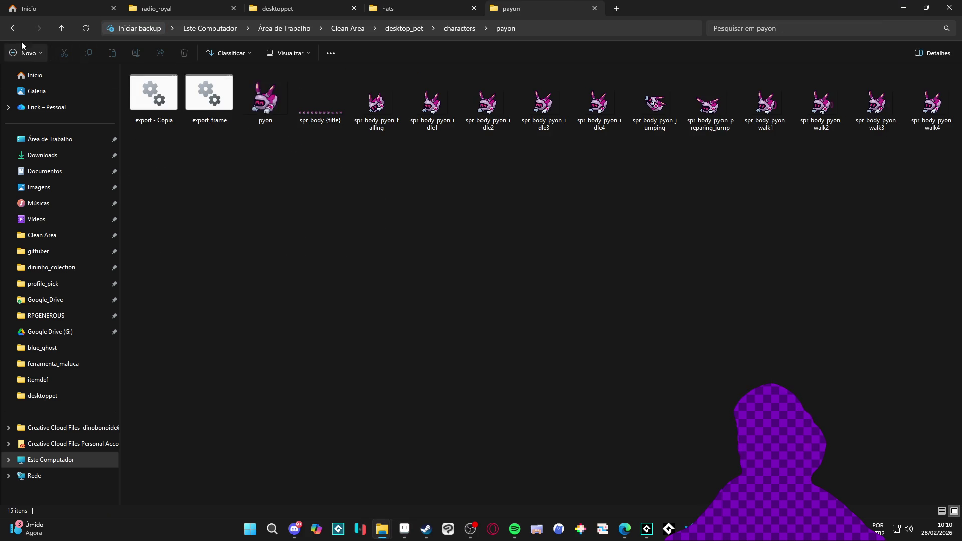
pyautogui.hotkey('alt', 'Left')
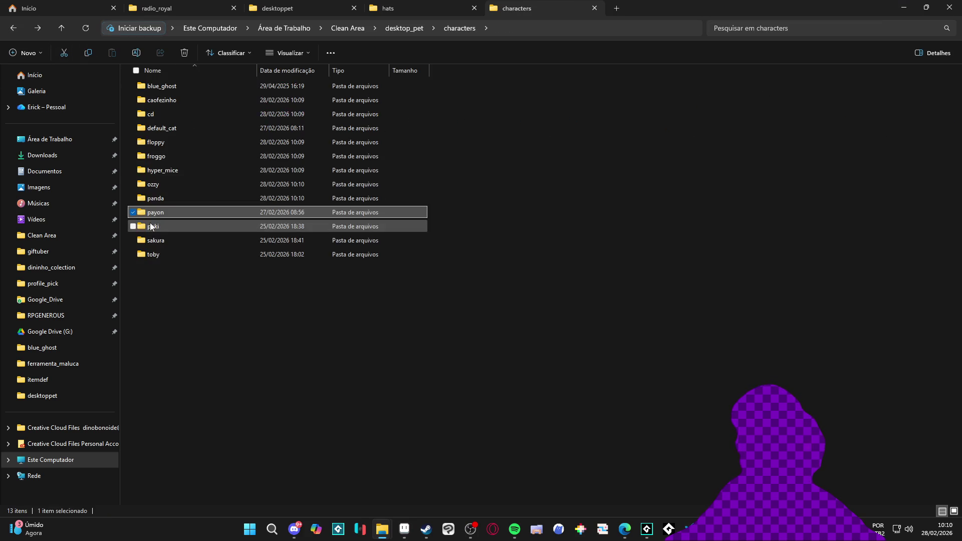
pyautogui.doubleClick(219, 117)
pyautogui.doubleClick(218, 112)
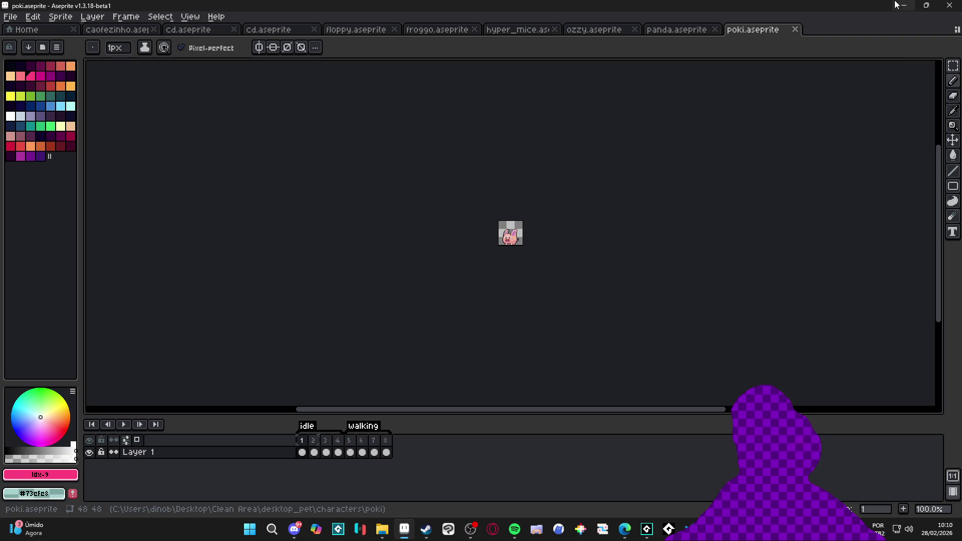
pyautogui.click(903, 5)
# - Export the sakura sprite sheet into the sakura folder
pyautogui.click(13, 28)
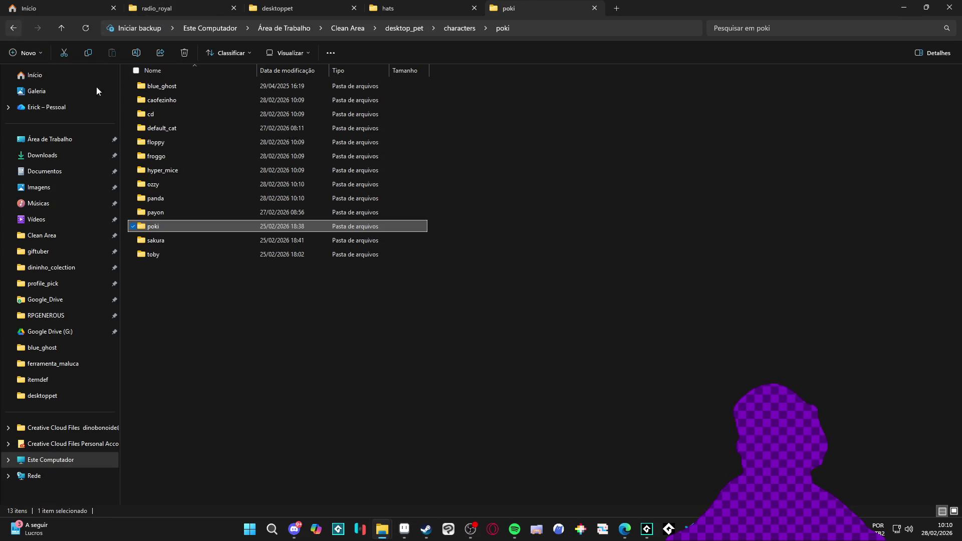
pyautogui.doubleClick(163, 241)
pyautogui.doubleClick(195, 104)
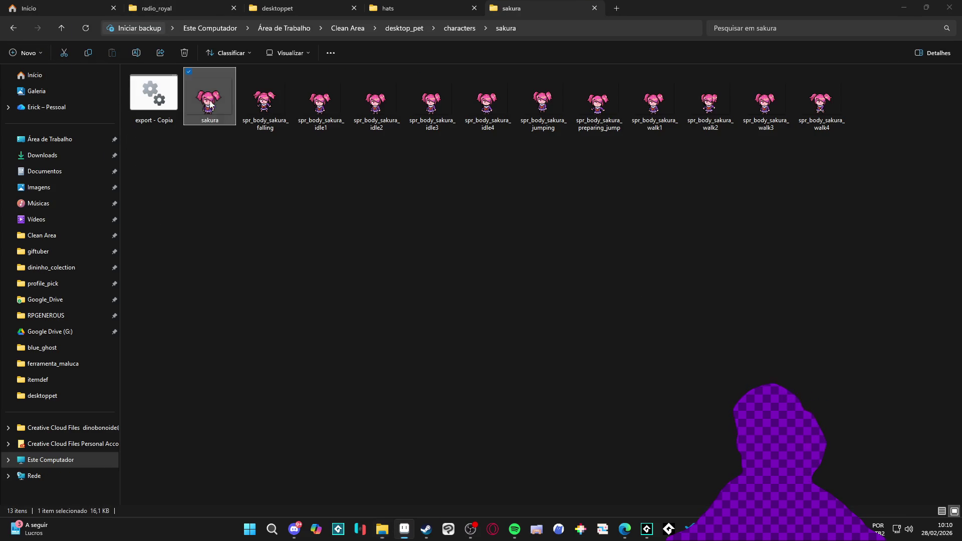
pyautogui.click(414, 537)
pyautogui.hotkey('ctrl', 'e')
pyautogui.click(621, 325)
pyautogui.click(910, 5)
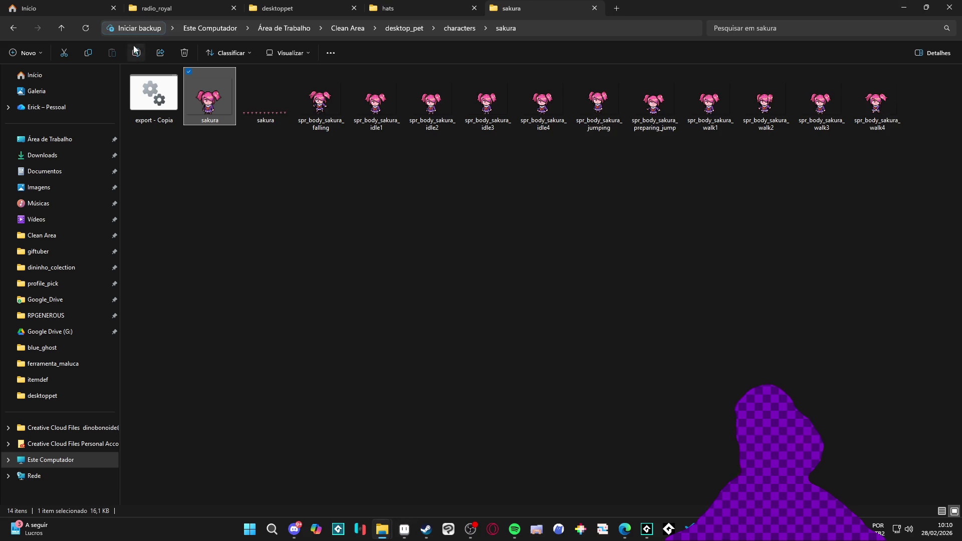
# - Preview toby's falling sprite, then export the toby sprite sheet as toby.png
pyautogui.click(15, 31)
pyautogui.doubleClick(171, 257)
pyautogui.click(219, 109)
pyautogui.doubleClick(218, 109)
pyautogui.click(773, 79)
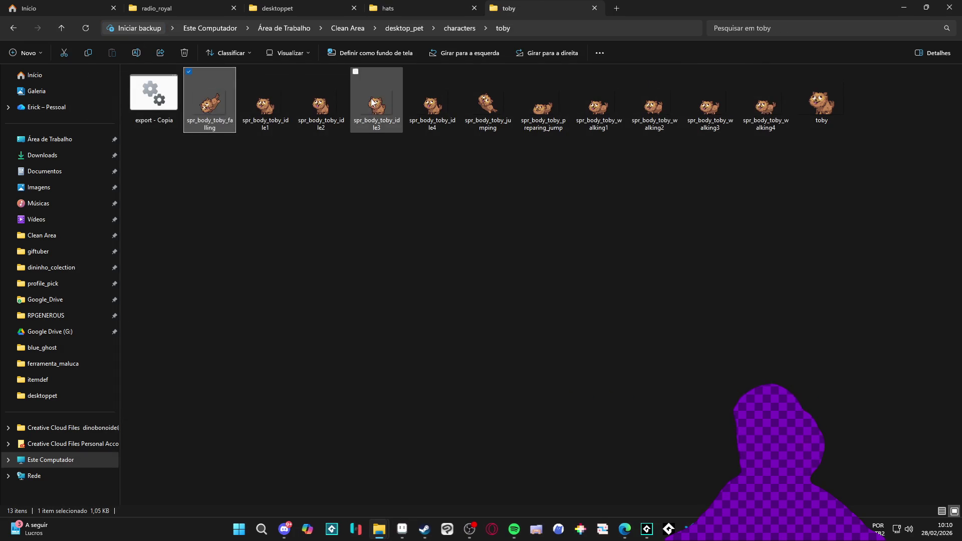
pyautogui.doubleClick(798, 122)
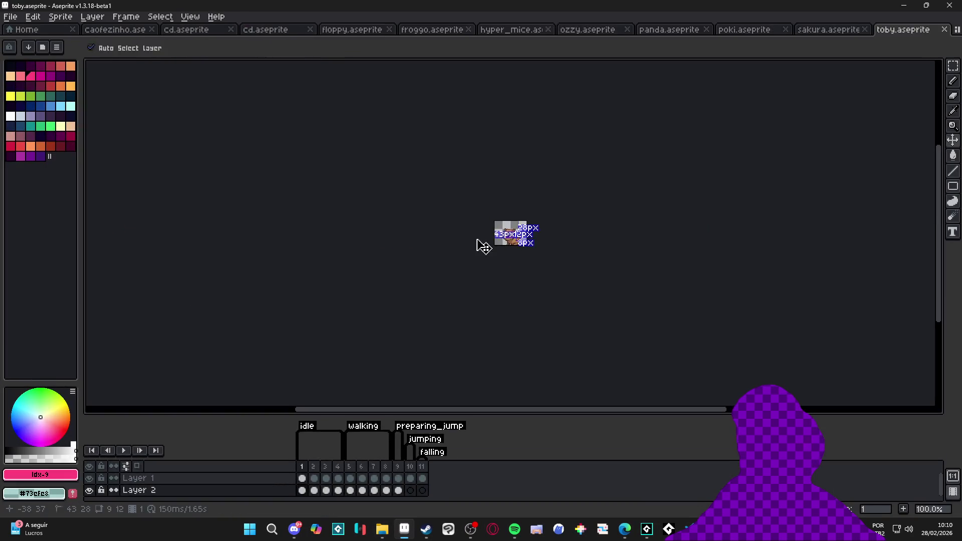
pyautogui.hotkey('ctrl', 'e')
pyautogui.click(620, 323)
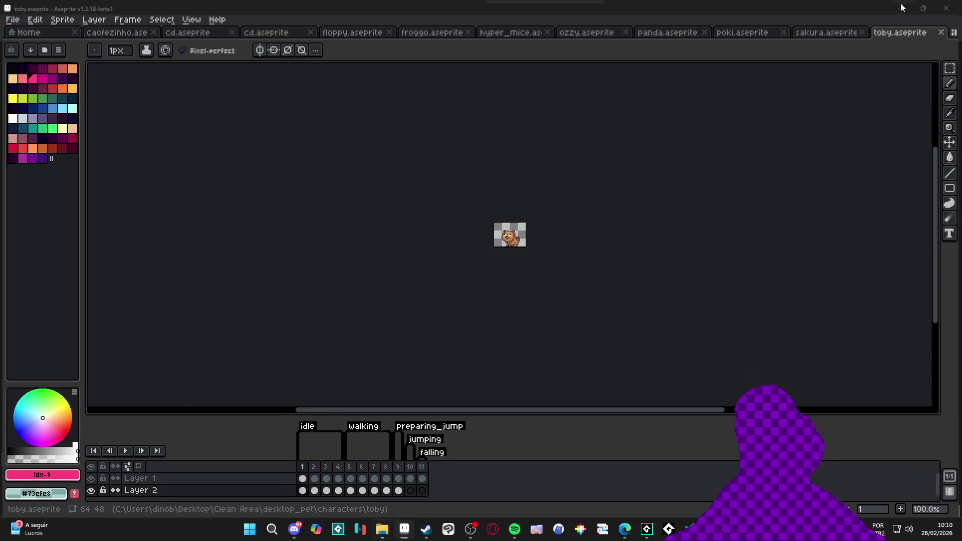
pyautogui.click(904, 5)
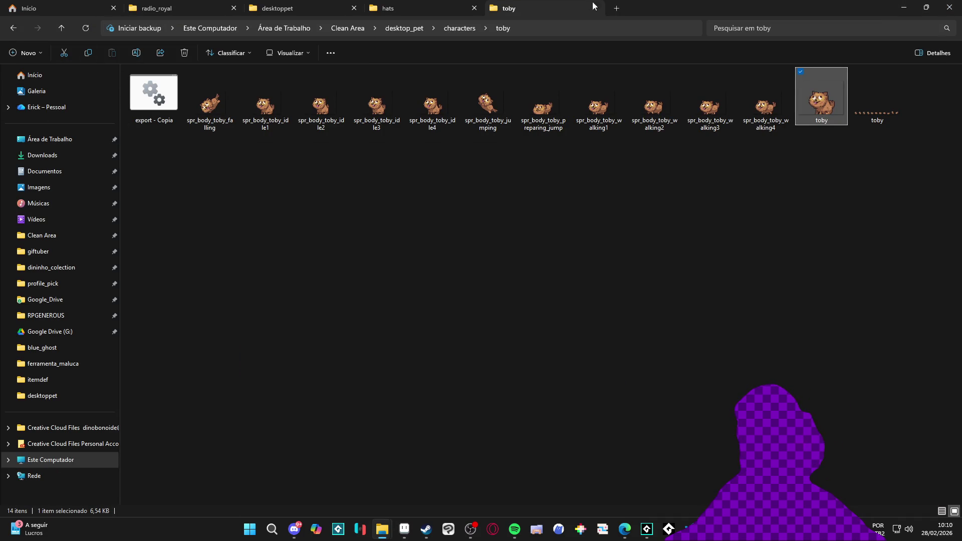
pyautogui.click(426, 8)
# - Load the toby sprite sheet into Pet Anchor Master's upload zone
pyautogui.click(545, 7)
pyautogui.click(14, 29)
pyautogui.doubleClick(188, 101)
pyautogui.hotkey('alt', 'Tab')
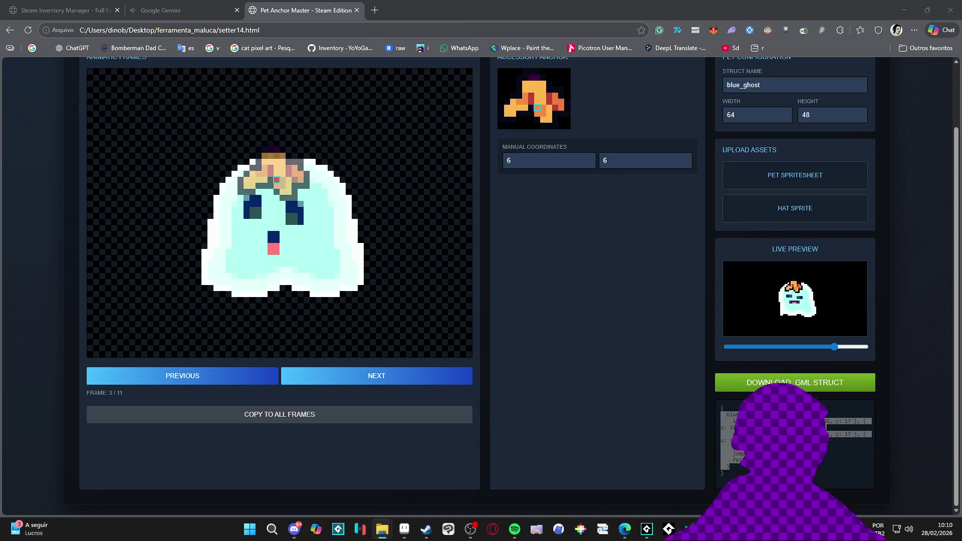
pyautogui.moveTo(782, 311)
pyautogui.mouseDown()
pyautogui.moveTo(810, 205)
pyautogui.moveTo(757, 178)
pyautogui.mouseUp()
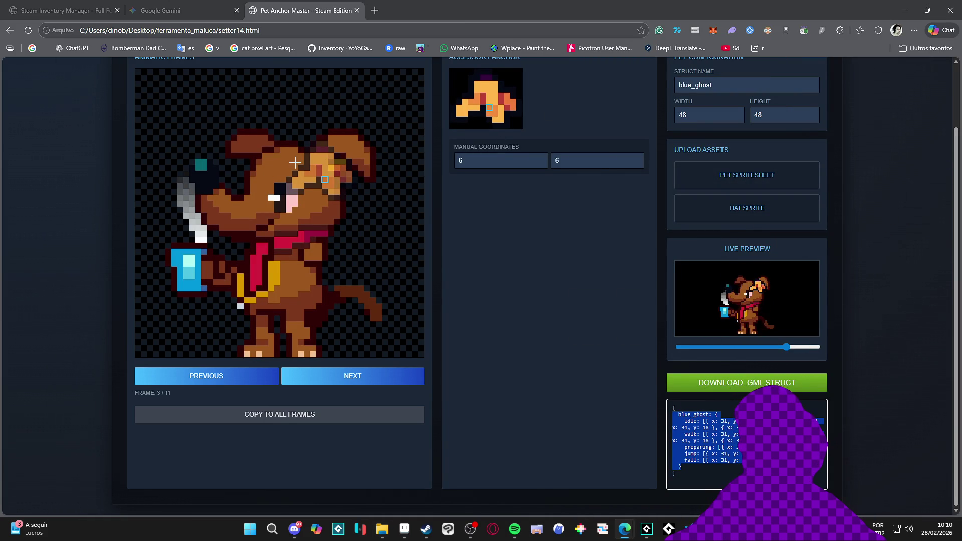
# - Try hat anchor positions on the dog's head, ranging from y 7 to y 14
pyautogui.click(297, 127)
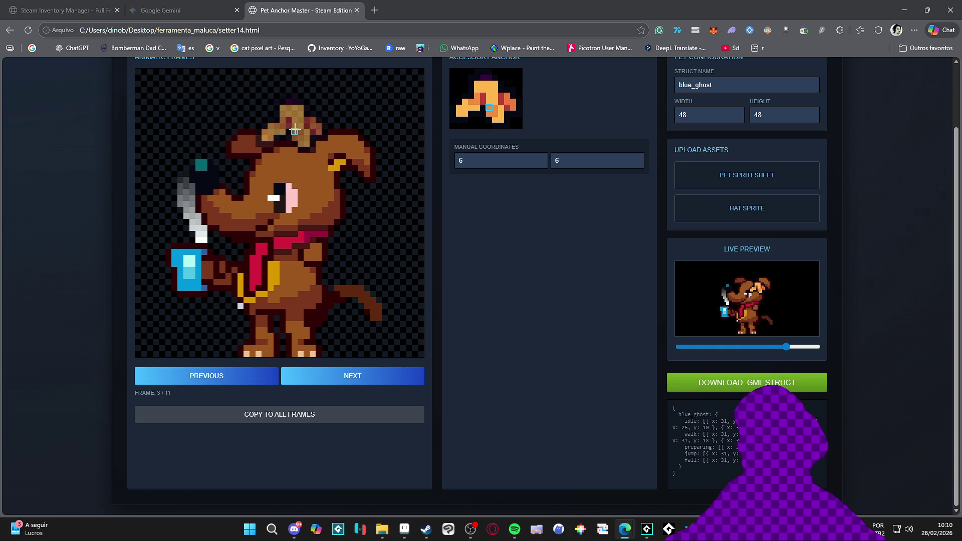
pyautogui.click(297, 154)
pyautogui.click(295, 131)
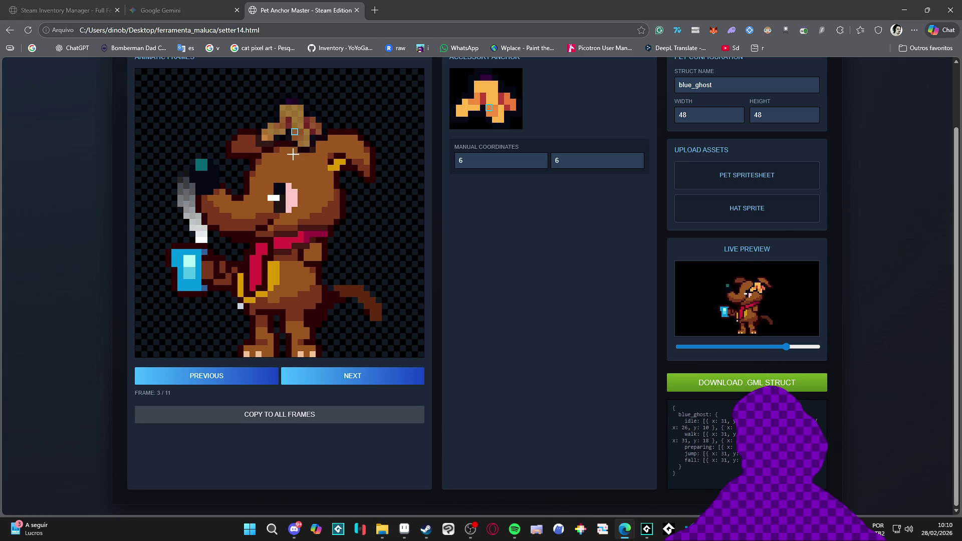
pyautogui.click(293, 154)
pyautogui.click(282, 157)
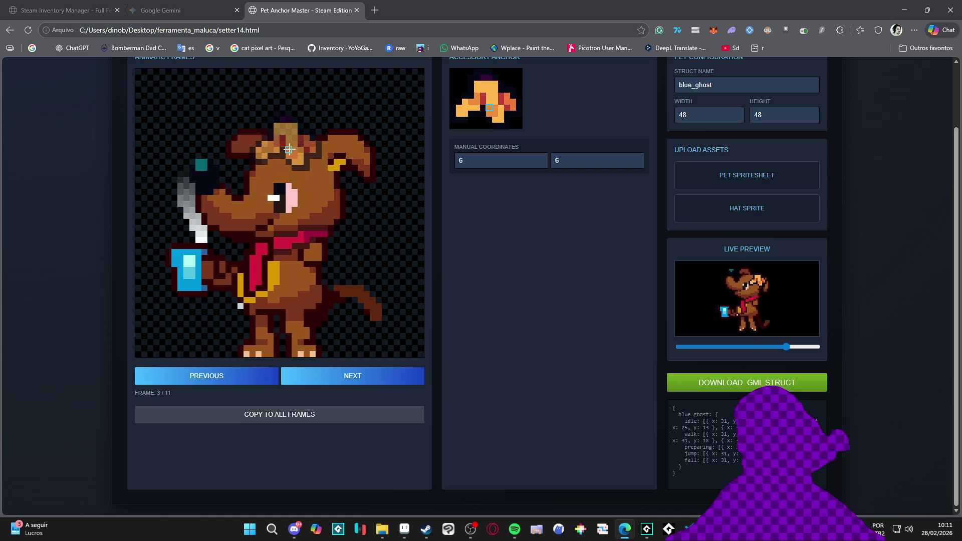
pyautogui.click(288, 113)
pyautogui.click(289, 158)
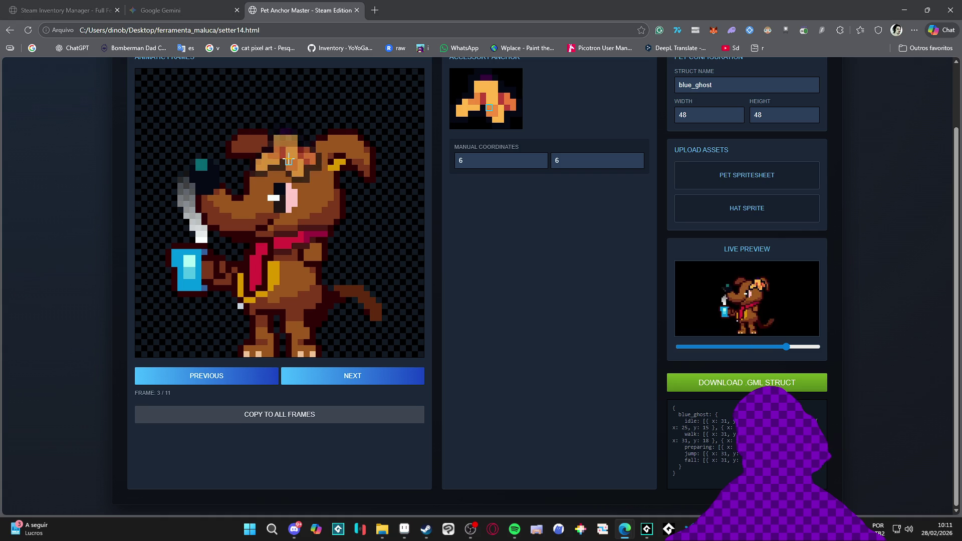
pyautogui.click(286, 134)
pyautogui.click(288, 152)
pyautogui.click(290, 117)
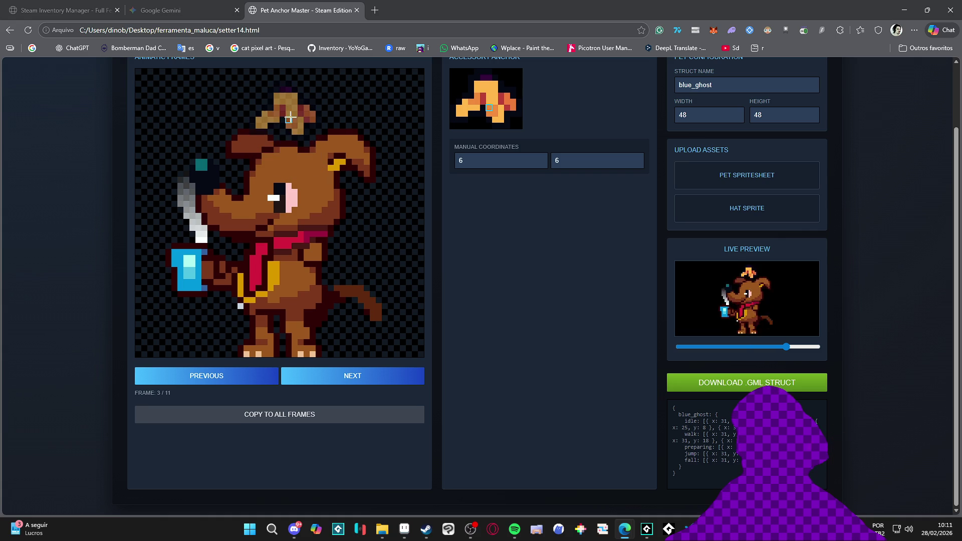
# - Settle the hat anchor at x 25, y 13 and apply it to every frame
pyautogui.click(288, 157)
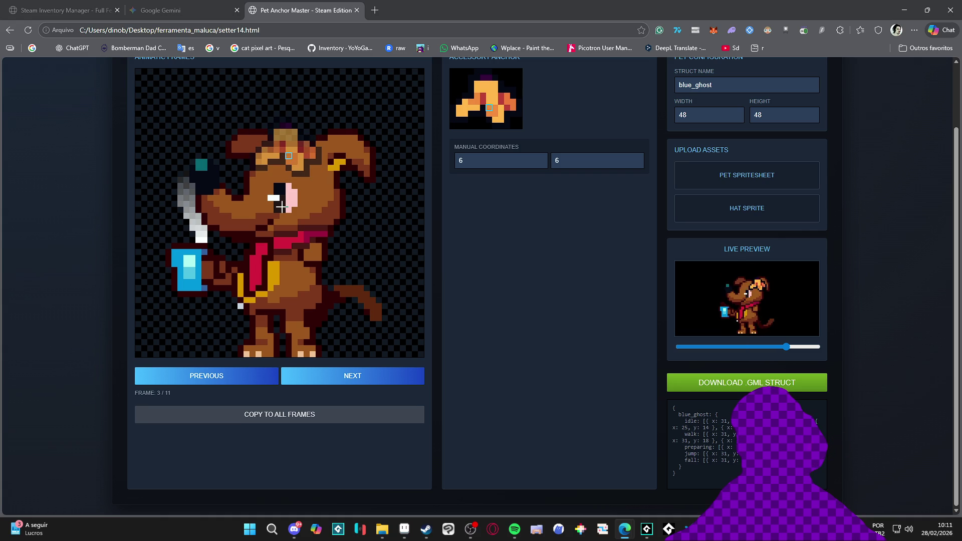
pyautogui.click(294, 114)
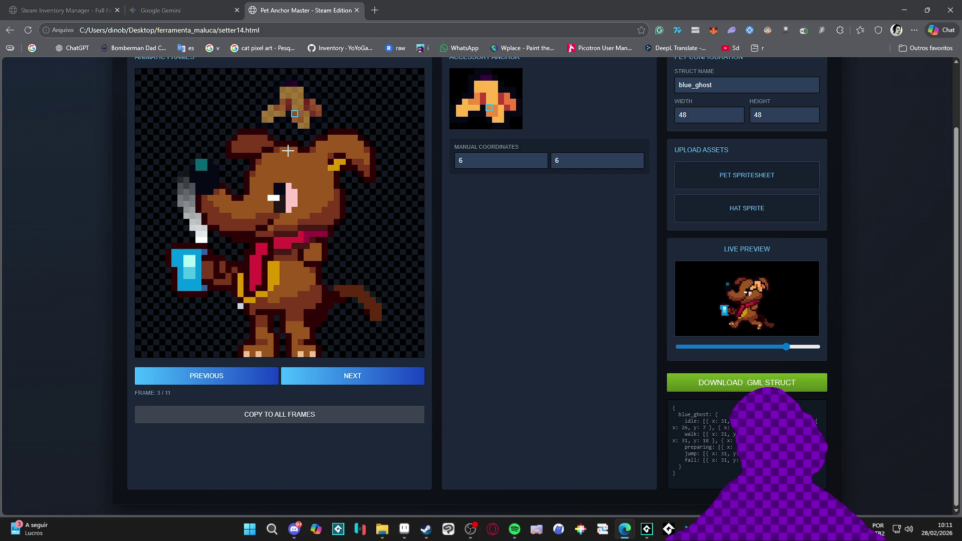
pyautogui.click(288, 150)
pyautogui.click(294, 126)
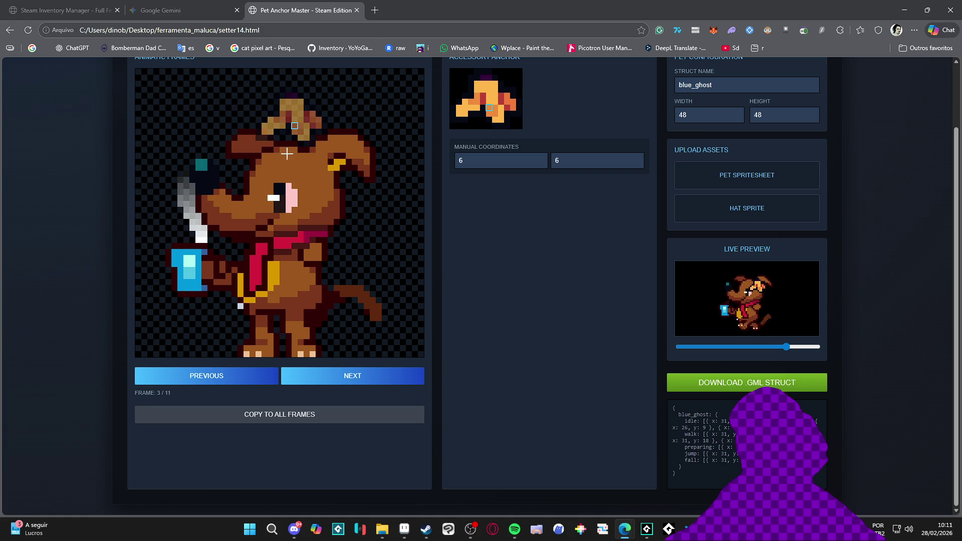
pyautogui.click(288, 149)
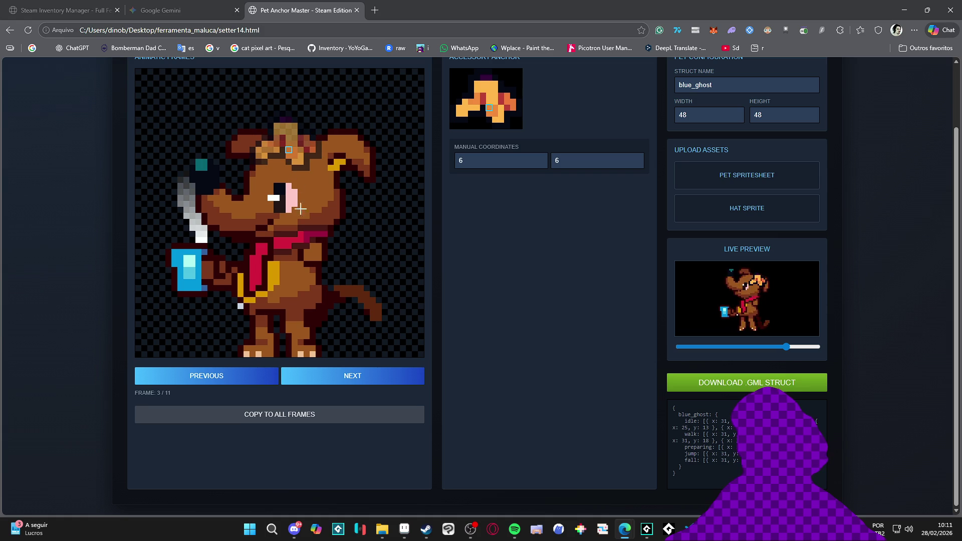
pyautogui.click(311, 414)
# - Step through the animation frames from 4 to 9
pyautogui.click(354, 376)
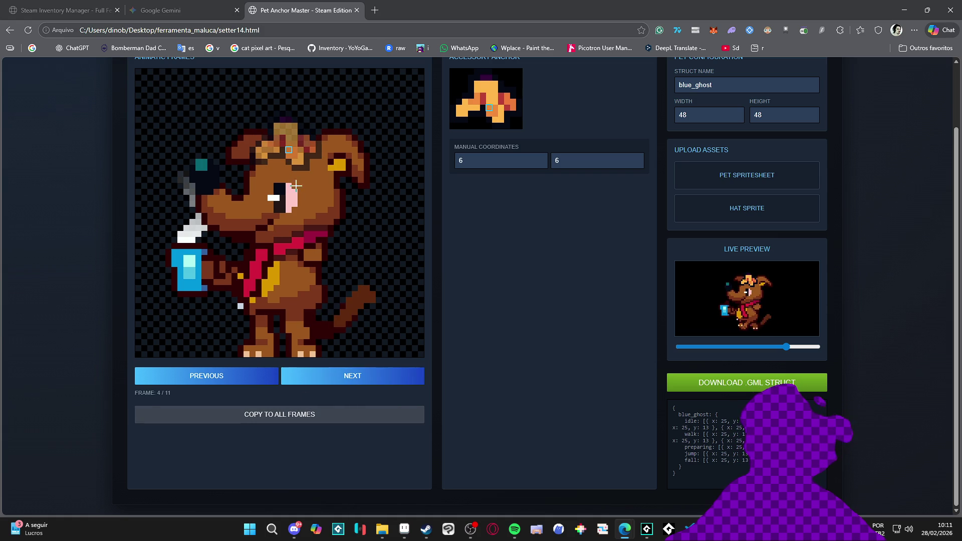
pyautogui.click(337, 373)
pyautogui.click(337, 377)
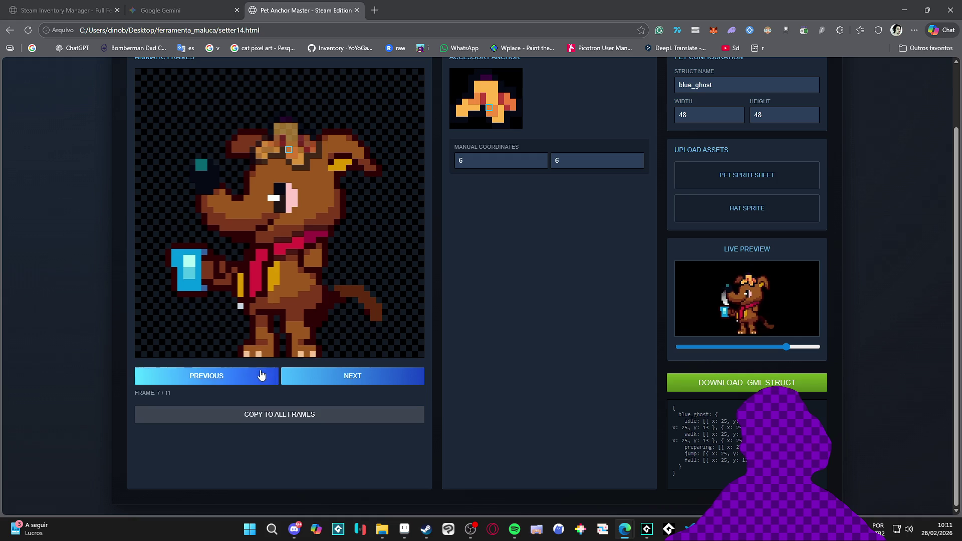
pyautogui.click(253, 376)
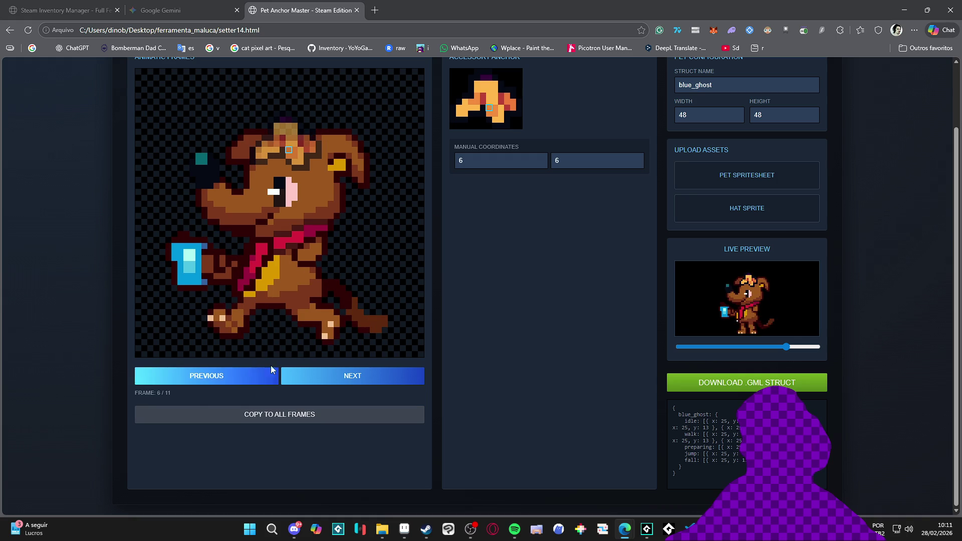
pyautogui.click(334, 375)
pyautogui.click(344, 378)
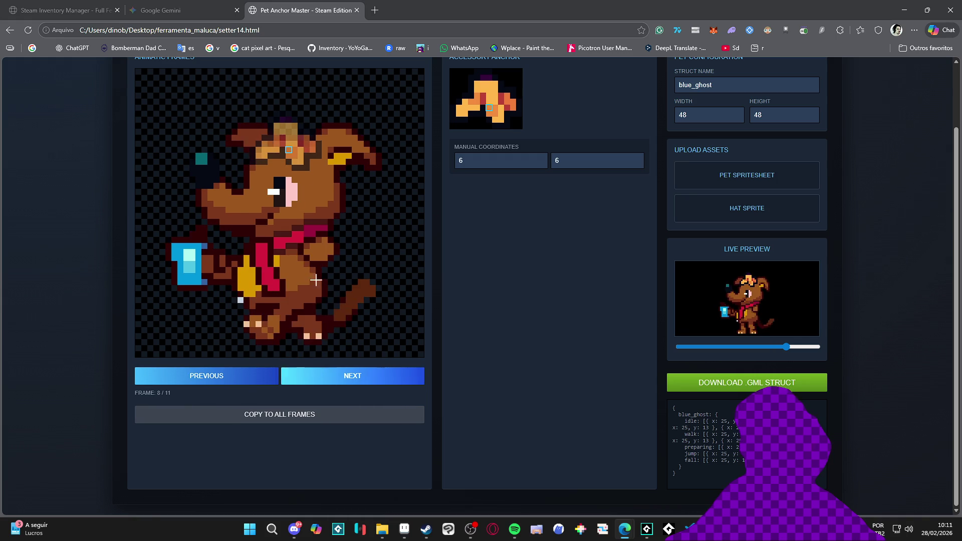
pyautogui.click(336, 380)
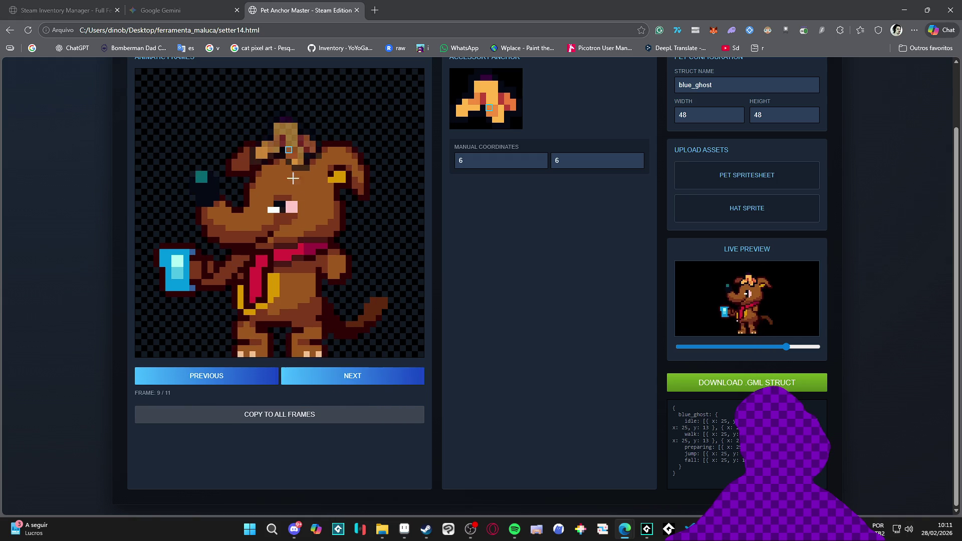
# - Lower the hat anchor onto the dog's head on frames 9 and 10
pyautogui.click(288, 119)
pyautogui.click(288, 164)
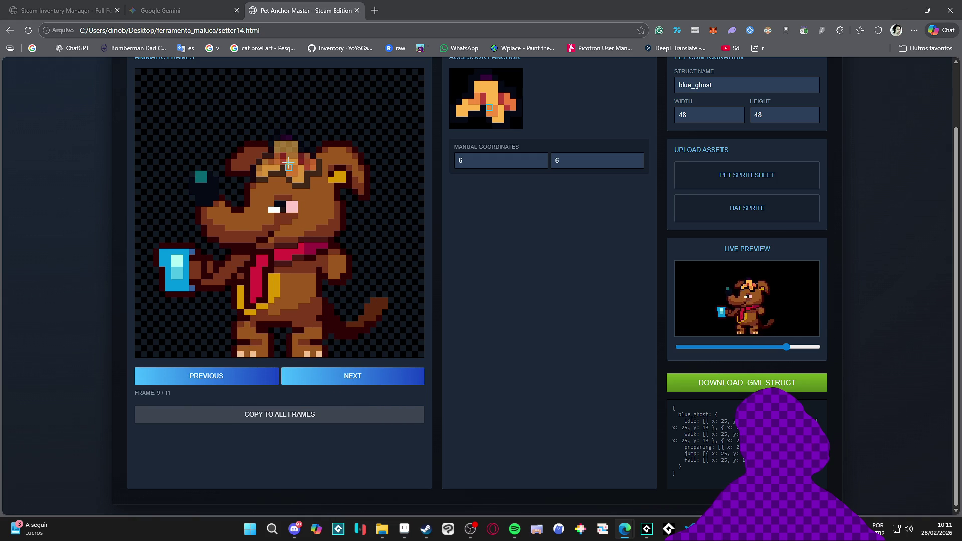
pyautogui.click(326, 379)
pyautogui.click(289, 102)
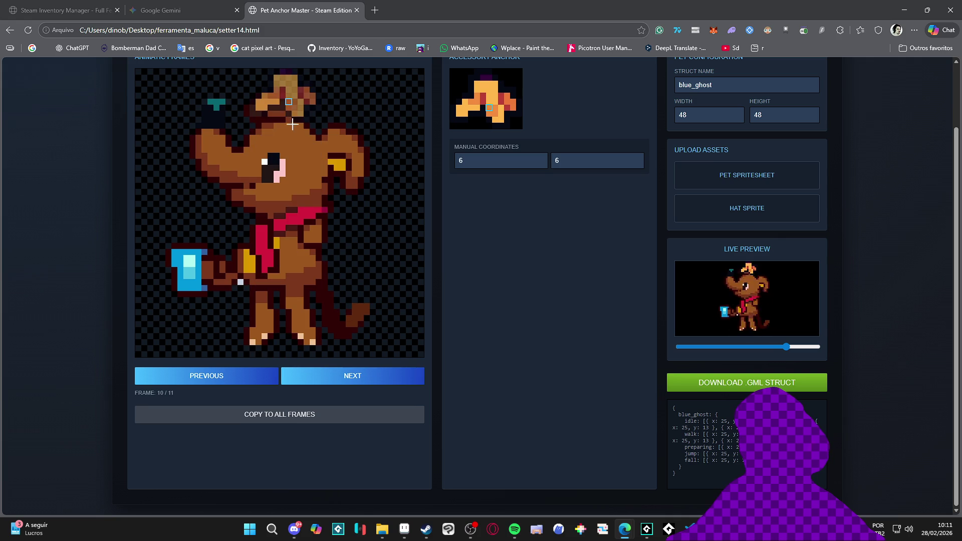
pyautogui.click(295, 127)
pyautogui.click(288, 126)
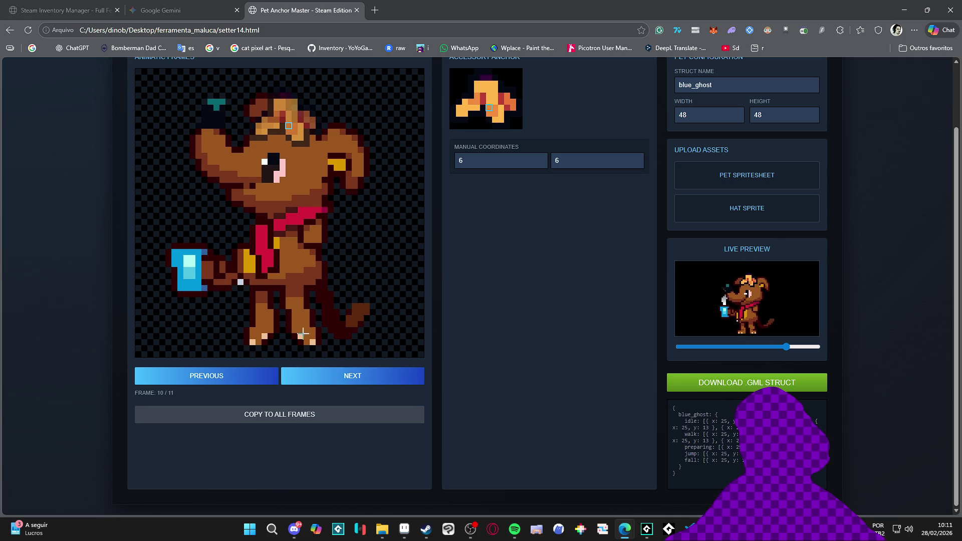
# - Seat the hat on the dog's head in frame 11, shifted slightly right
pyautogui.click(321, 383)
pyautogui.click(277, 135)
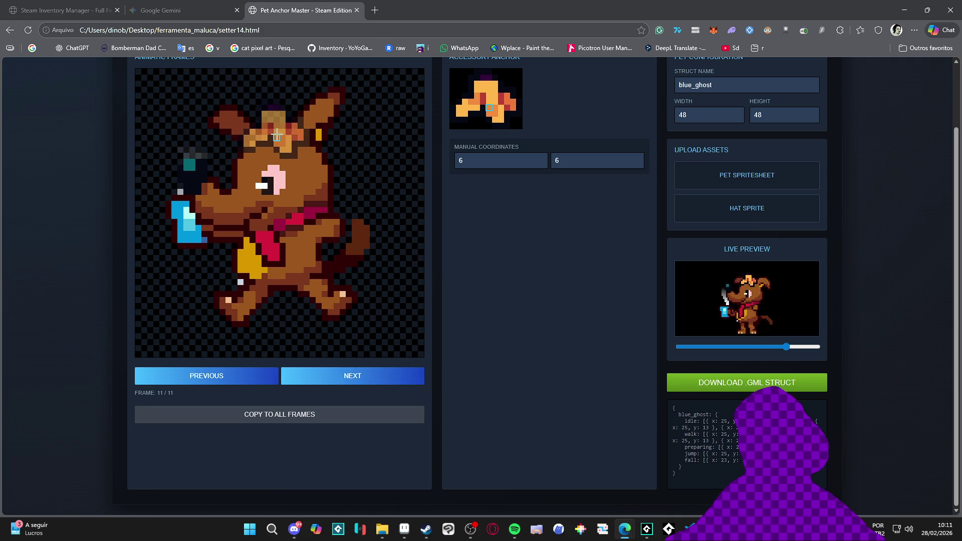
pyautogui.click(282, 101)
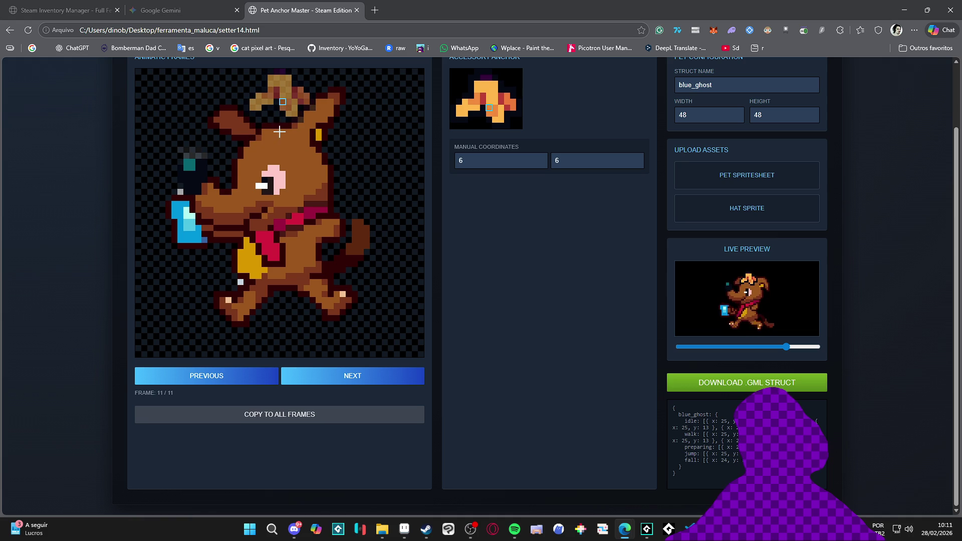
pyautogui.click(277, 131)
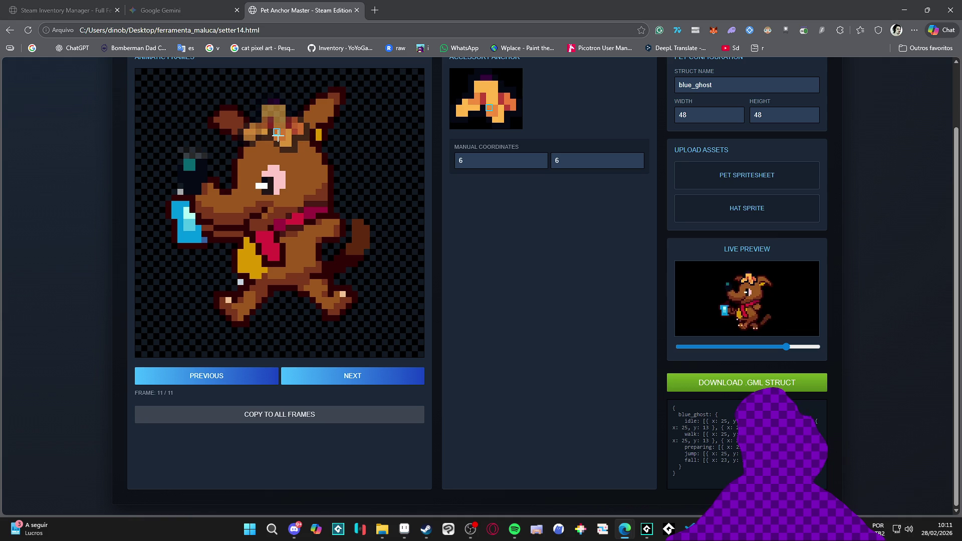
pyautogui.click(274, 136)
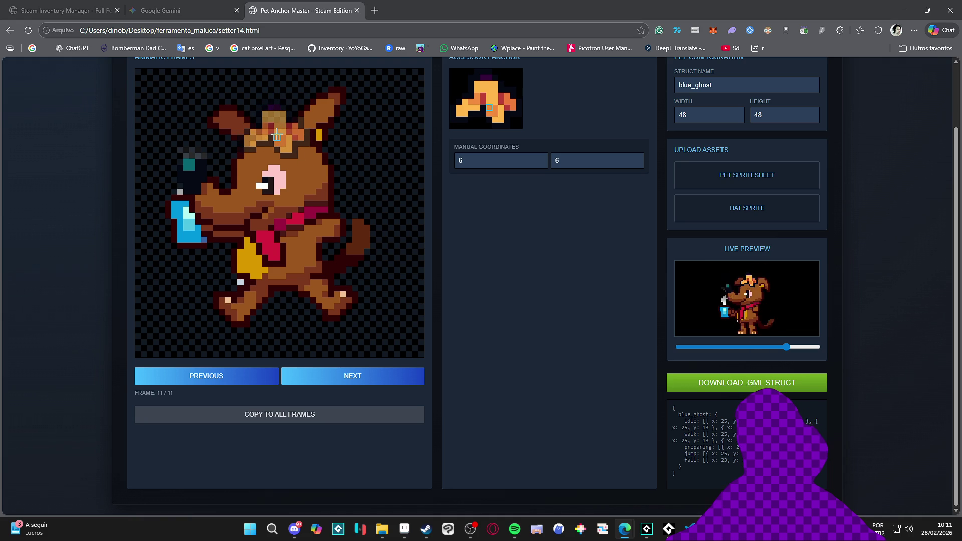
pyautogui.click(275, 107)
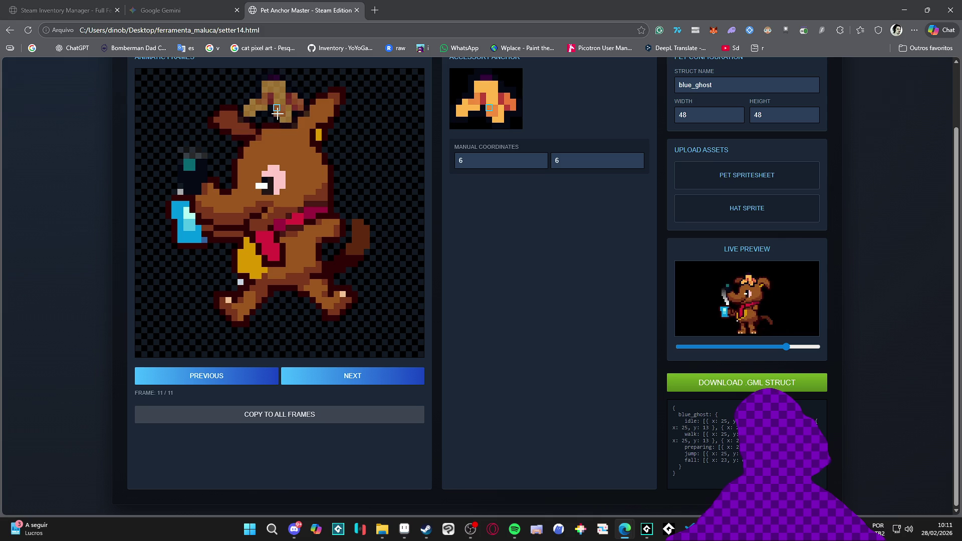
pyautogui.click(277, 113)
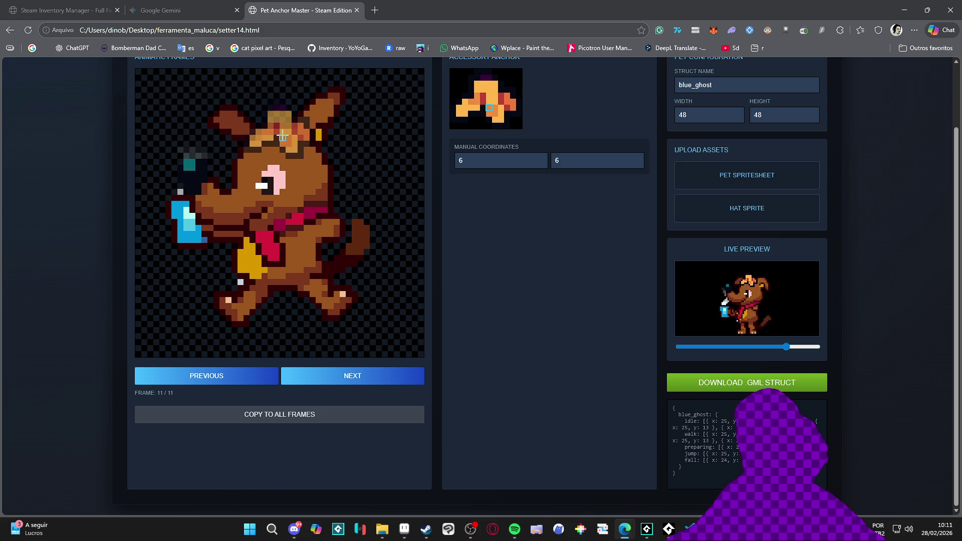
pyautogui.click(282, 132)
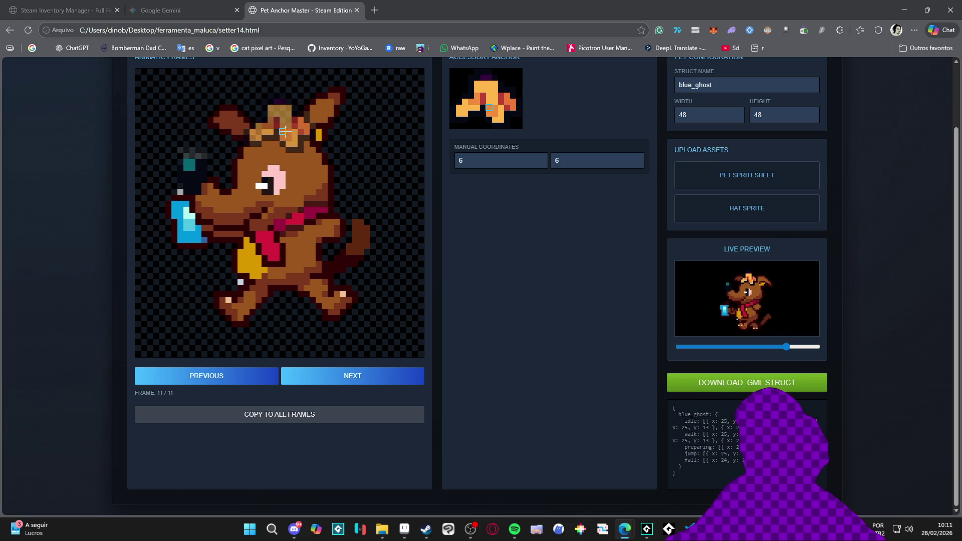
pyautogui.click(288, 131)
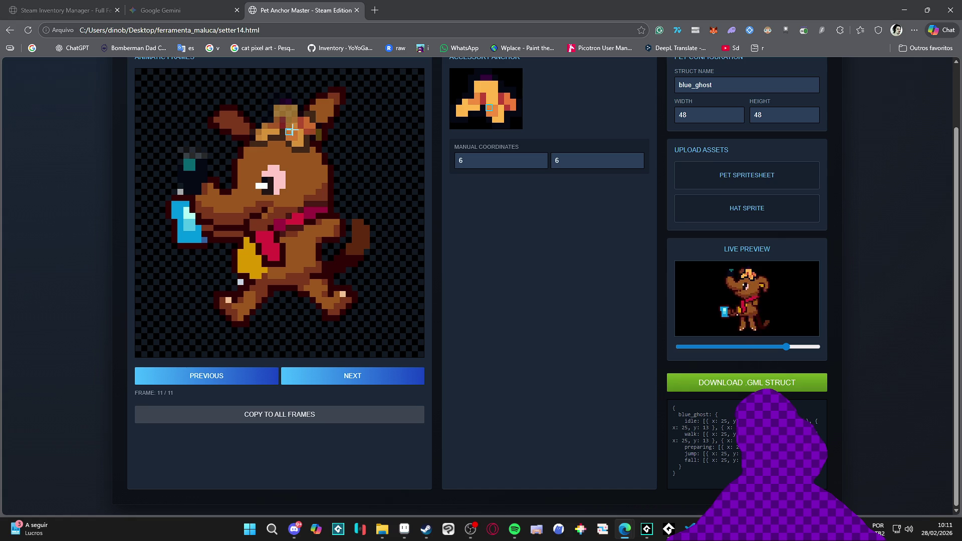
# - Cycle forward through the remaining animation frames
pyautogui.click(331, 374)
pyautogui.click(340, 376)
pyautogui.click(346, 377)
pyautogui.click(348, 378)
pyautogui.click(348, 378)
pyautogui.click(348, 377)
pyautogui.click(348, 377)
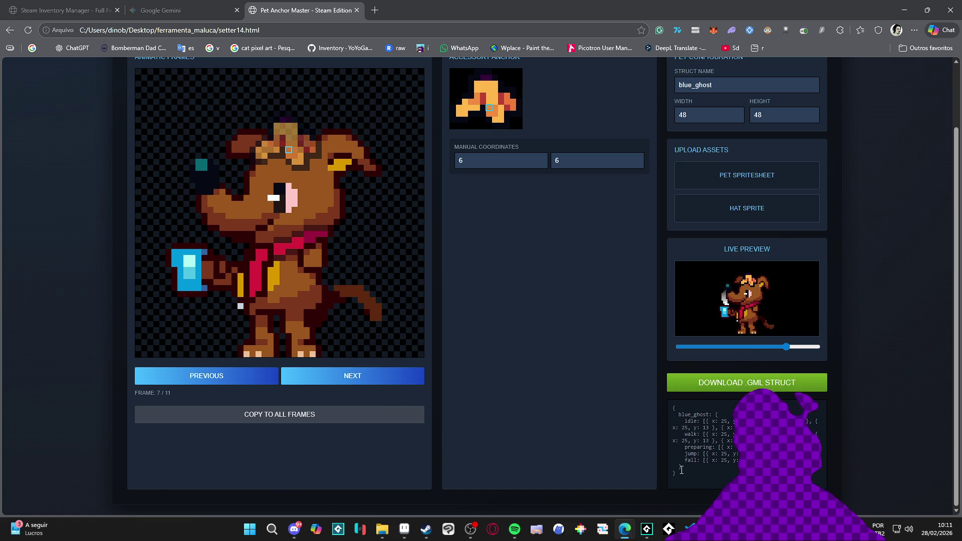
# - Enter caofezinho as the Struct Name, then select and copy the generated GML code
pyautogui.moveTo(682, 467); pyautogui.dragTo(660, 413)
pyautogui.scroll(2, 656, 60)
pyautogui.tripleClick(730, 159)
pyautogui.write('caofezinho')
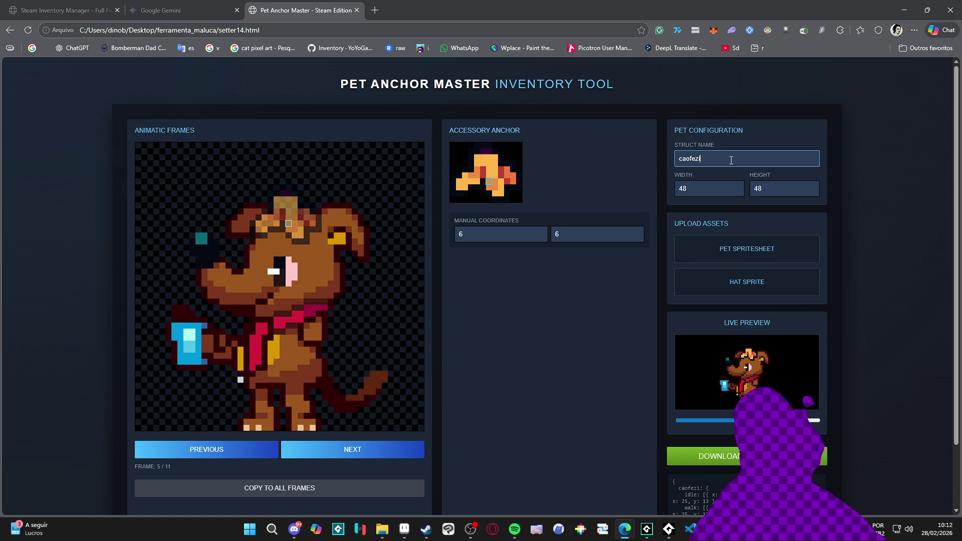
pyautogui.scroll(-2, 731, 161)
pyautogui.moveTo(682, 474); pyautogui.dragTo(673, 412)
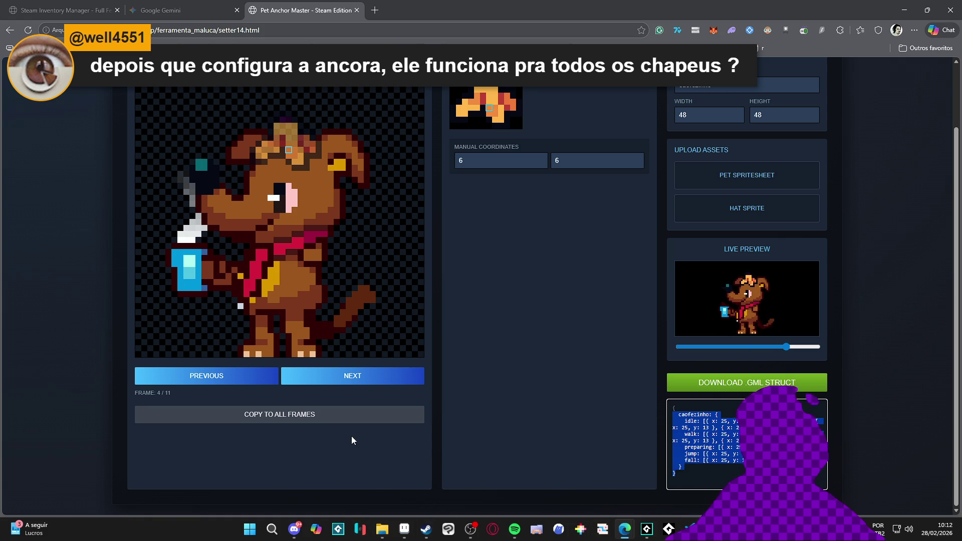
pyautogui.hotkey('alt', 'Tab')
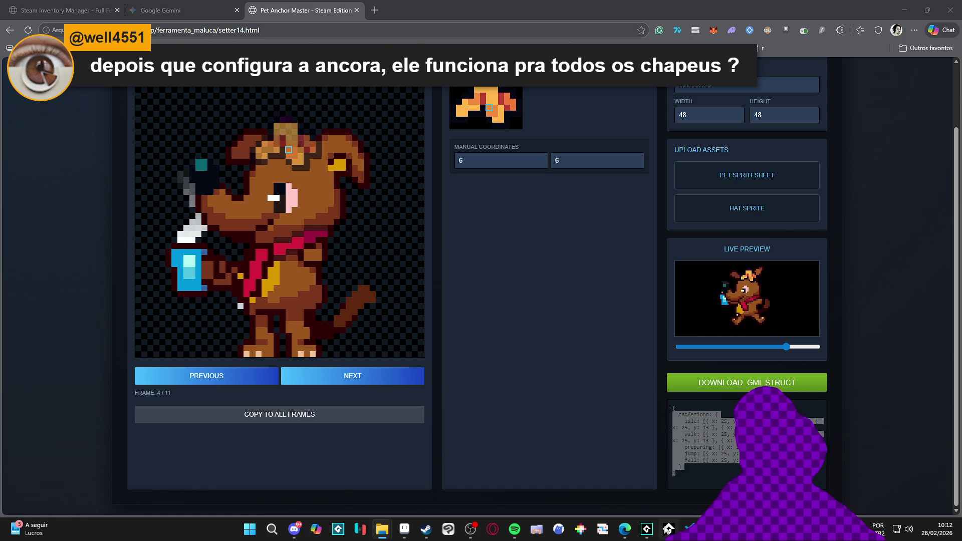
pyautogui.click(646, 529)
# - Paste the new caofezinho struct over the old block in obj_character's code
pyautogui.click(690, 527)
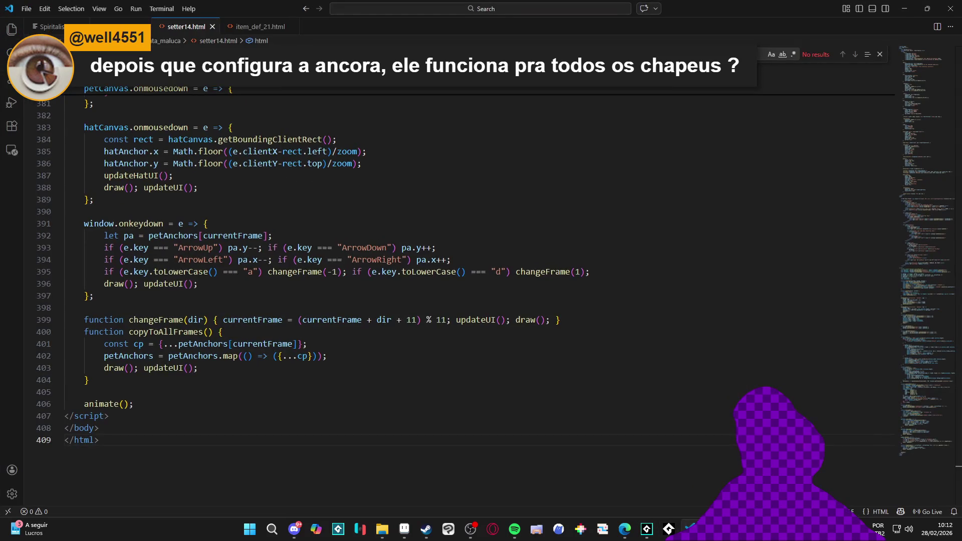
pyautogui.click(646, 529)
pyautogui.press('Down')
pyautogui.hotkey('ctrl', 'Right')
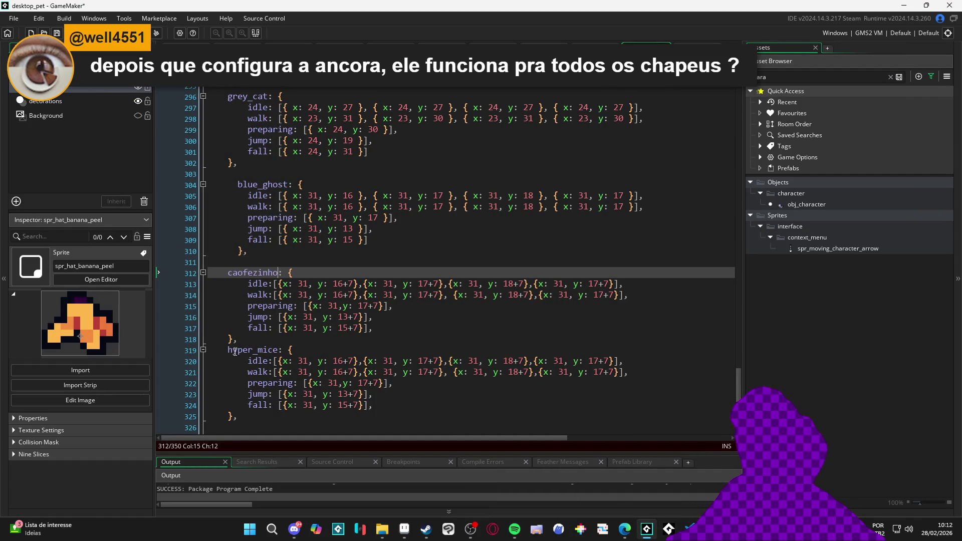
pyautogui.keyDown('shift'); pyautogui.click(234, 339); pyautogui.keyUp('shift')
pyautogui.write('caofezinho: {     idle: [{ x: 25, y: 13 }, { x: 25, y: 13 }, { x: 25, y: 13 }, { x: 25, y: 13 }],     walk: [{ x: 25, y: 13 }, { x: 25, y: 12 }, { x: 25, y: 13 }, { x: 25, y: 12 }],     preparing: [{ x: 25, y: 15 }],     jump: [{ x: 25, y: 9 }],     fall: [{ x: 25, y: 10 }]   } }')
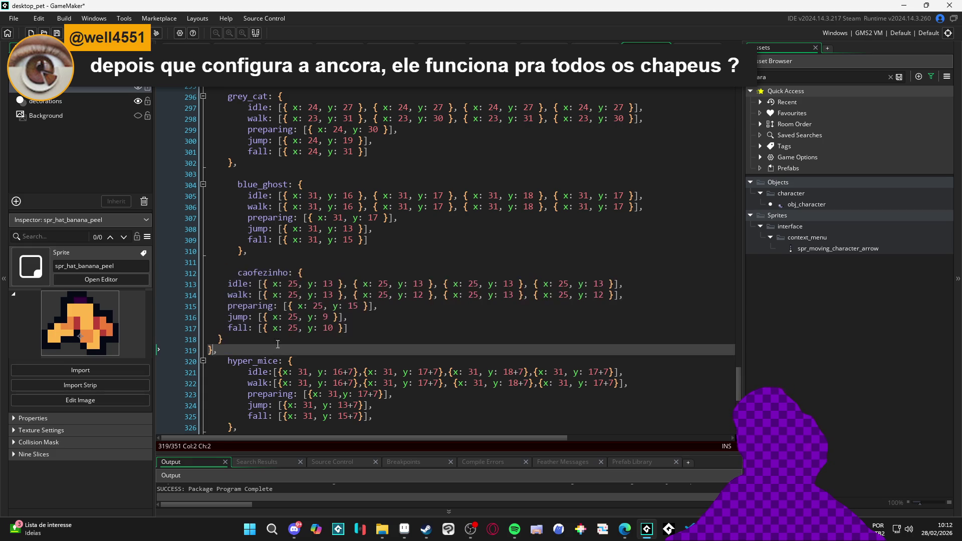
# - Remove the extra brace, indent the caofezinho lines, join the comma and add a blank line
pyautogui.press('BackSpace')
pyautogui.press('Tab')
pyautogui.moveTo(232, 339); pyautogui.dragTo(217, 284)
pyautogui.press('Tab')
pyautogui.click(283, 332)
pyautogui.click(234, 353)
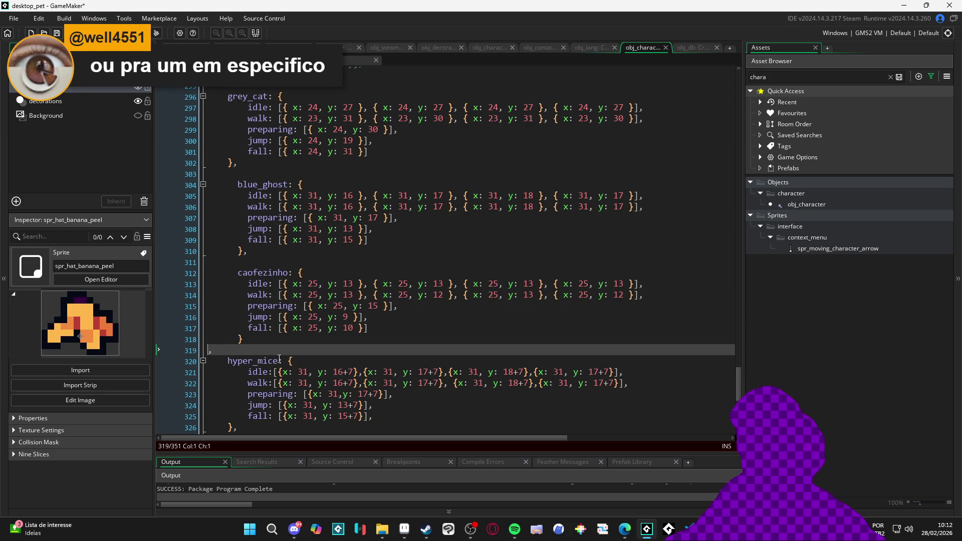
pyautogui.press('BackSpace')
pyautogui.press('BackSpace')
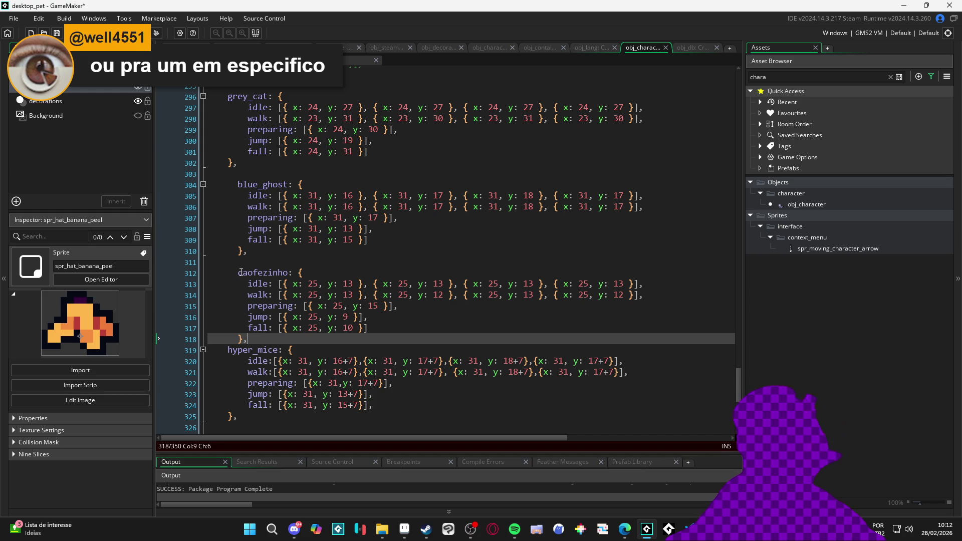
pyautogui.click(239, 272)
pyautogui.click(252, 339)
pyautogui.press('Return')
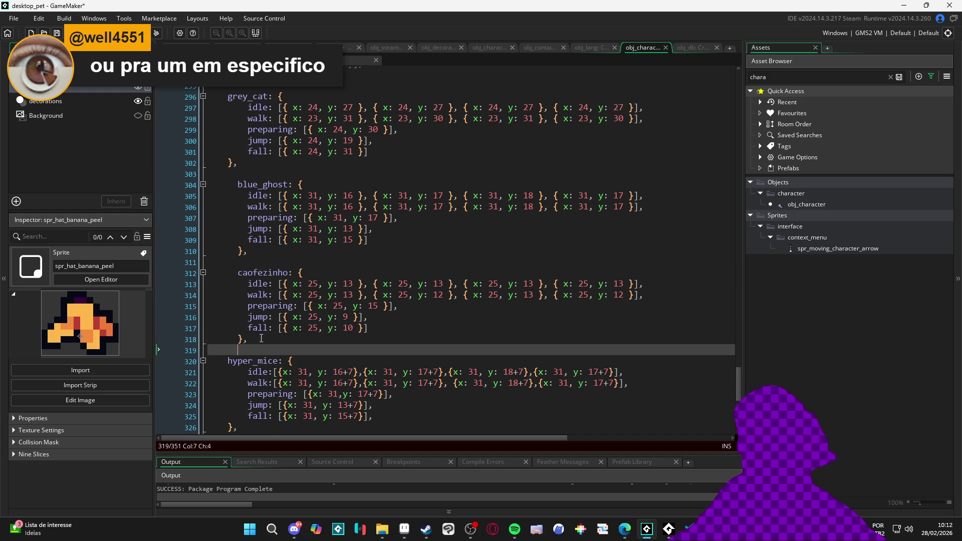
# - Check the hyper_mice block's indentation, leaving it unchanged, and minimize GameMaker
pyautogui.scroll(-2, 250, 350)
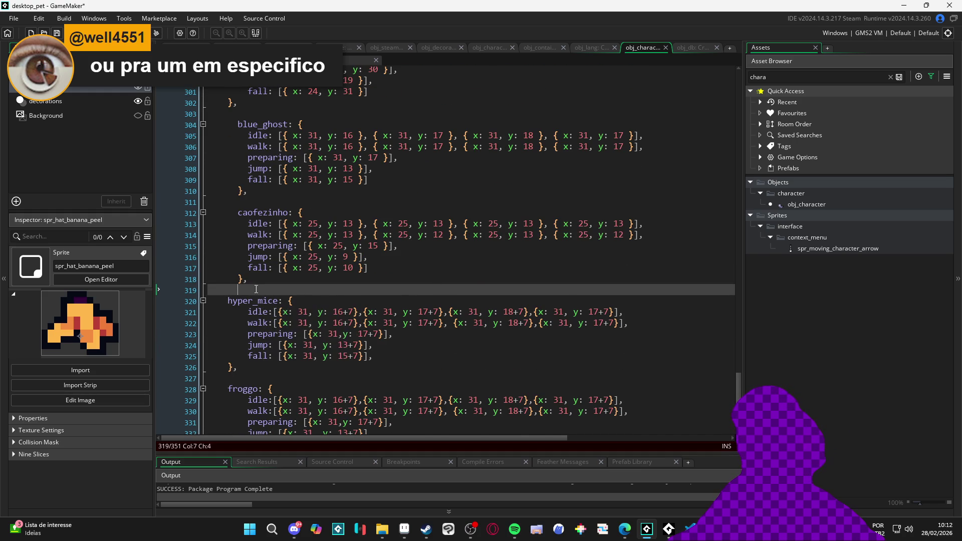
pyautogui.moveTo(228, 301); pyautogui.dragTo(281, 371)
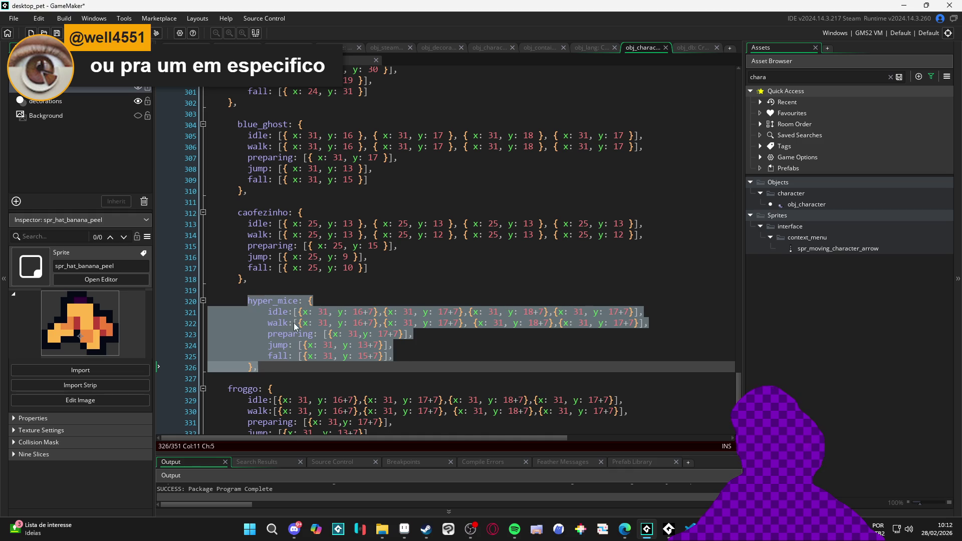
pyautogui.press('Tab')
pyautogui.hotkey('shift', 'Tab')
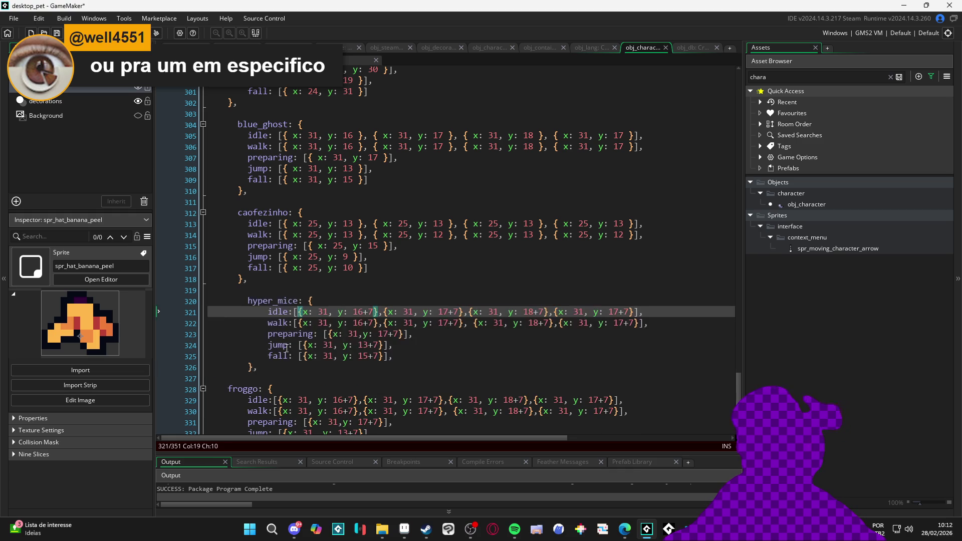
pyautogui.click(353, 344)
pyautogui.click(312, 371)
pyautogui.scroll(-1, 313, 352)
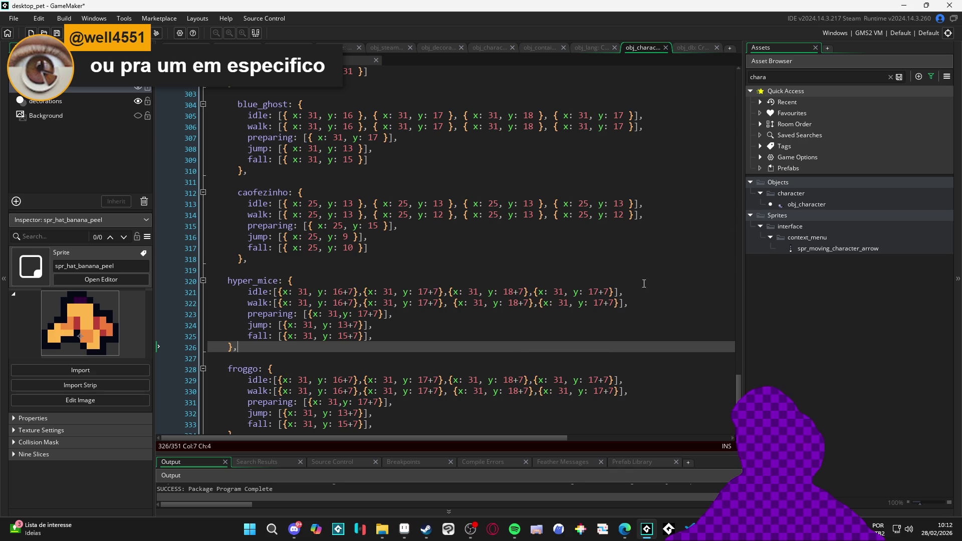
pyautogui.click(903, 5)
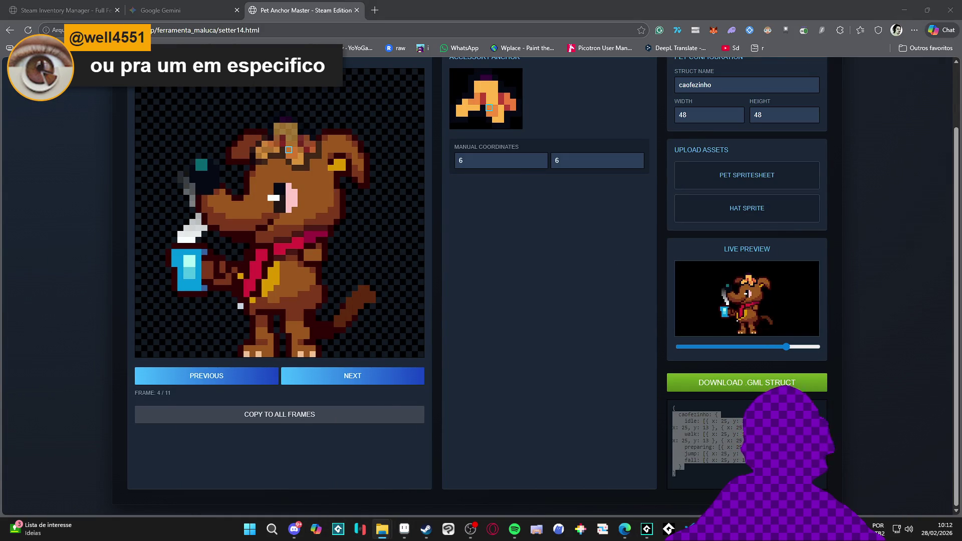
# - Load the disc creature spritesheet and move the hat down onto the disc's top
pyautogui.moveTo(616, 161); pyautogui.dragTo(741, 180)
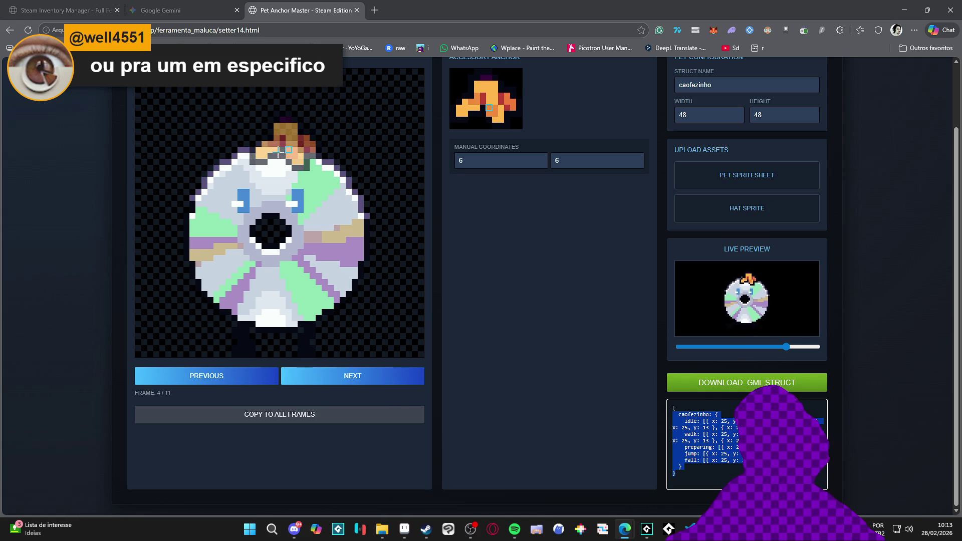
pyautogui.click(277, 132)
pyautogui.moveTo(275, 148); pyautogui.dragTo(270, 158)
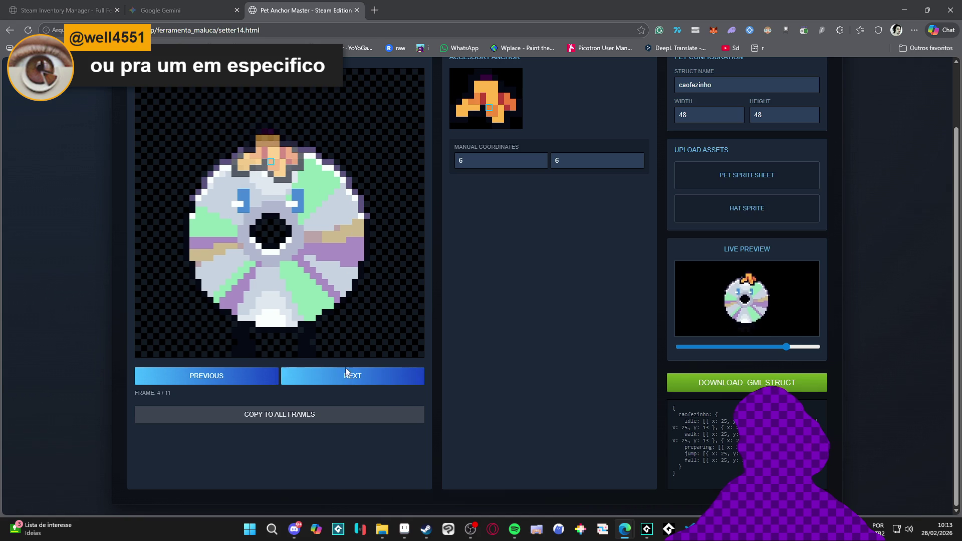
# - Step forward through the frames, seating the hat on the disc and raising it on frame 9
pyautogui.click(313, 376)
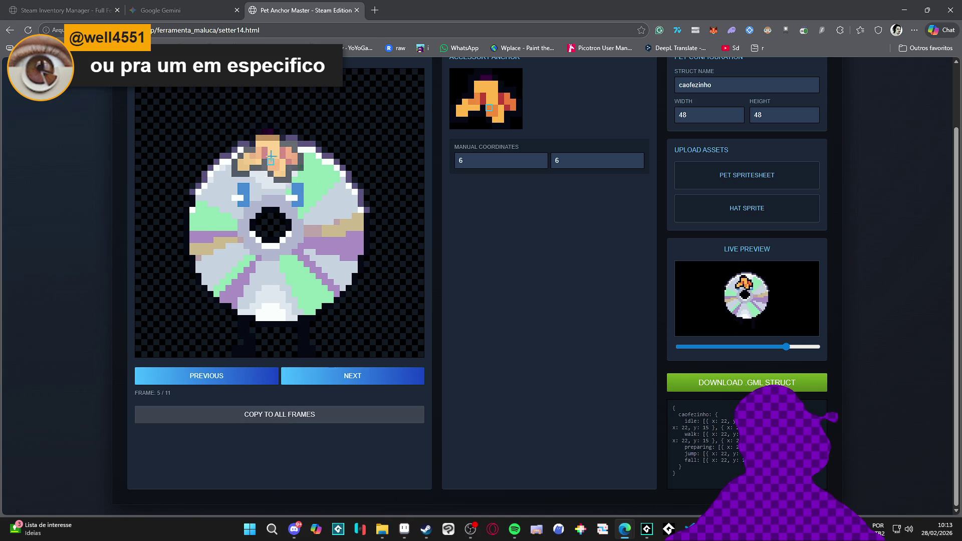
pyautogui.click(323, 369)
pyautogui.moveTo(269, 149); pyautogui.dragTo(269, 154)
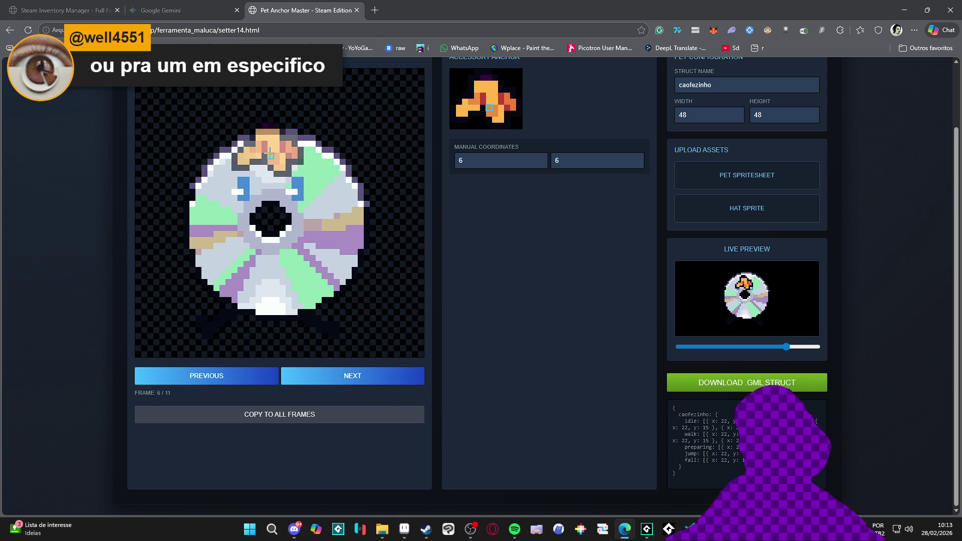
pyautogui.click(271, 150)
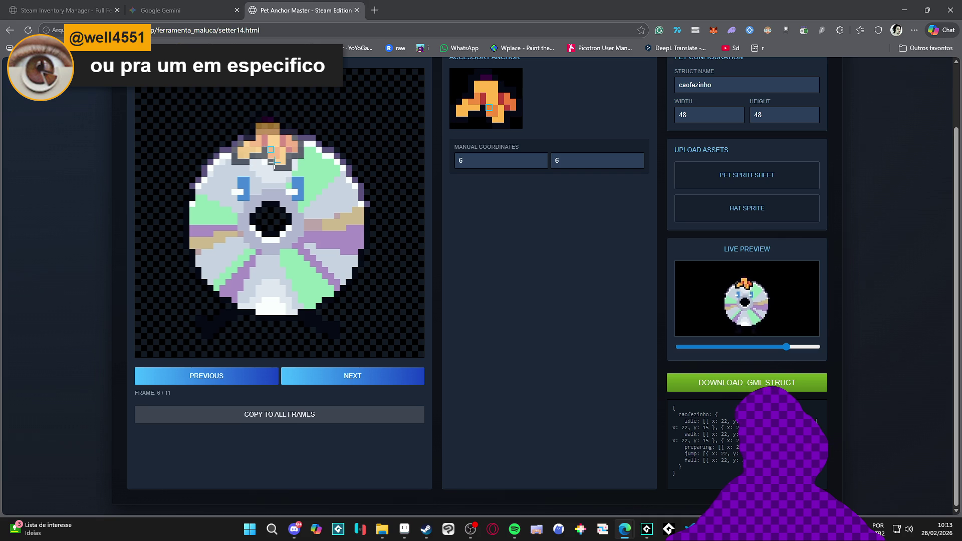
pyautogui.click(334, 370)
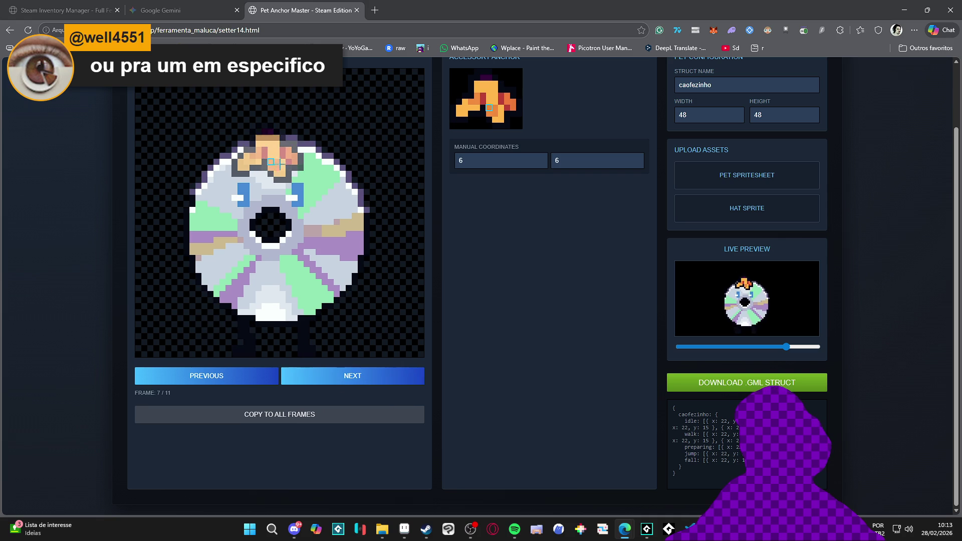
pyautogui.click(347, 379)
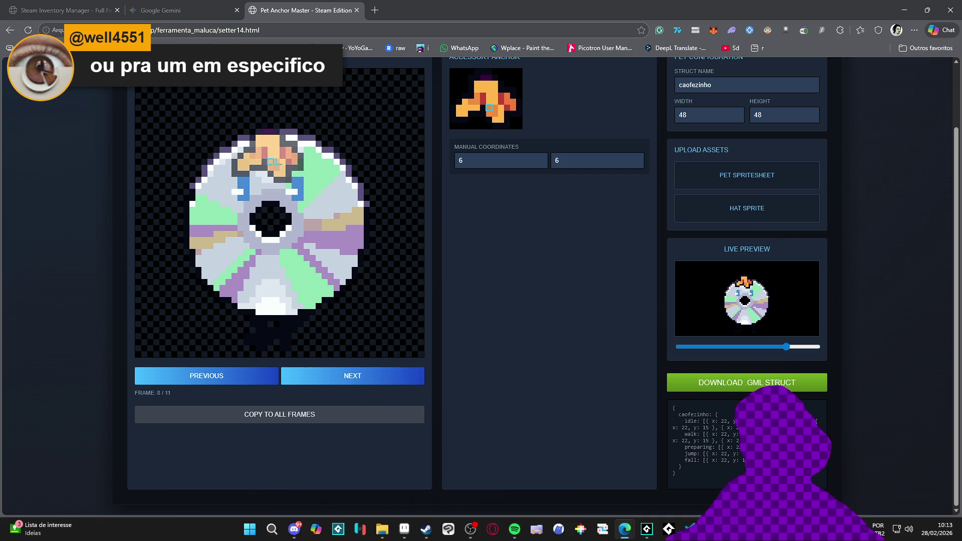
pyautogui.click(343, 373)
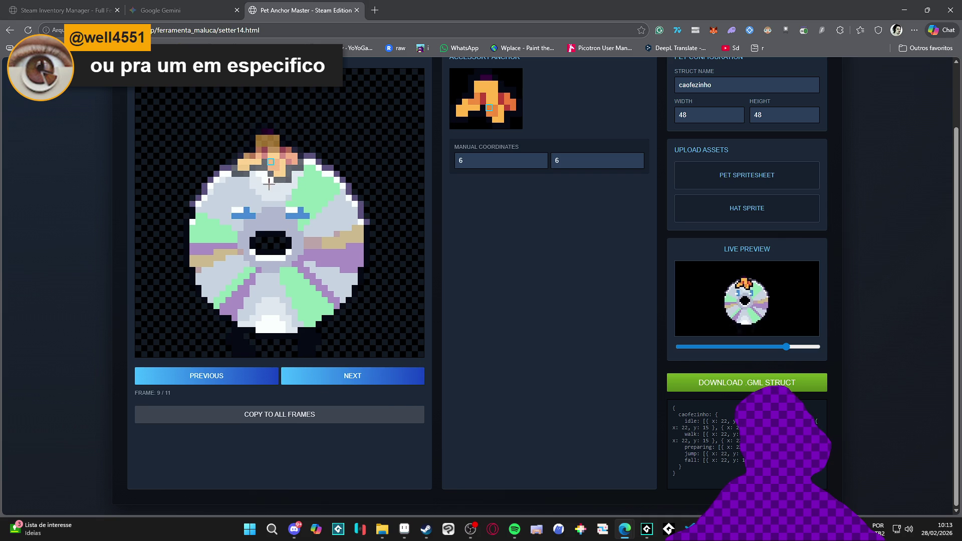
pyautogui.click(278, 180)
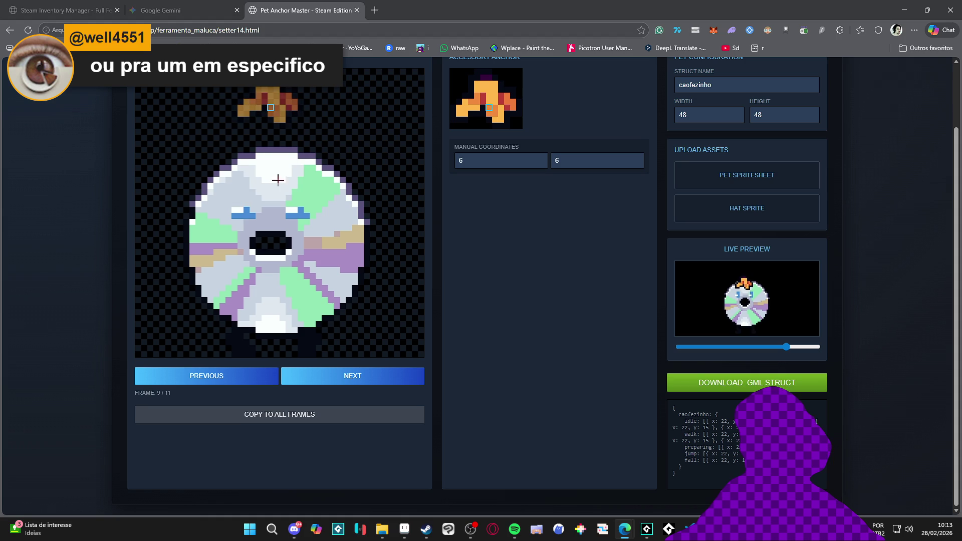
# - Cycle to frame 8 and settle the hat anchor on top of the pet's head
pyautogui.click(264, 379)
pyautogui.click(264, 378)
pyautogui.click(265, 379)
pyautogui.click(265, 379)
pyautogui.click(264, 379)
pyautogui.click(264, 378)
pyautogui.click(264, 379)
pyautogui.click(264, 378)
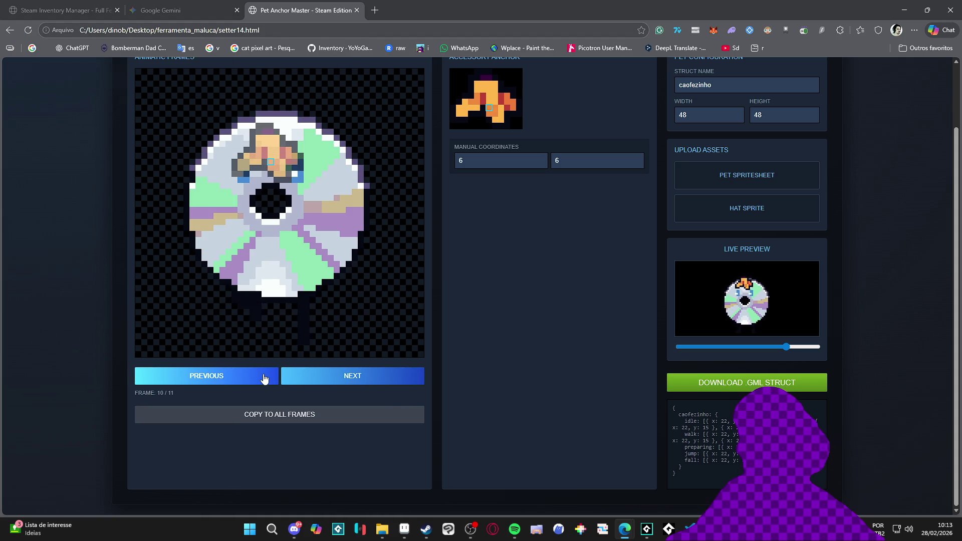
pyautogui.click(264, 378)
pyautogui.click(265, 378)
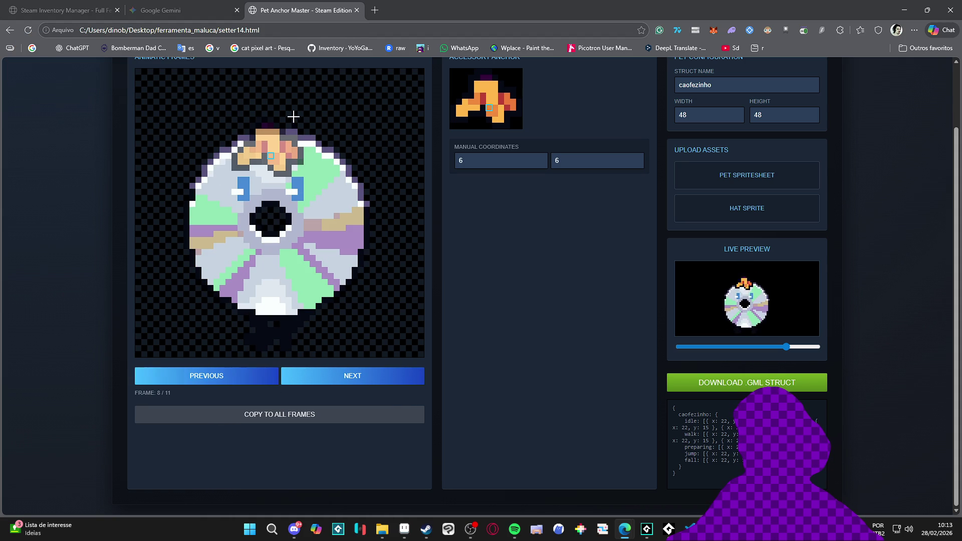
pyautogui.moveTo(286, 123); pyautogui.dragTo(276, 116)
pyautogui.moveTo(271, 160)
pyautogui.mouseDown()
pyautogui.moveTo(269, 78)
pyautogui.moveTo(264, 136)
pyautogui.moveTo(271, 80)
pyautogui.moveTo(270, 113)
pyautogui.moveTo(258, 80)
pyautogui.moveTo(253, 139)
pyautogui.moveTo(261, 137)
pyautogui.mouseUp()
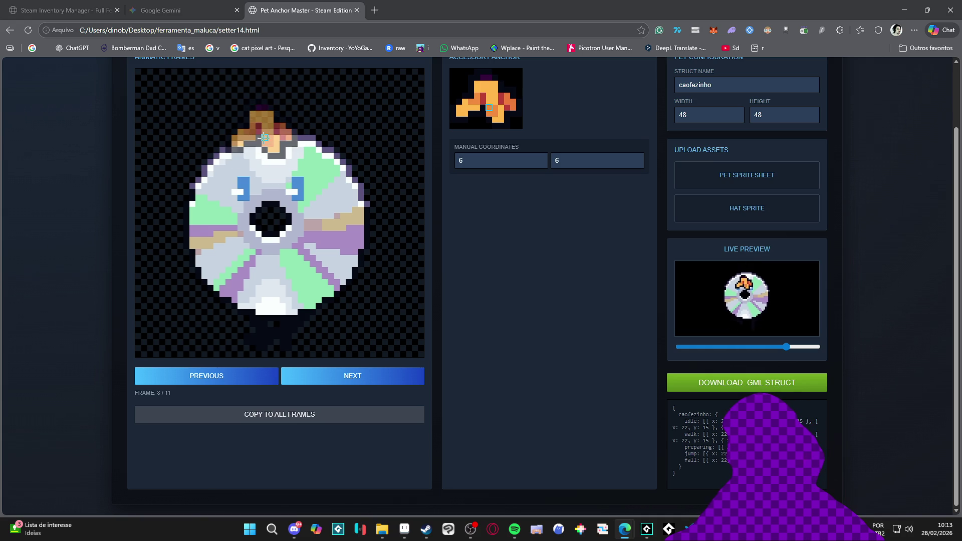
pyautogui.click(271, 137)
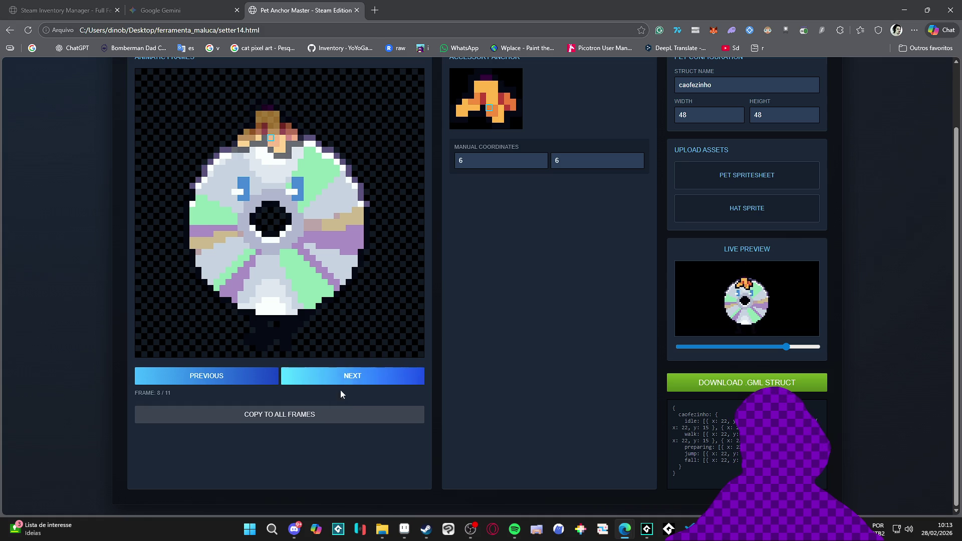
# - Place and fine-tune the hat anchor on the pet's head for frame 9
pyautogui.click(335, 382)
pyautogui.click(264, 126)
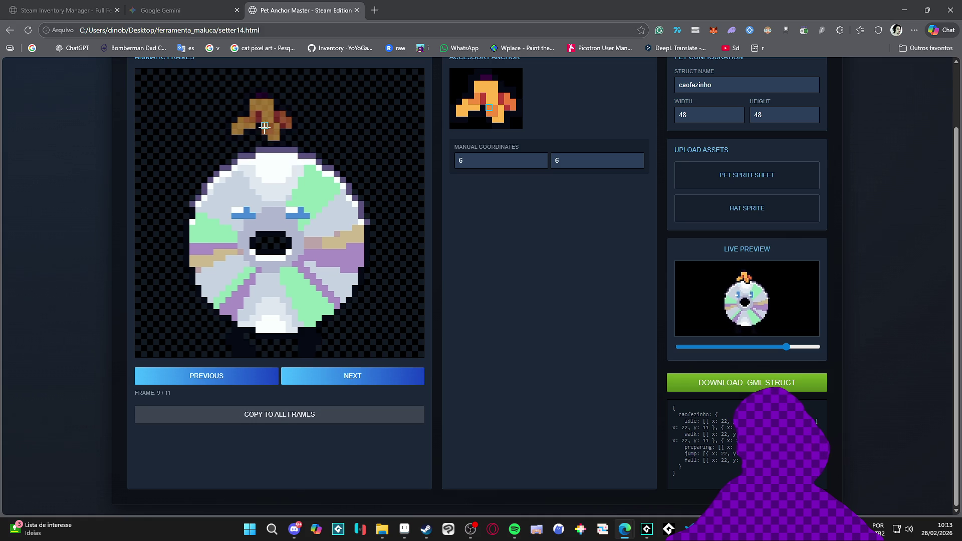
pyautogui.click(259, 156)
pyautogui.click(262, 127)
pyautogui.click(260, 156)
pyautogui.click(269, 155)
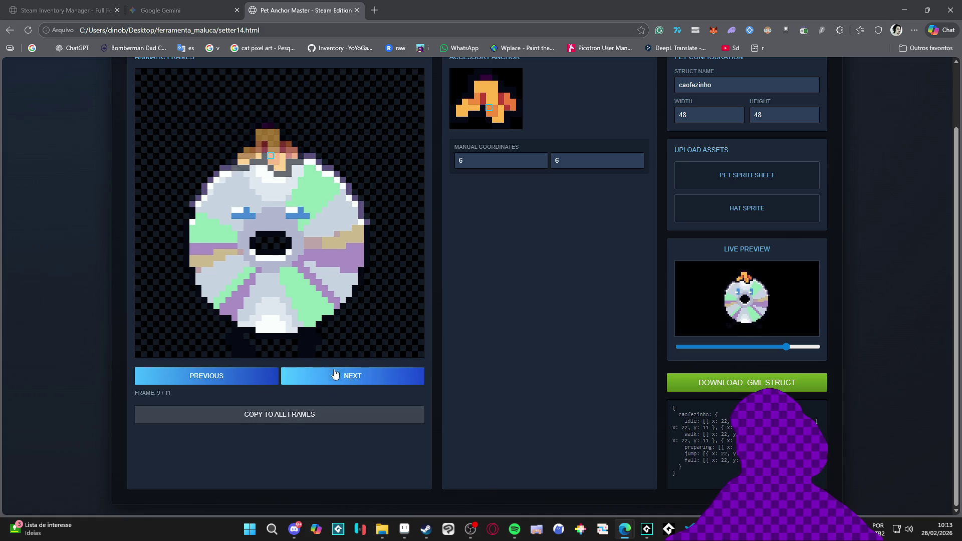
# - Set the hat anchor on the pet's head for frames 10 and 11
pyautogui.press('Right')
pyautogui.click(258, 102)
pyautogui.click(261, 113)
pyautogui.click(271, 120)
pyautogui.click(318, 382)
pyautogui.click(260, 97)
pyautogui.click(263, 115)
pyautogui.click(265, 119)
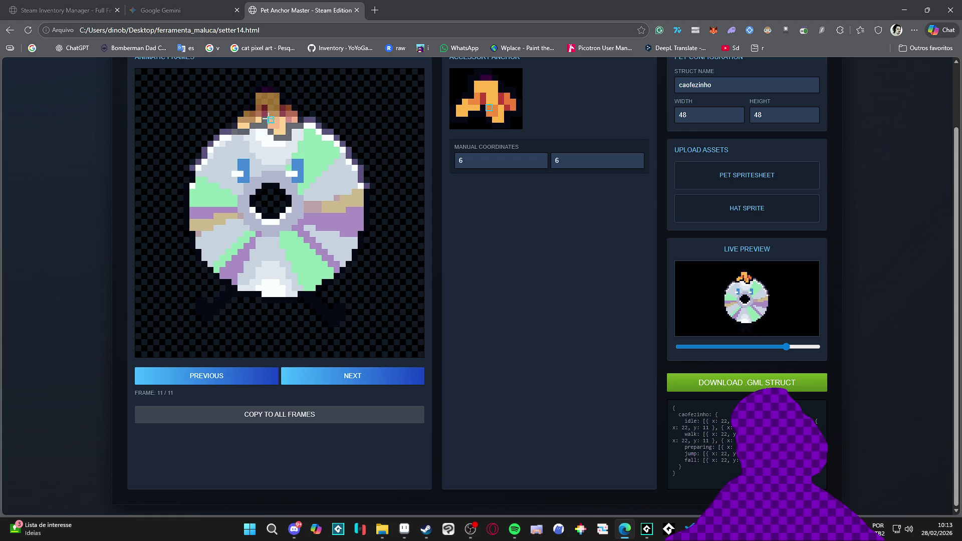
# - Set the hat anchor on the head for frames 1 through 5, ending on frame 6/11
pyautogui.click(333, 374)
pyautogui.click(270, 148)
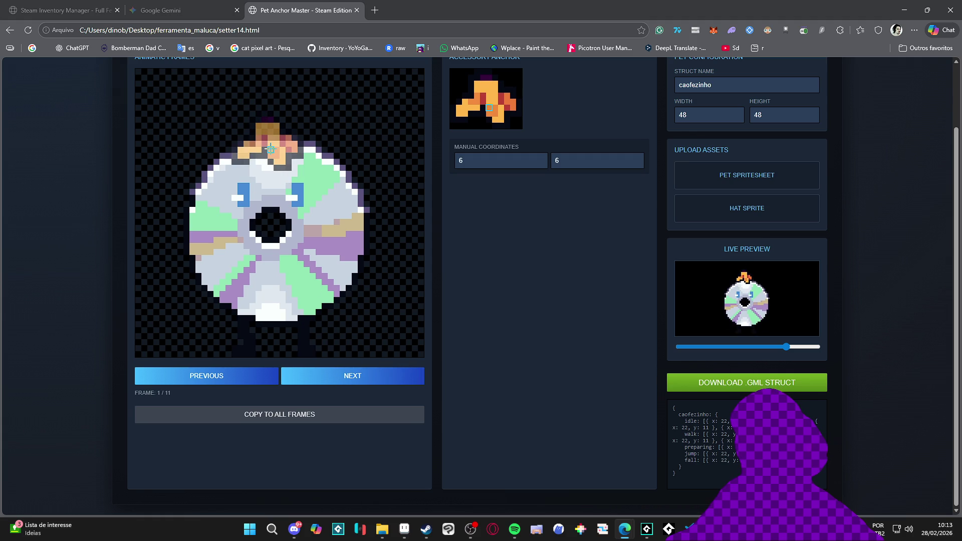
pyautogui.click(321, 376)
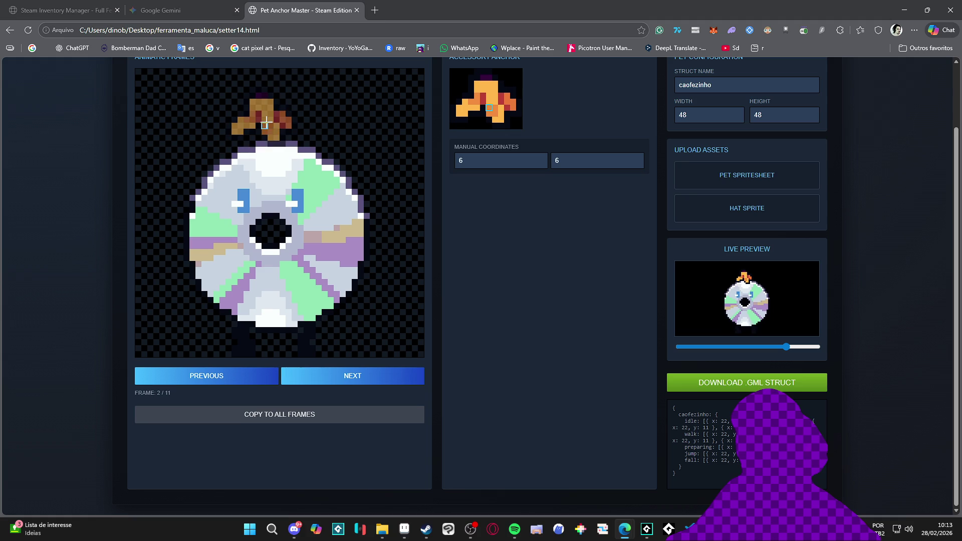
pyautogui.click(270, 149)
pyautogui.click(329, 382)
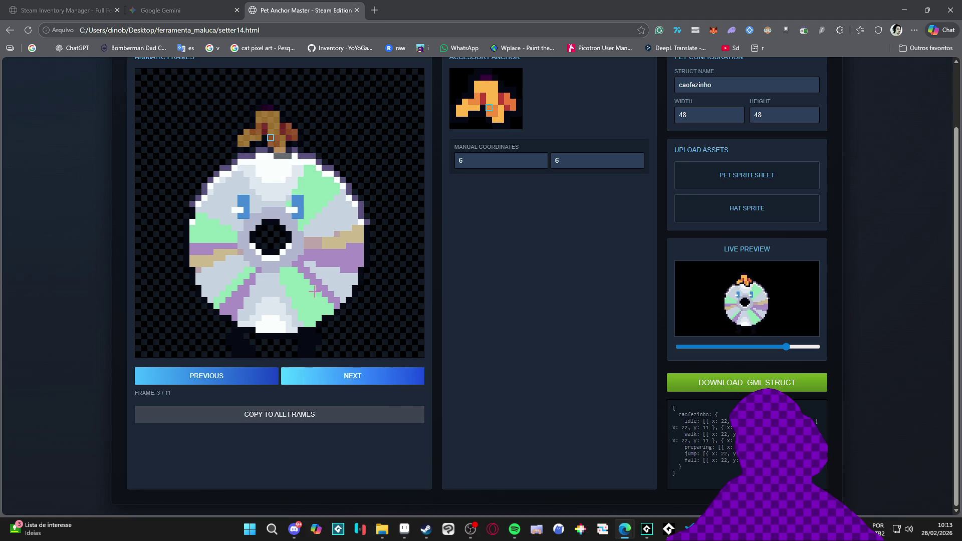
pyautogui.click(270, 155)
pyautogui.click(326, 374)
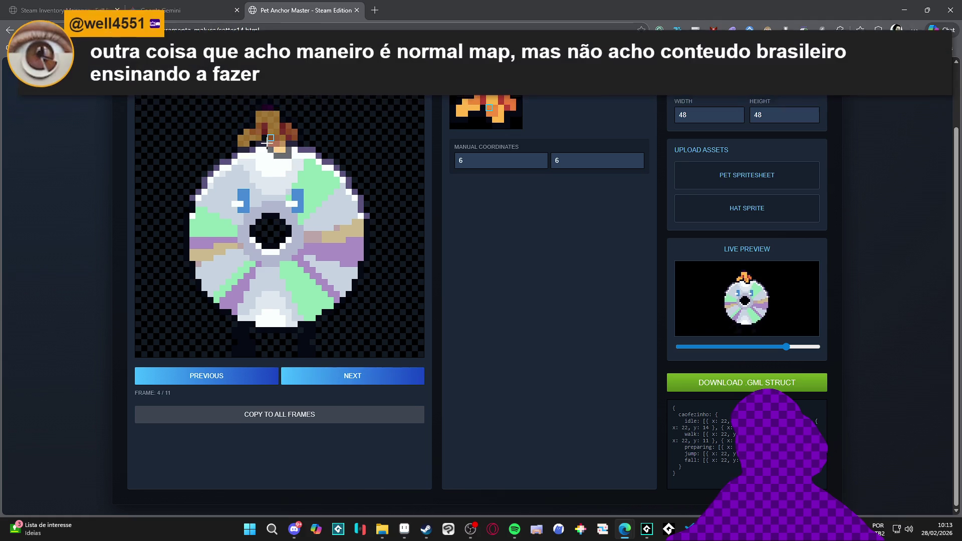
pyautogui.click(270, 149)
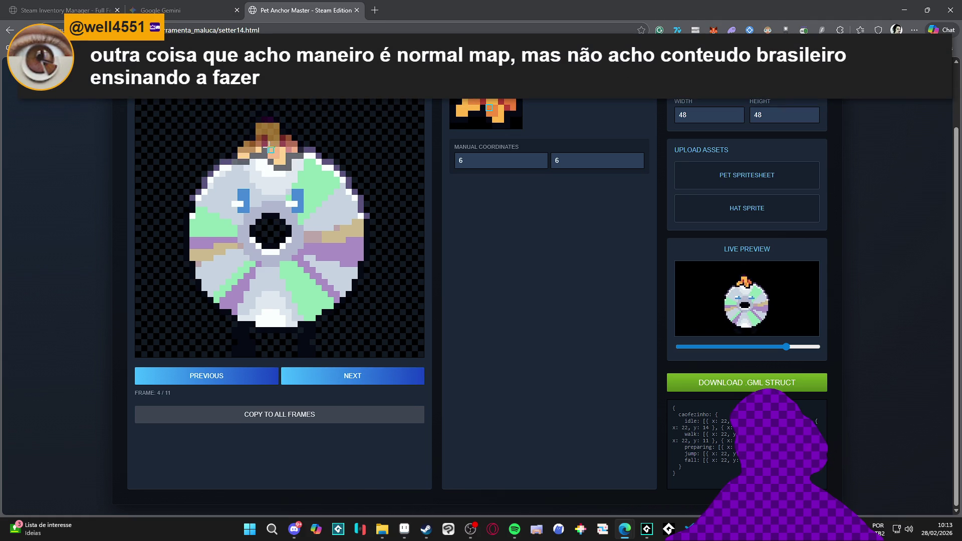
pyautogui.click(347, 372)
pyautogui.click(270, 145)
pyautogui.click(336, 383)
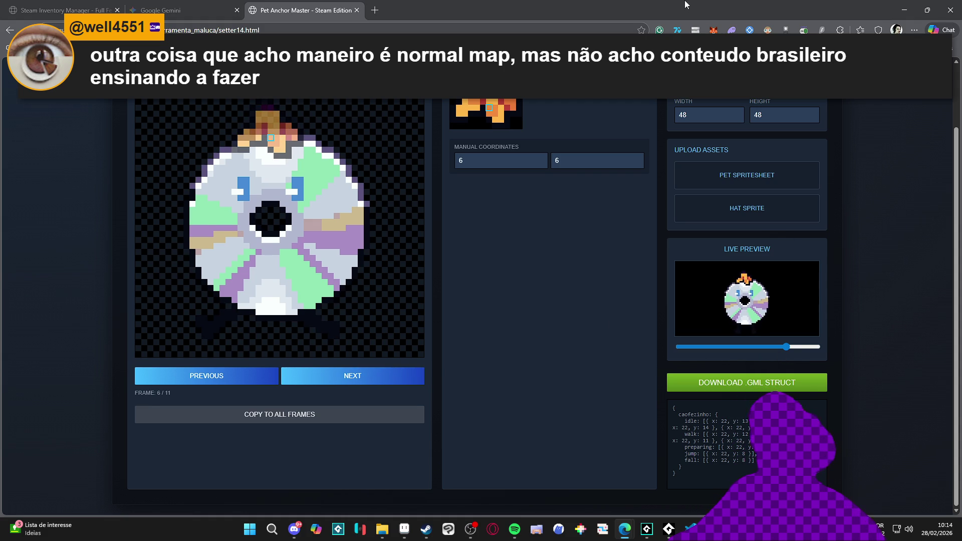
# - Open Edge DevTools and inspect the Live Preview box element
pyautogui.press('F12')
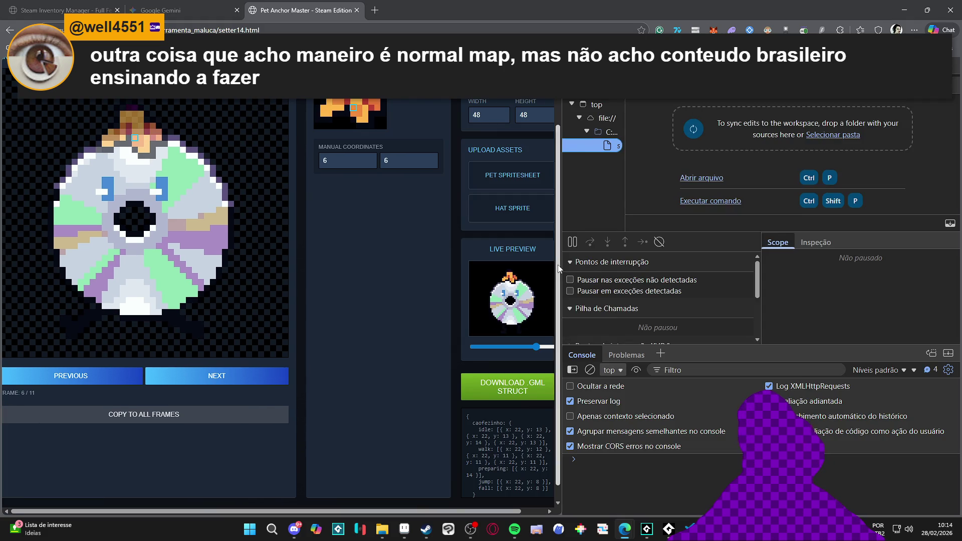
pyautogui.hotkey('ctrl', 'shift', 'c')
pyautogui.click(474, 274)
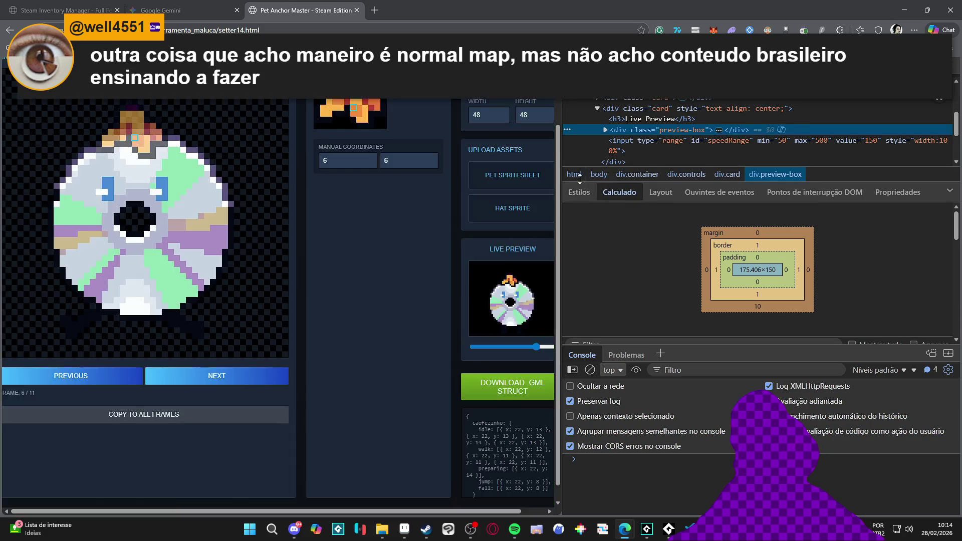
pyautogui.click(579, 175)
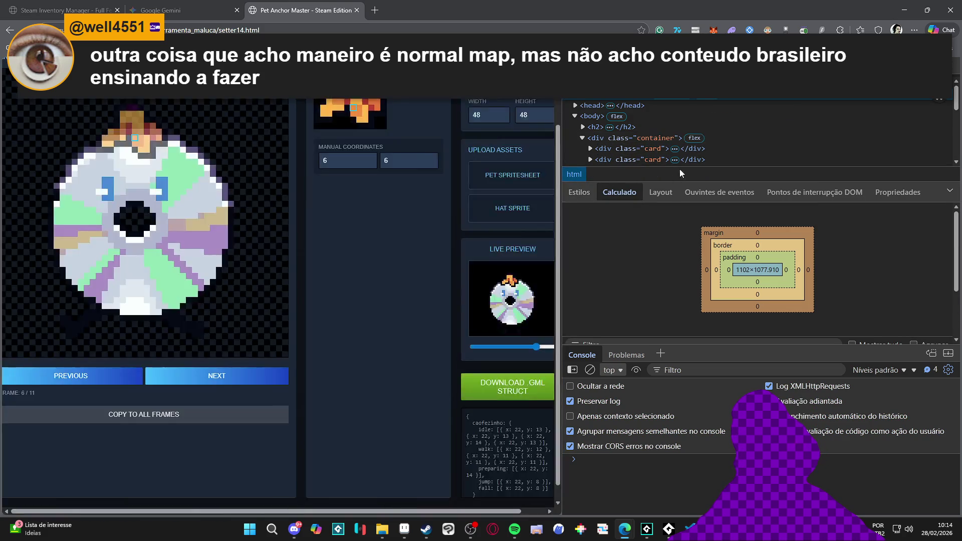
# - Inspect the preview canvas and expand div.preview-box to reveal canvas#previewCanvas
pyautogui.hotkey('ctrl', 'shift', 'c')
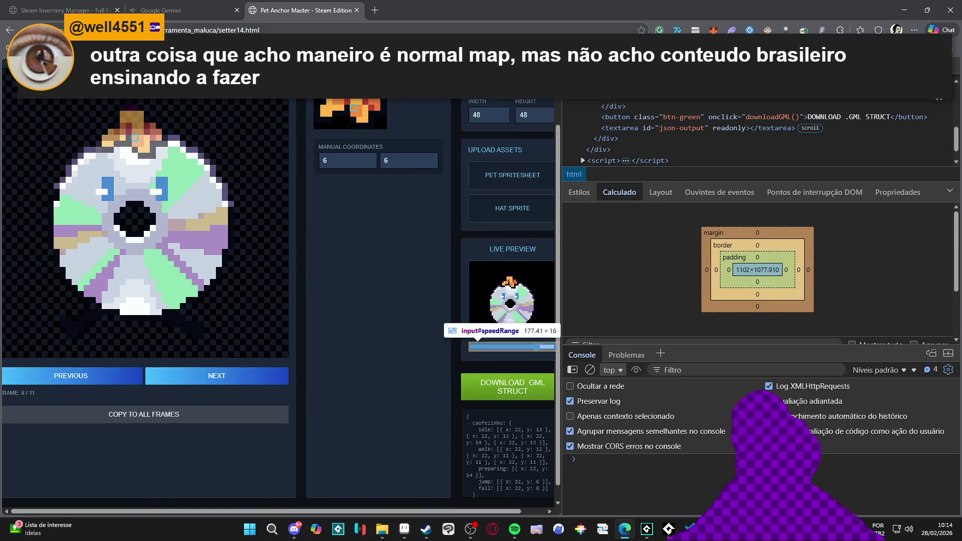
pyautogui.click(487, 278)
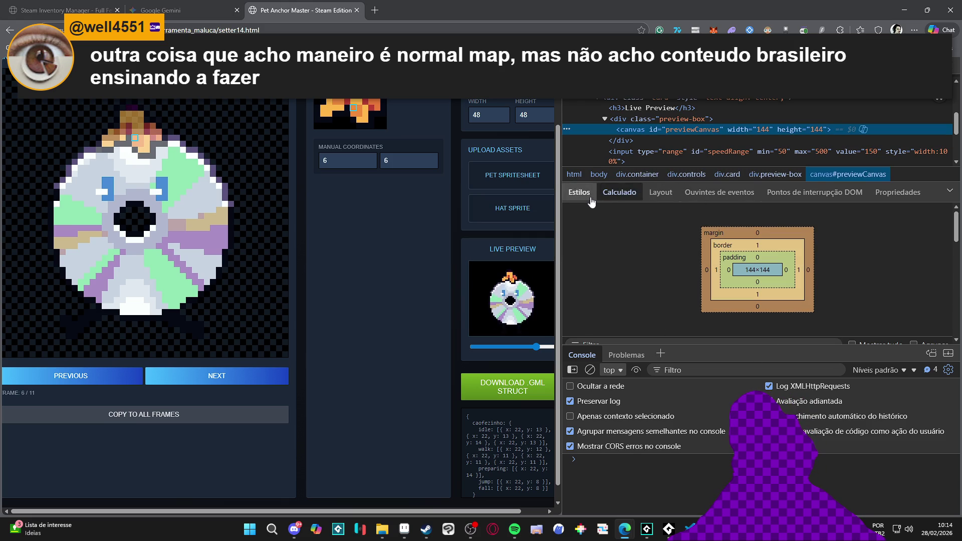
pyautogui.click(604, 119)
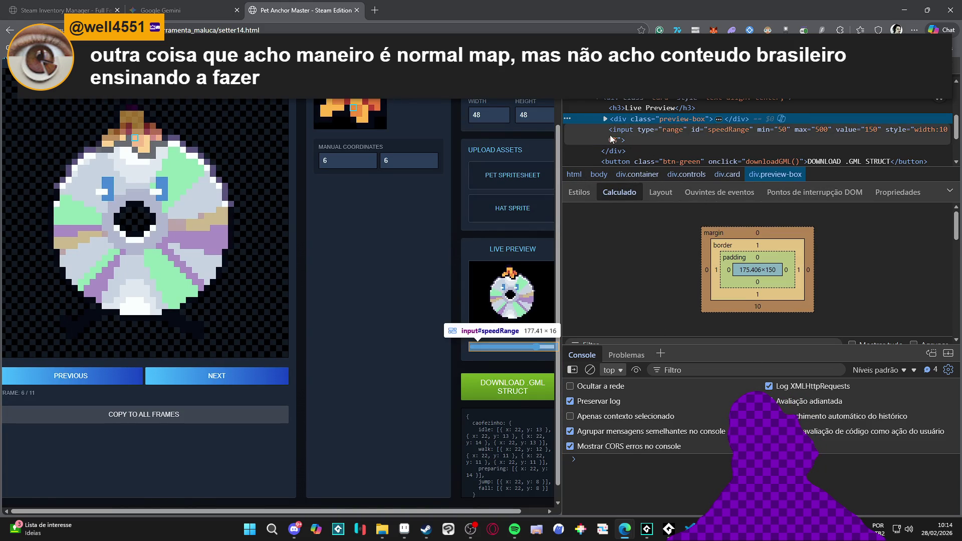
pyautogui.click(604, 118)
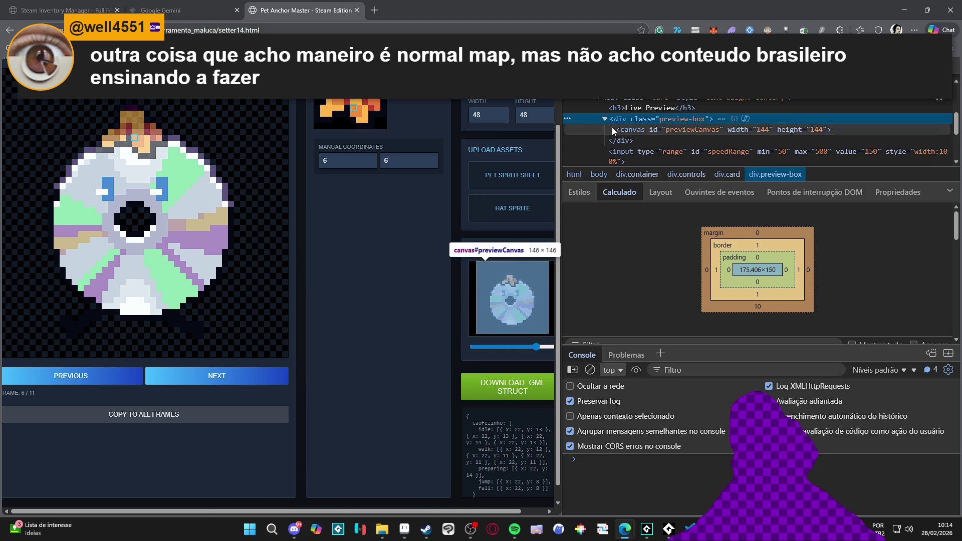
pyautogui.click(689, 529)
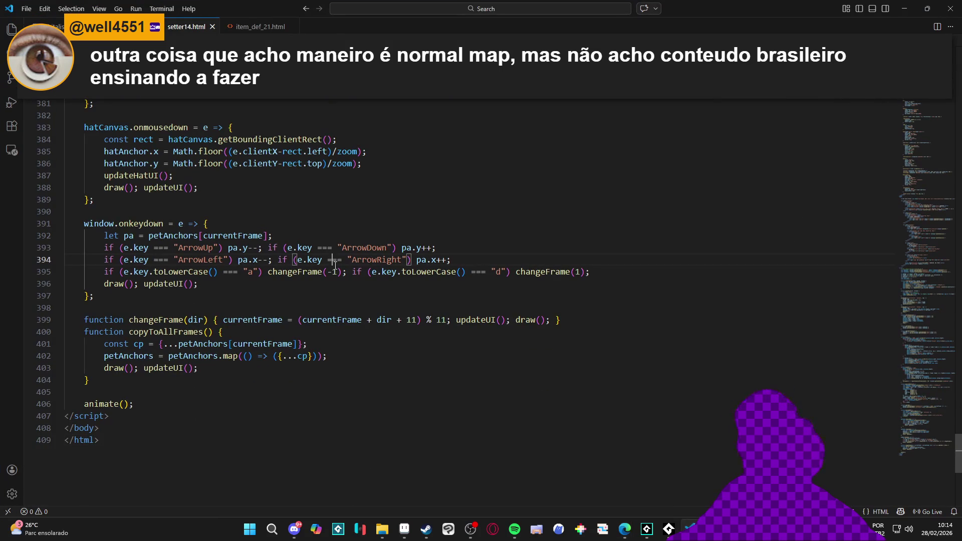
# - Find the .preview-box rule and change its background from #000 to grey #616161
pyautogui.press('Return')
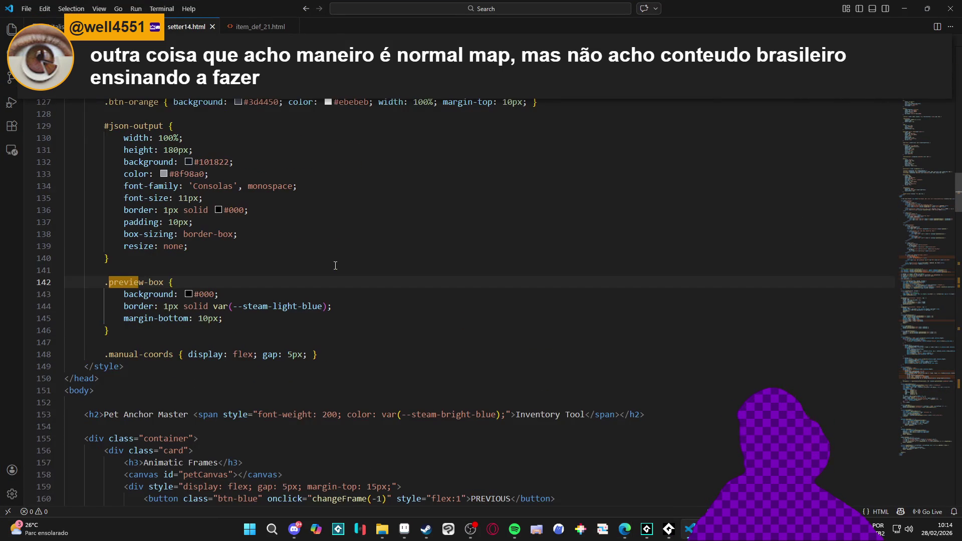
pyautogui.press('Escape')
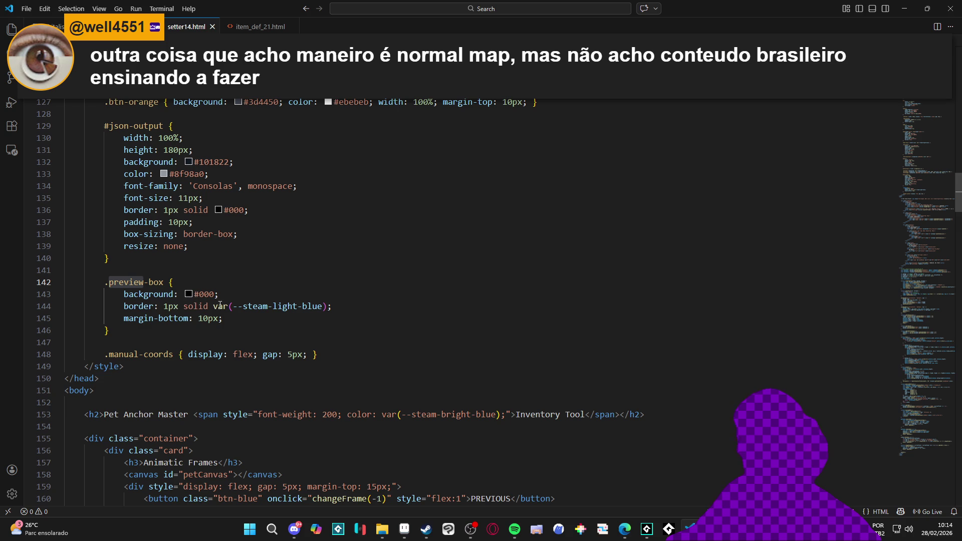
pyautogui.click(189, 295)
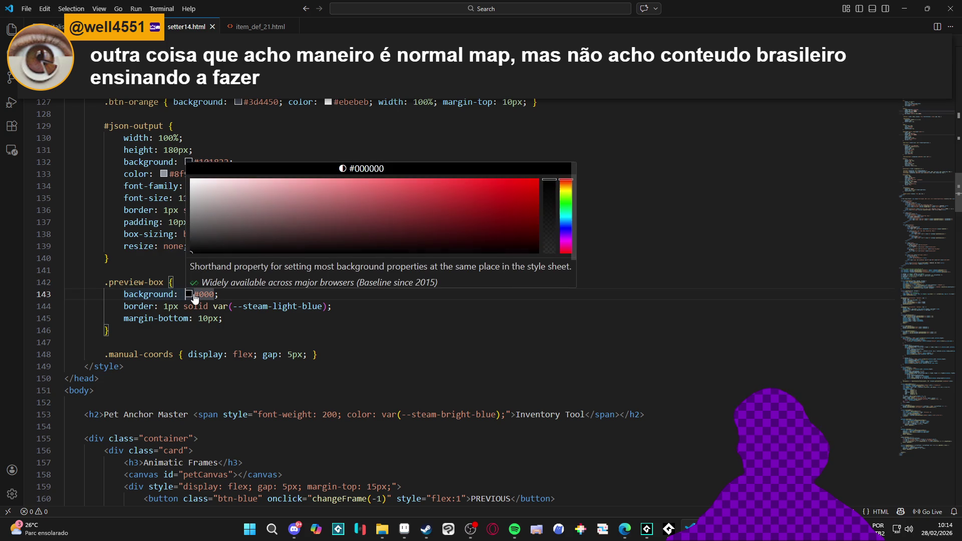
pyautogui.click(191, 221)
pyautogui.moveTo(188, 220); pyautogui.dragTo(184, 227)
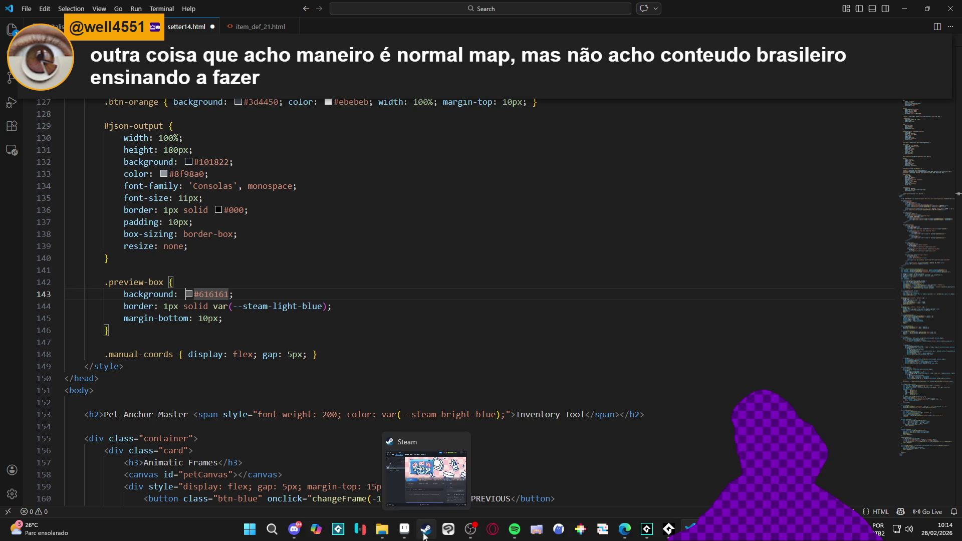
# - Switch back to the Pet Anchor Master page in Edge
pyautogui.moveTo(404, 530)
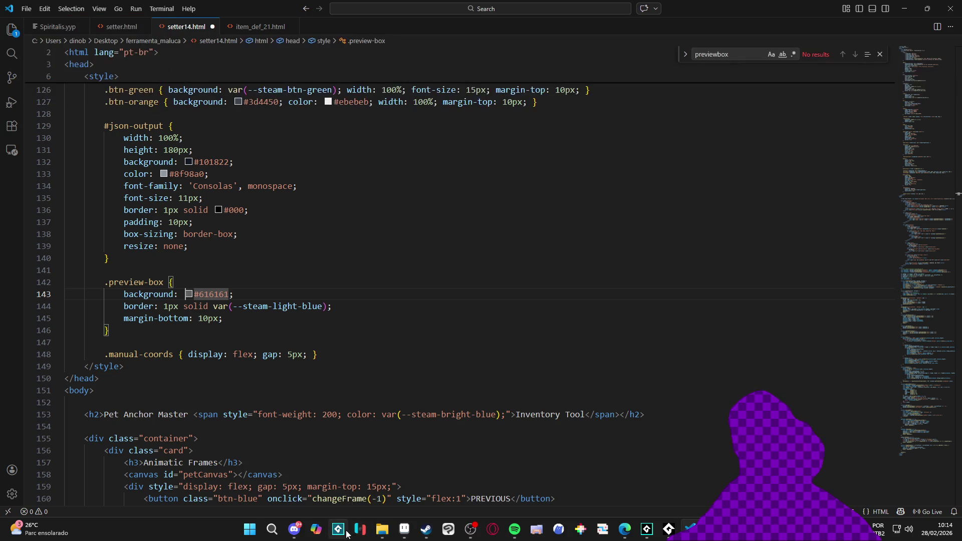
pyautogui.moveTo(625, 531)
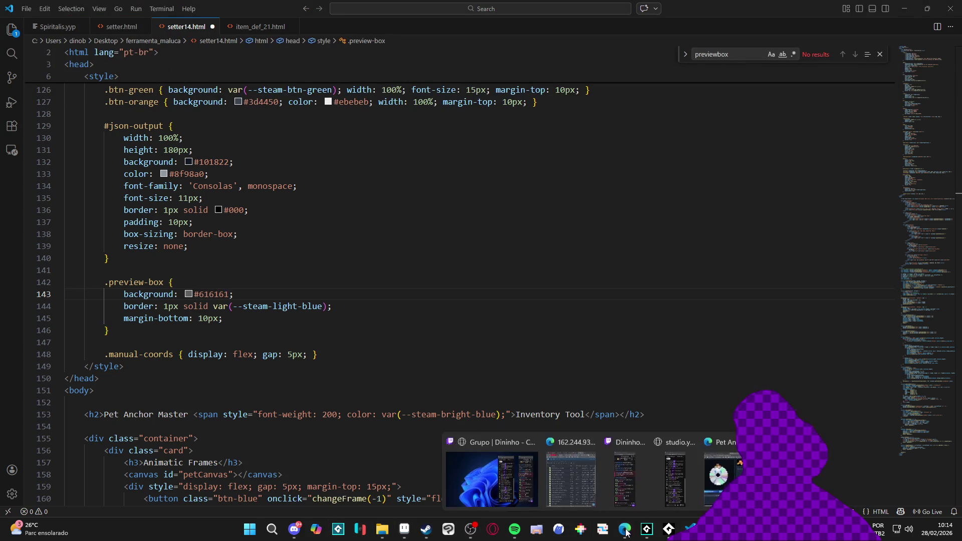
pyautogui.click(720, 489)
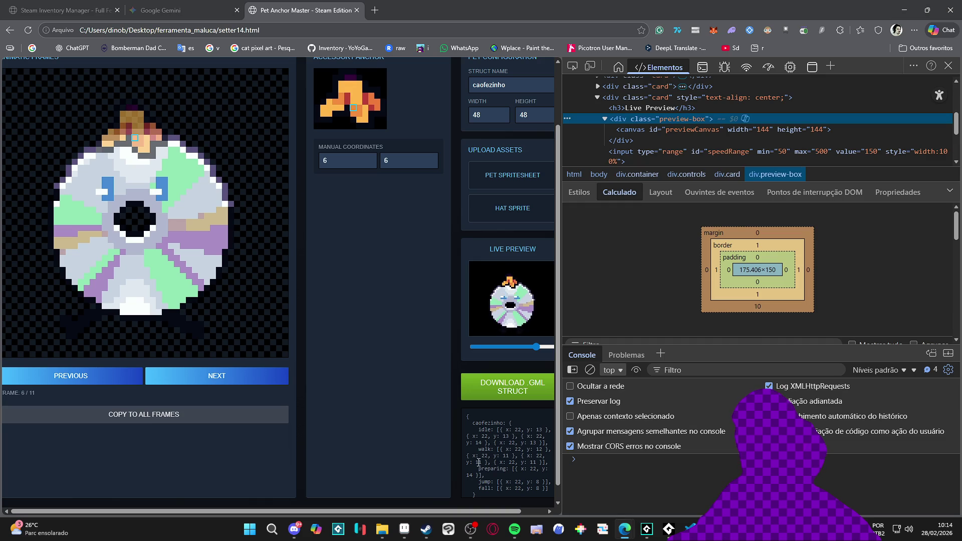
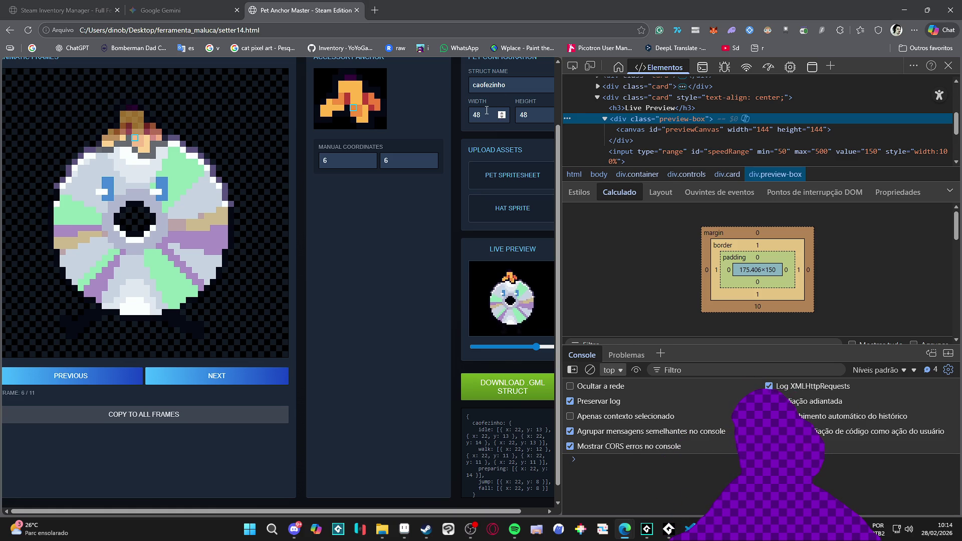
# - Inspect the Width field's element with the DevTools picker, then bring up setter14.html's .preview-box rule
pyautogui.click(572, 66)
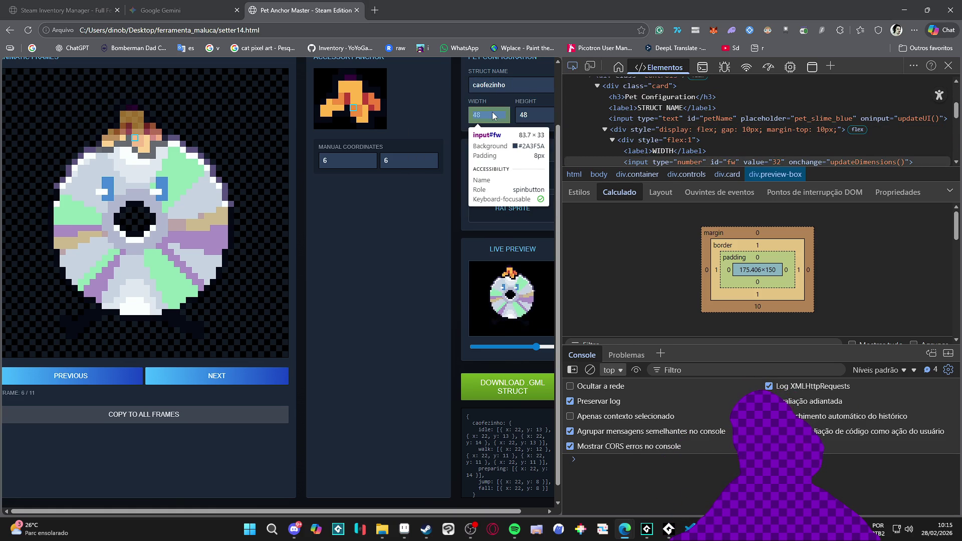
pyautogui.click(493, 116)
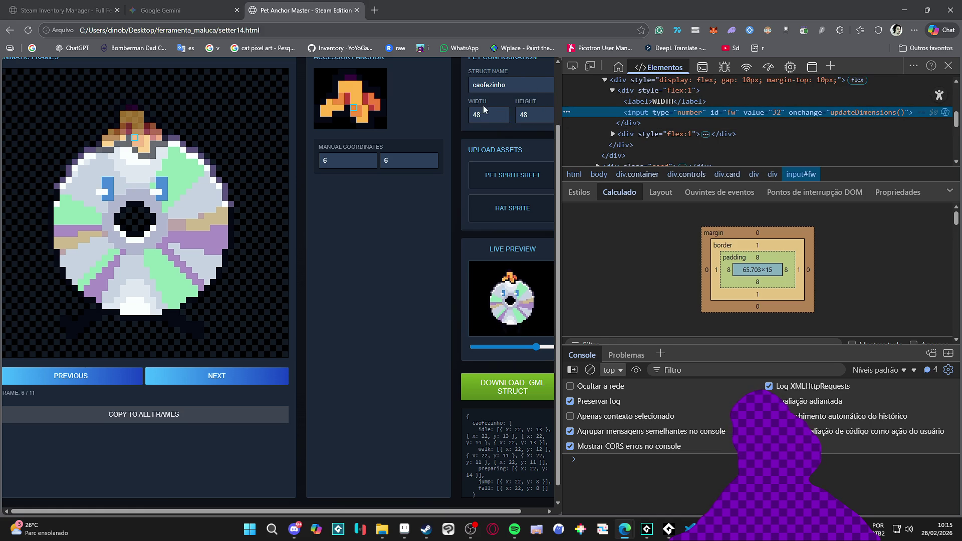
pyautogui.click(571, 68)
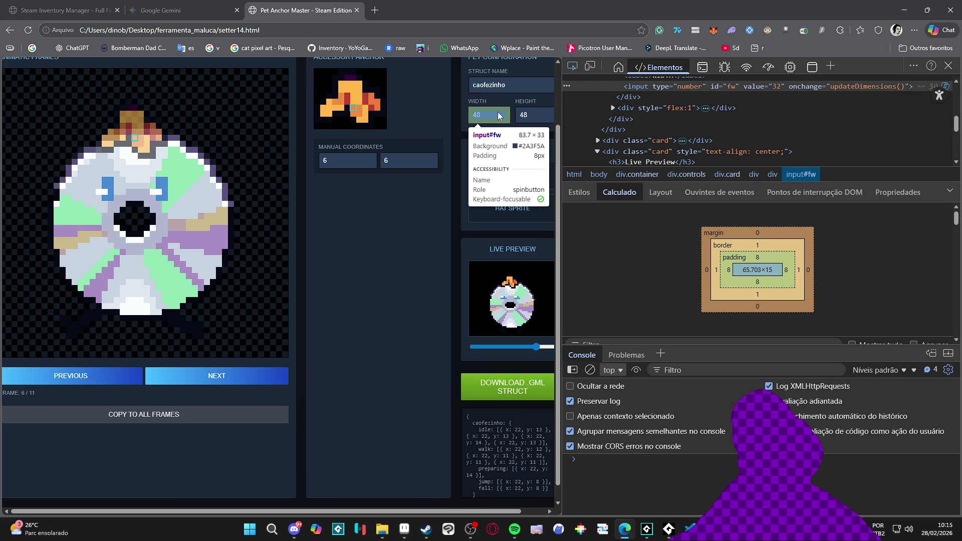
pyautogui.click(498, 116)
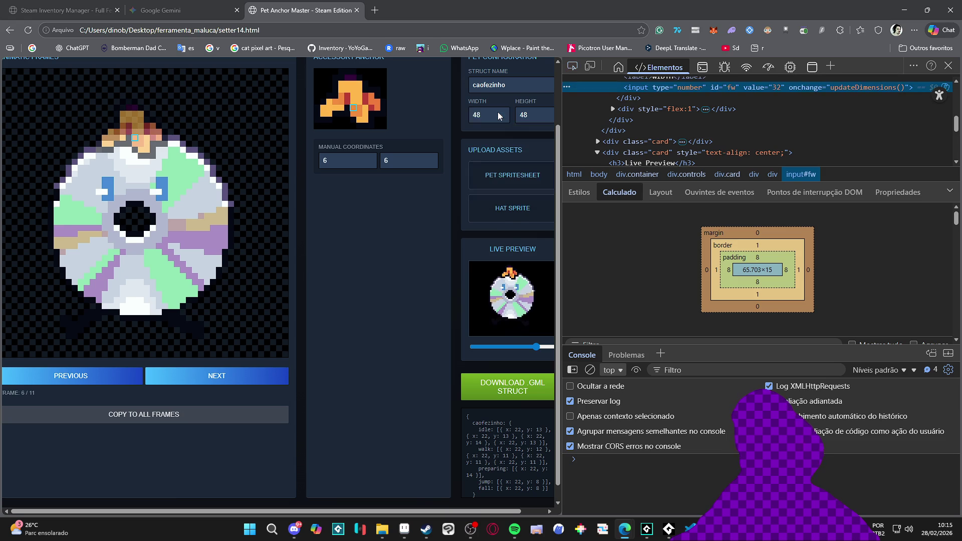
pyautogui.hotkey('alt', 'Tab')
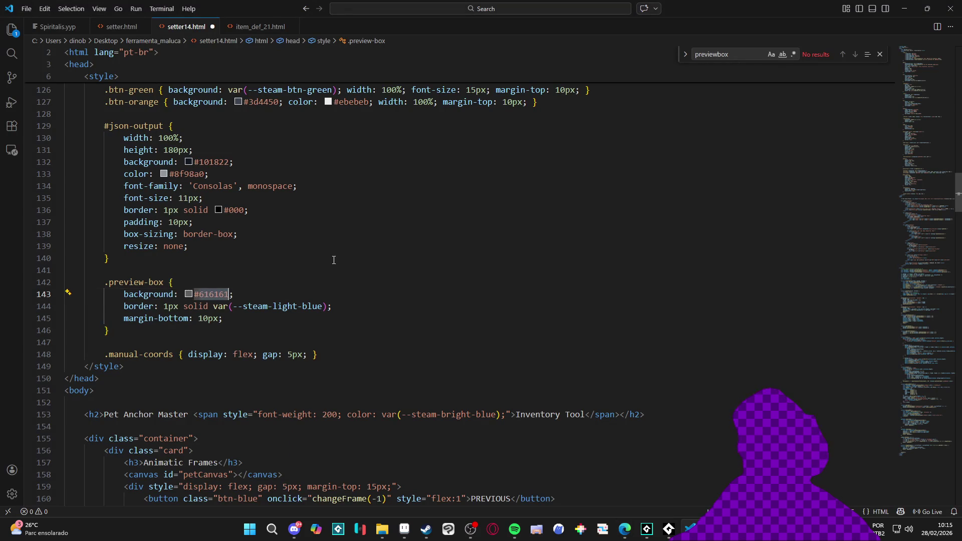
# - Change the .preview-box background in setter14.html from #616161 to #2a3f5a and save
pyautogui.write('#2a3f5')
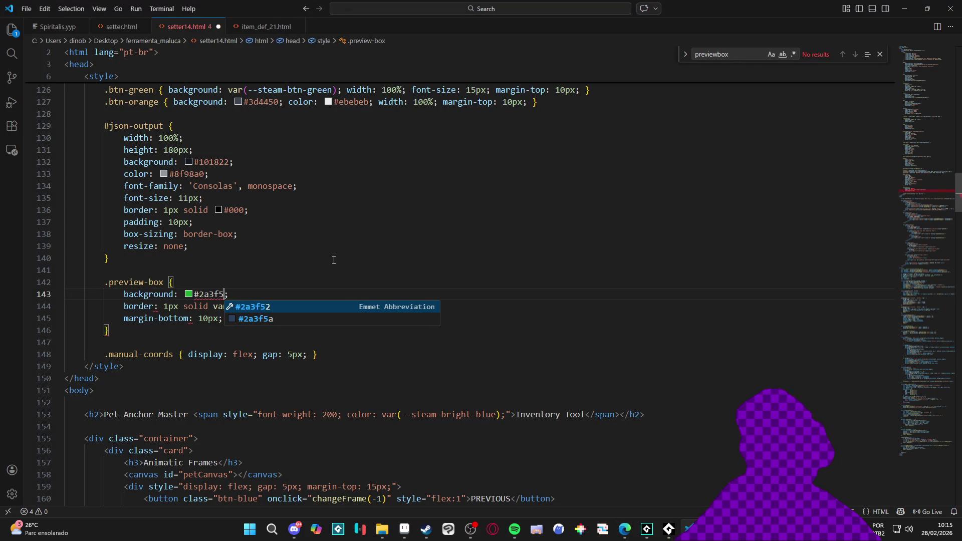
pyautogui.press('Down')
pyautogui.press('Return')
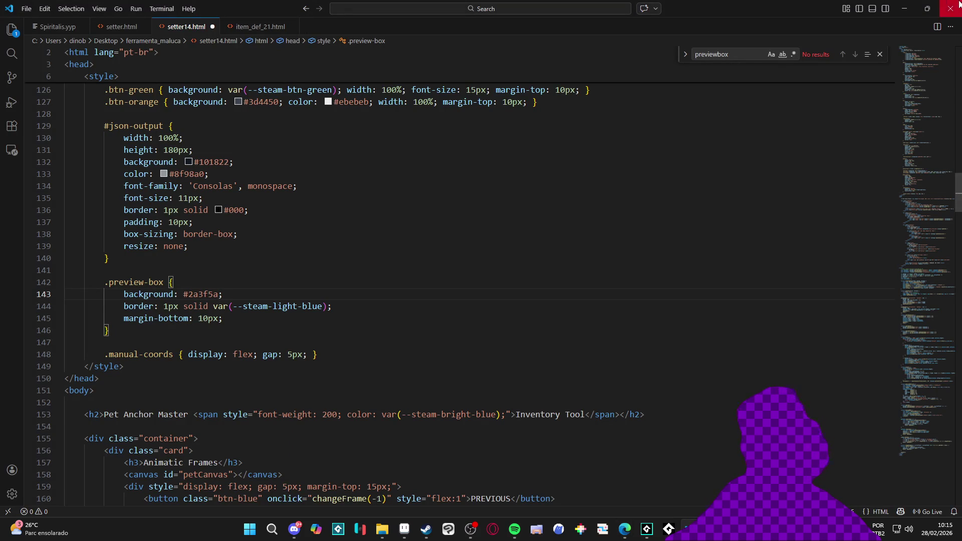
pyautogui.click(898, 8)
pyautogui.hotkey('alt', 'Tab')
pyautogui.hotkey('ctrl', 's')
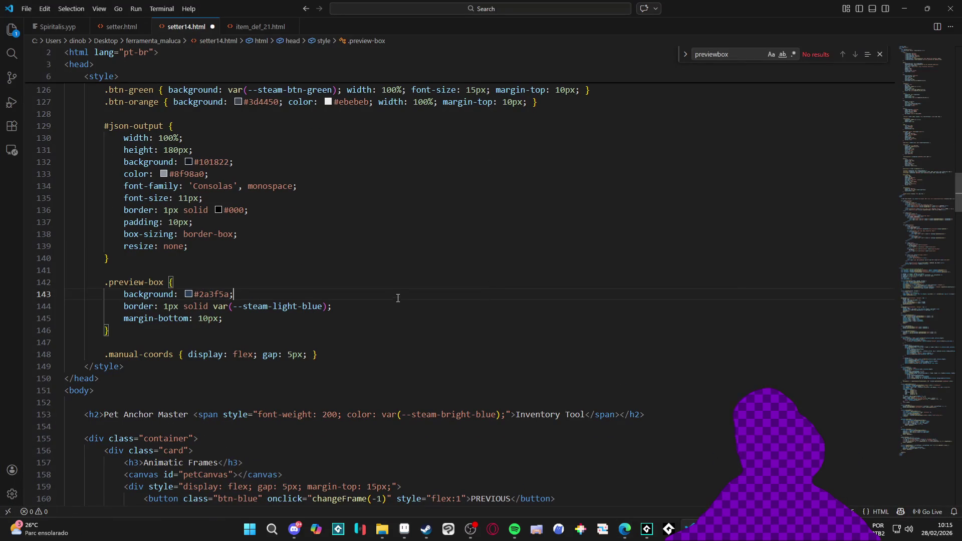
pyautogui.hotkey('alt', 'Tab')
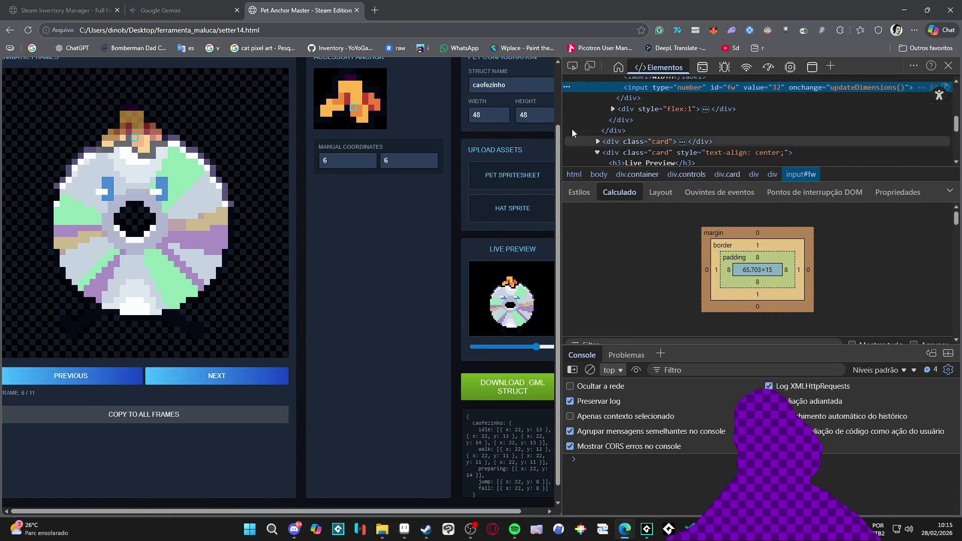
# - Inspect the live preview and locate the div.preview-box rule that sets its background
pyautogui.click(572, 66)
pyautogui.click(511, 298)
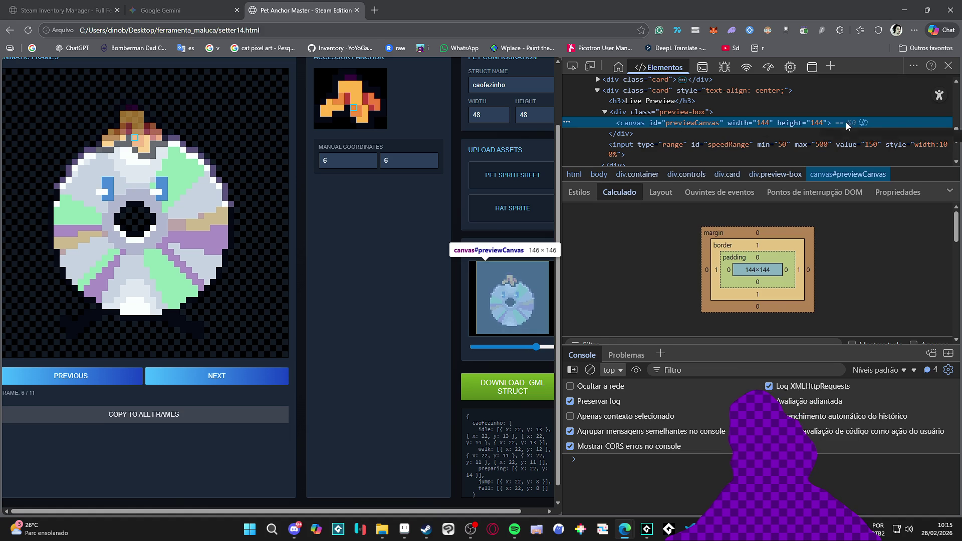
pyautogui.doubleClick(708, 124)
pyautogui.click(656, 112)
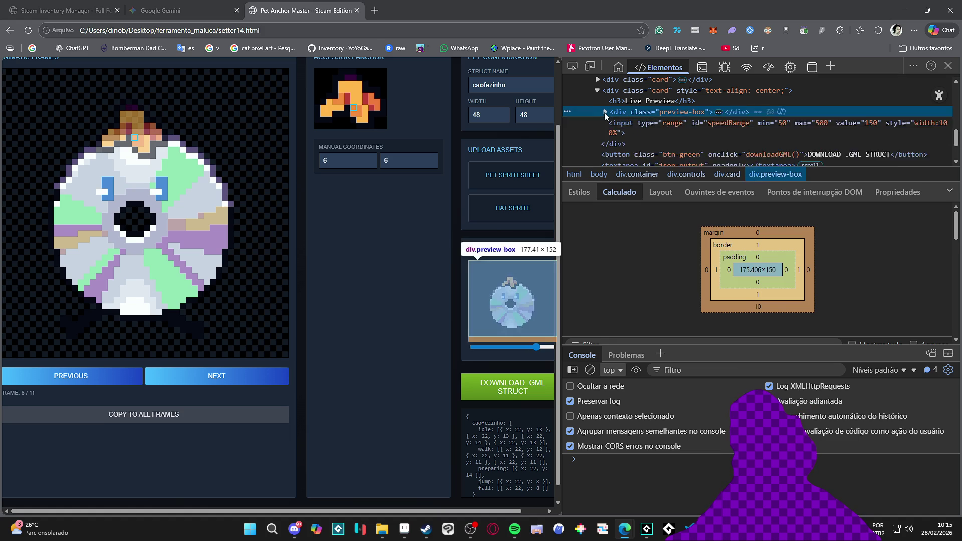
pyautogui.scroll(-2, 686, 135)
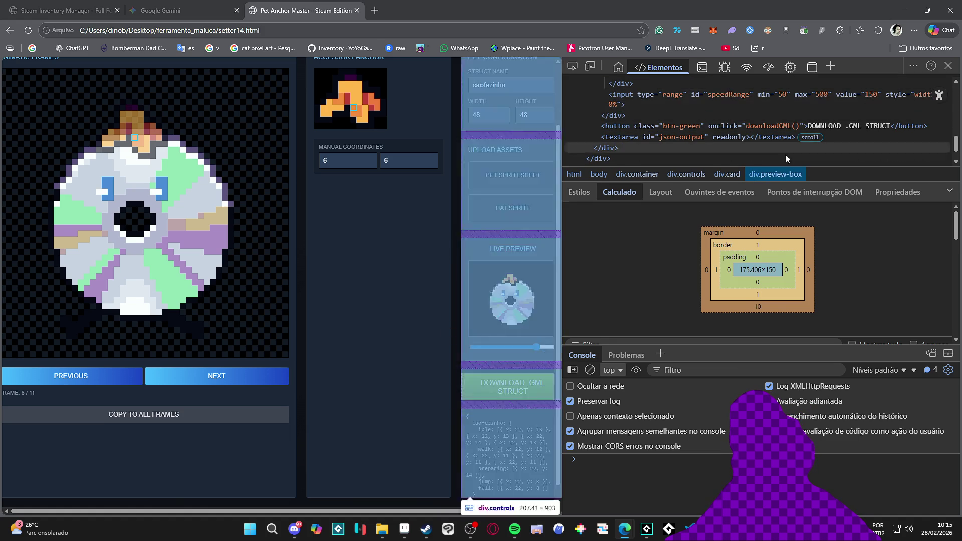
pyautogui.scroll(-5, 826, 252)
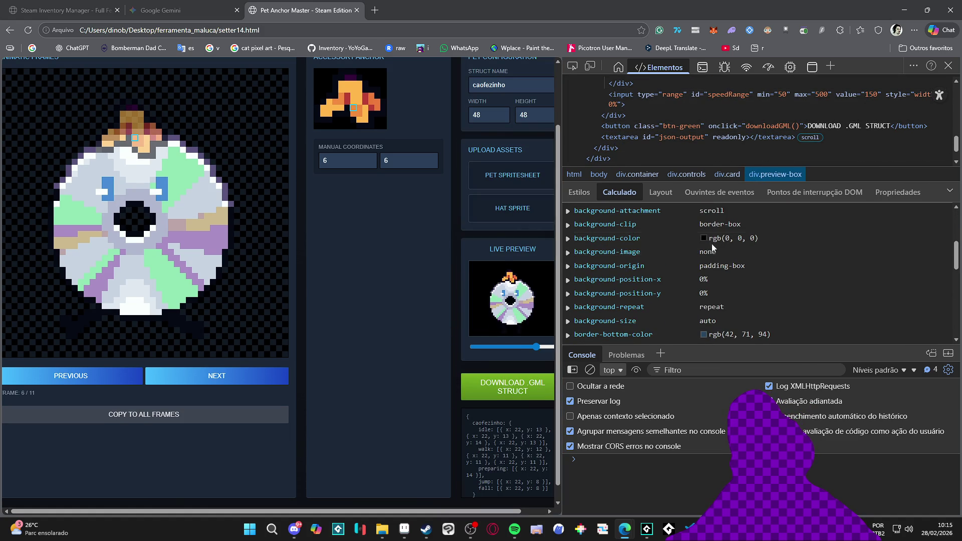
pyautogui.click(704, 238)
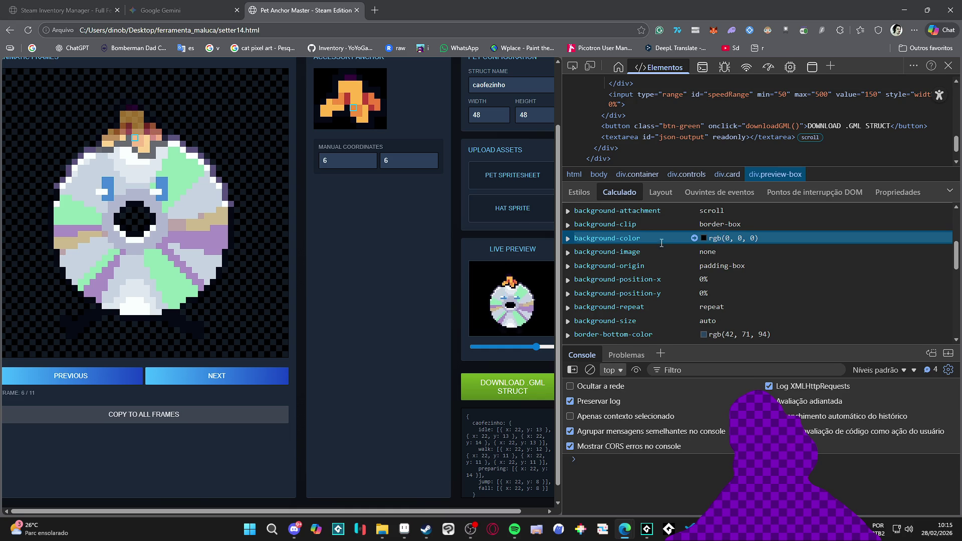
pyautogui.click(630, 240)
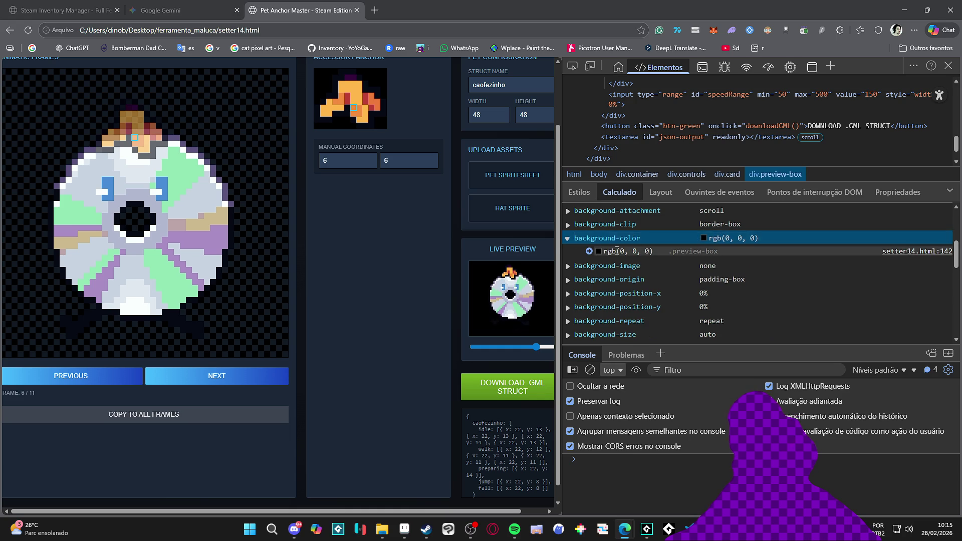
pyautogui.click(629, 252)
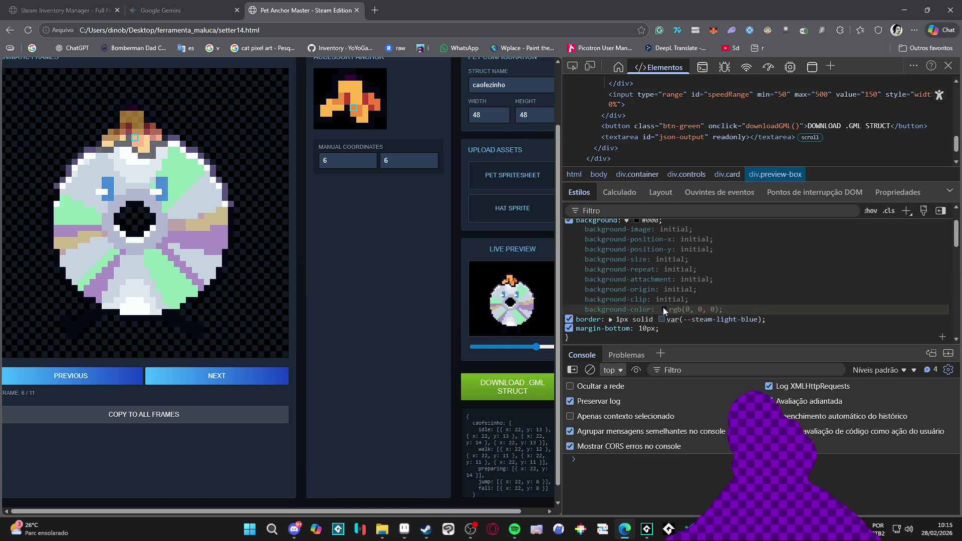
# - Change the .preview-box background to #2adf5a and close the developer tools
pyautogui.click(635, 265)
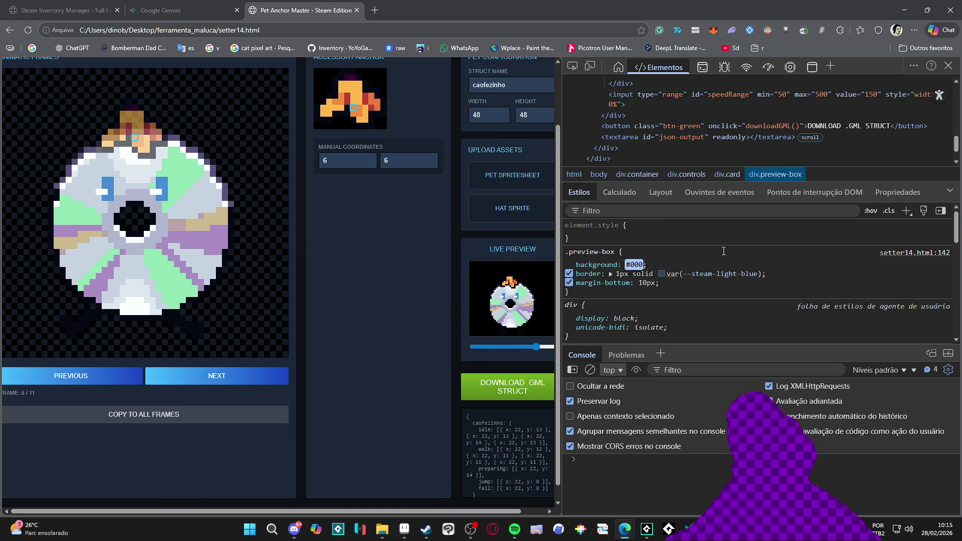
pyautogui.write('#2a')
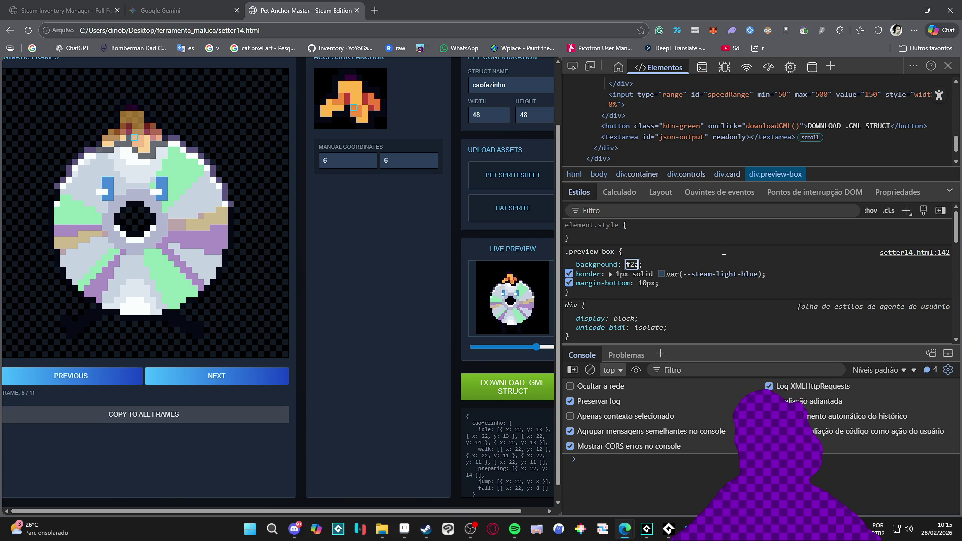
pyautogui.write('df53')
pyautogui.press('BackSpace')
pyautogui.write('a')
pyautogui.press('Tab')
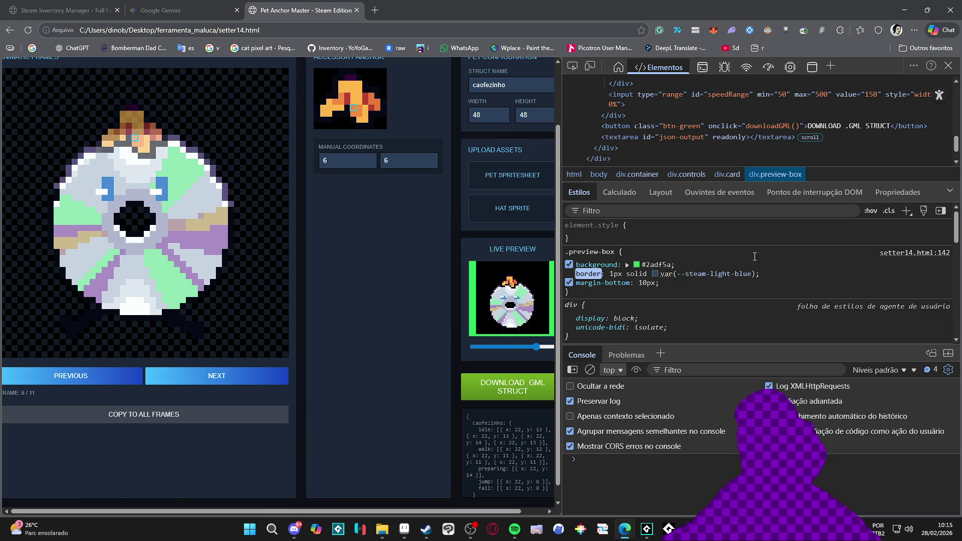
pyautogui.press('Escape')
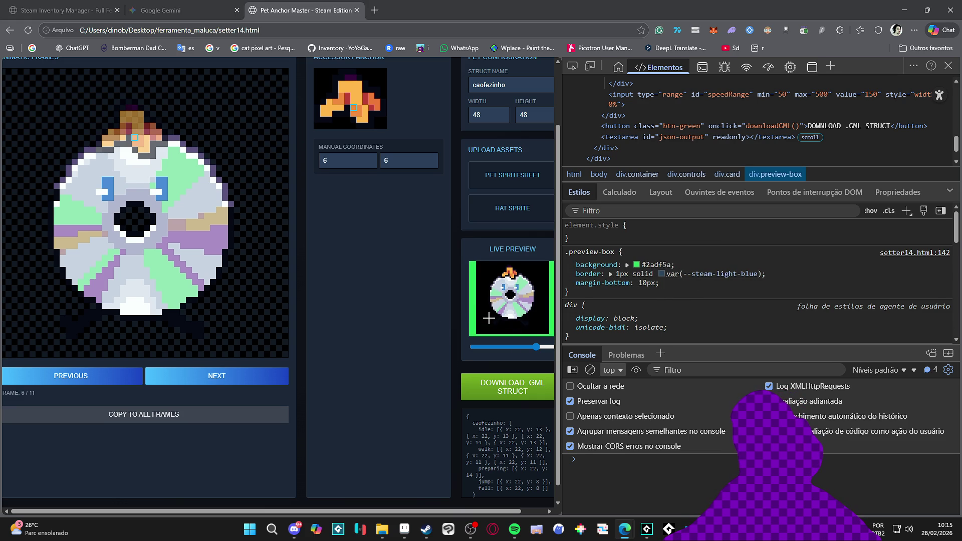
pyautogui.press('F12')
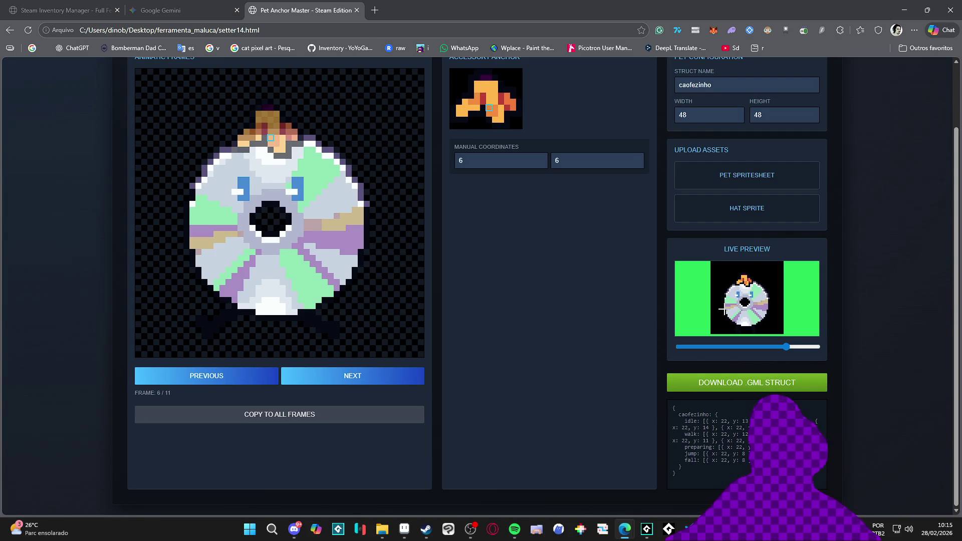
# - Cycle the animation to frame 2 and place the hat anchor there
pyautogui.scroll(2, 495, 329)
pyautogui.scroll(-2, 492, 350)
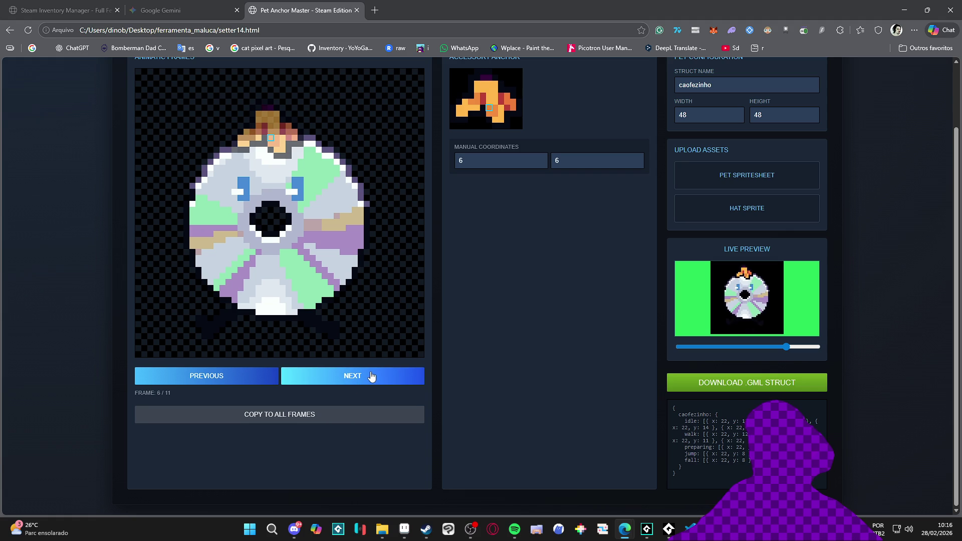
pyautogui.click(371, 377)
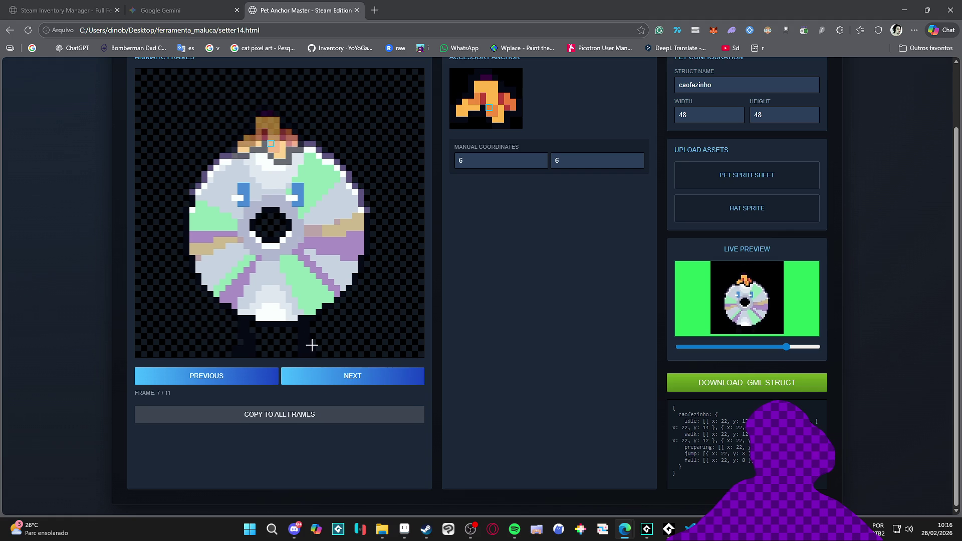
pyautogui.click(330, 379)
pyautogui.click(330, 378)
pyautogui.click(331, 378)
pyautogui.click(331, 378)
pyautogui.click(330, 378)
pyautogui.click(331, 378)
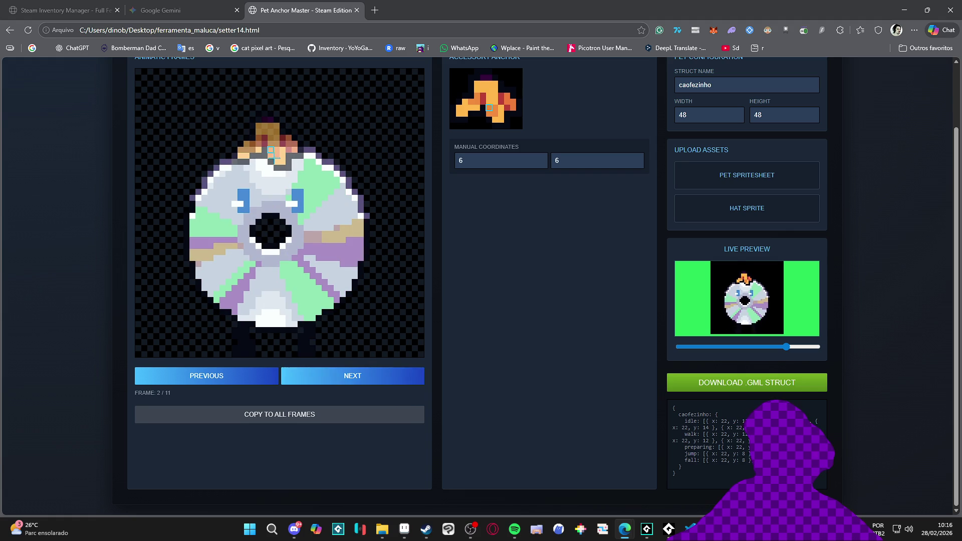
pyautogui.click(276, 156)
pyautogui.click(266, 157)
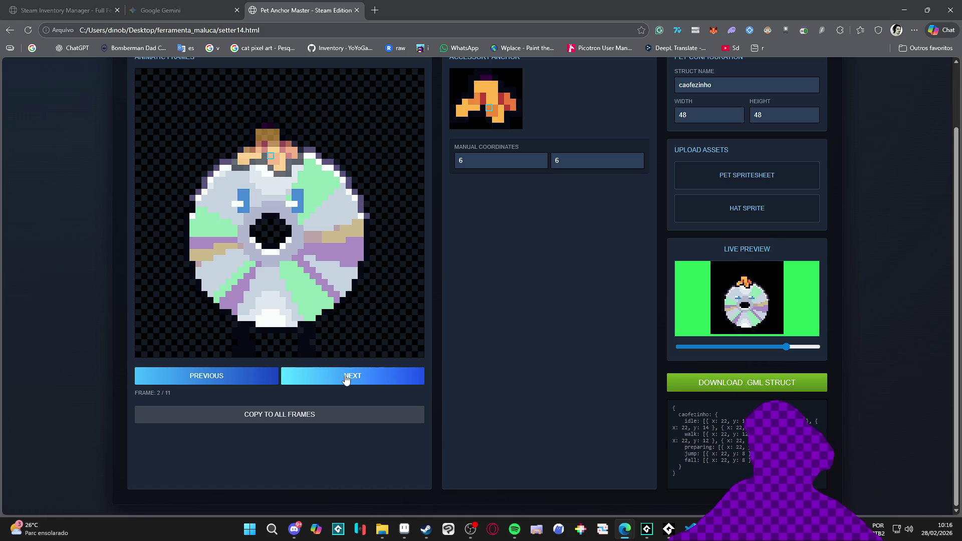
# - Move to frame 4 and set its hat anchor slightly lower
pyautogui.click(344, 379)
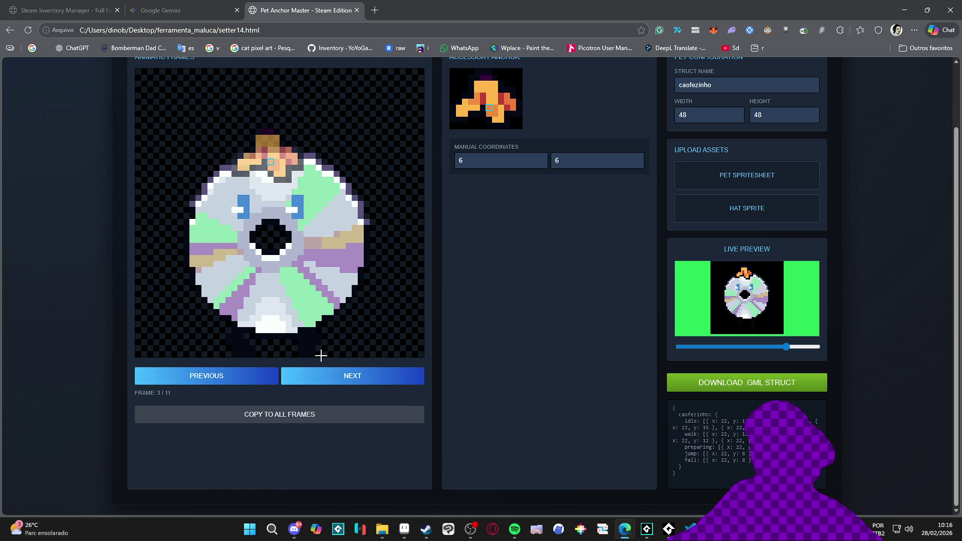
pyautogui.click(328, 379)
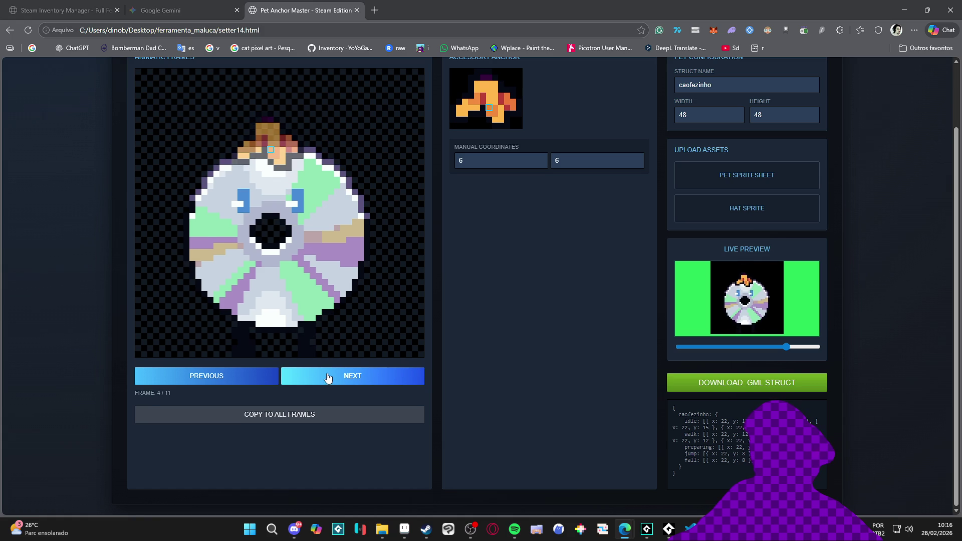
pyautogui.click(247, 378)
pyautogui.click(306, 375)
pyautogui.click(270, 154)
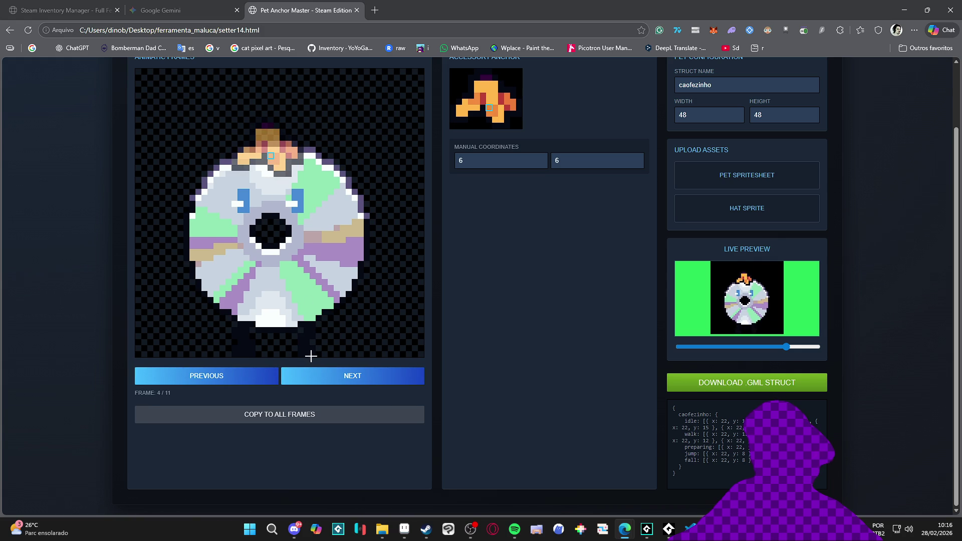
# - Rename the struct to cd in the Struct Name field
pyautogui.moveTo(693, 469); pyautogui.dragTo(666, 420)
pyautogui.scroll(2, 671, 414)
pyautogui.click(740, 158)
pyautogui.write('ac')
pyautogui.hotkey('ctrl', 'a')
pyautogui.write('cd')
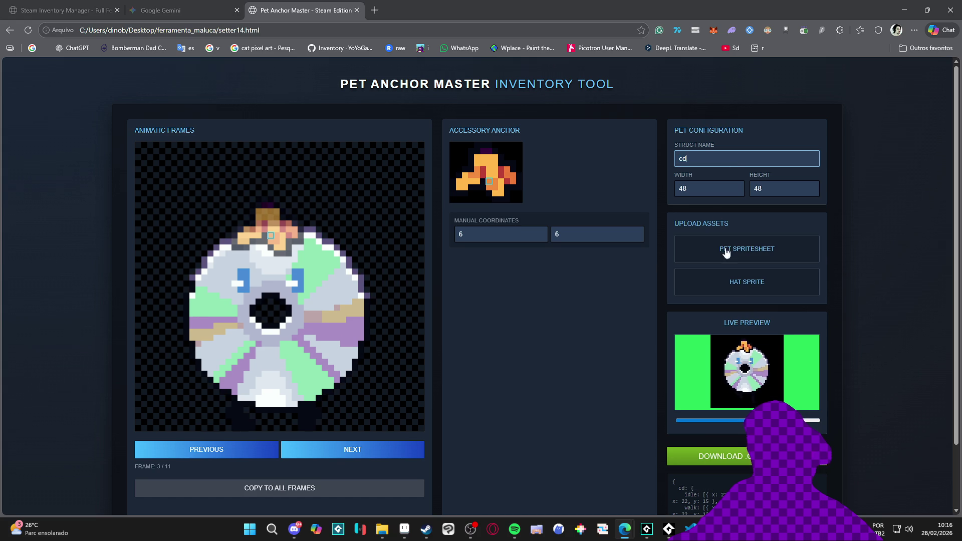
# - Select the generated cd struct code and bring GameMaker forward
pyautogui.scroll(-2, 910, 387)
pyautogui.moveTo(682, 467); pyautogui.dragTo(664, 414)
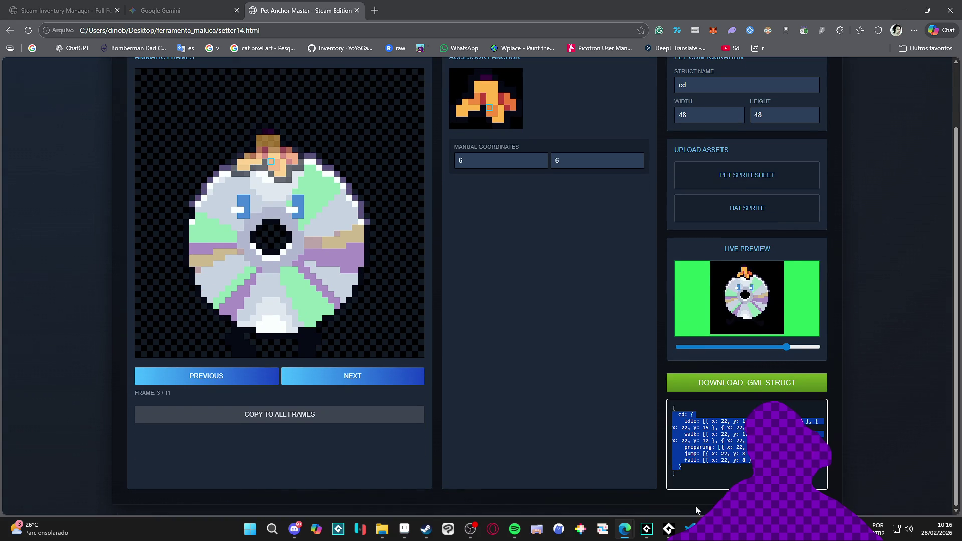
pyautogui.click(651, 532)
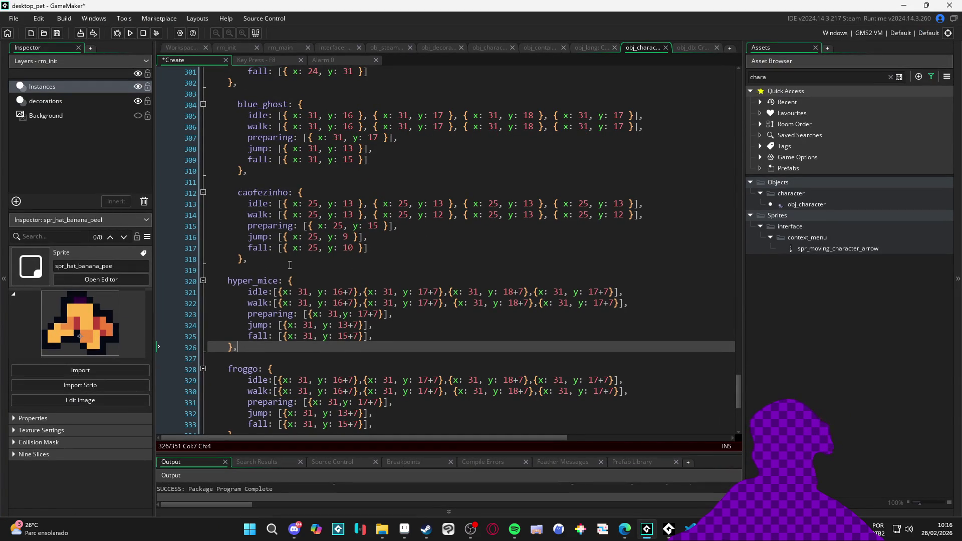
# - Check where the blue_ghost and caofezinho entries close and test re-indenting hyper_mice
pyautogui.scroll(4, 288, 263)
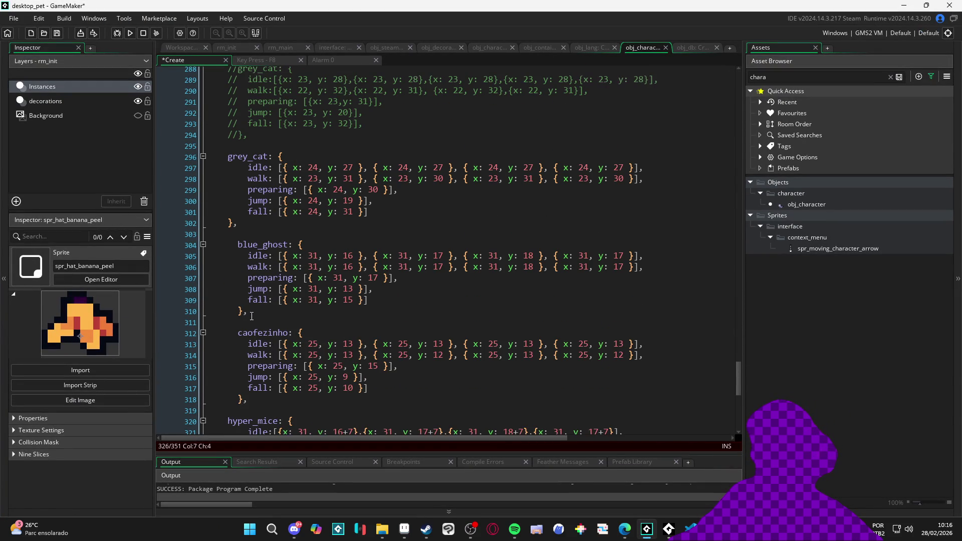
pyautogui.click(240, 312)
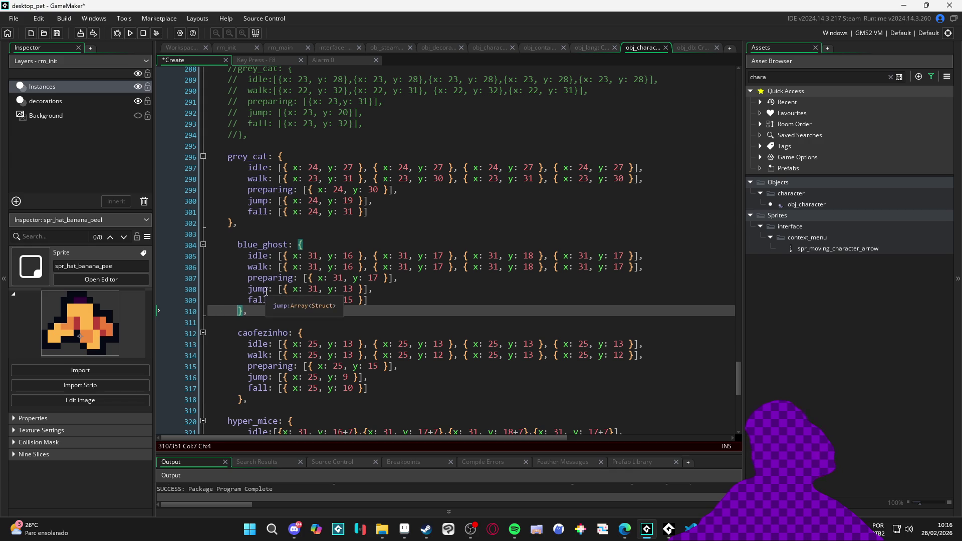
pyautogui.click(237, 314)
pyautogui.scroll(-2, 238, 314)
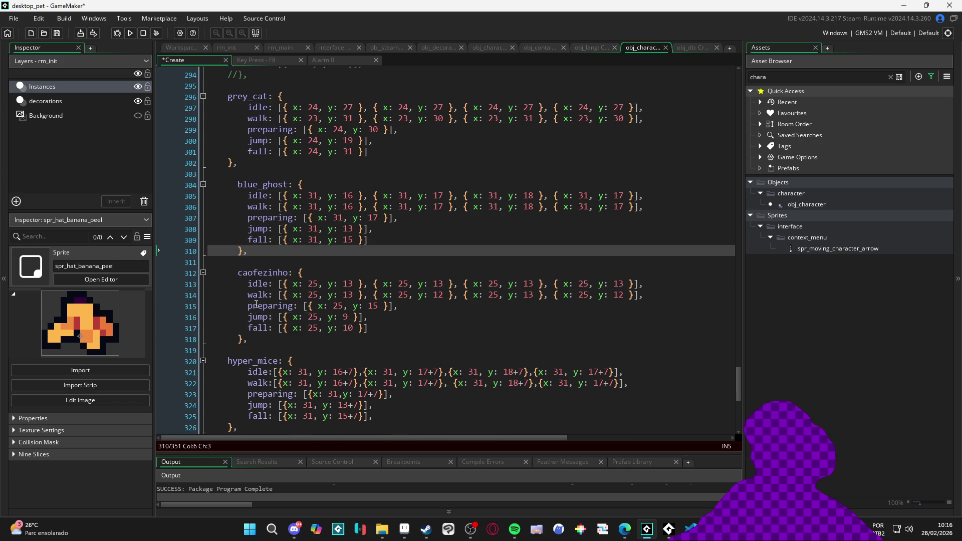
pyautogui.click(239, 339)
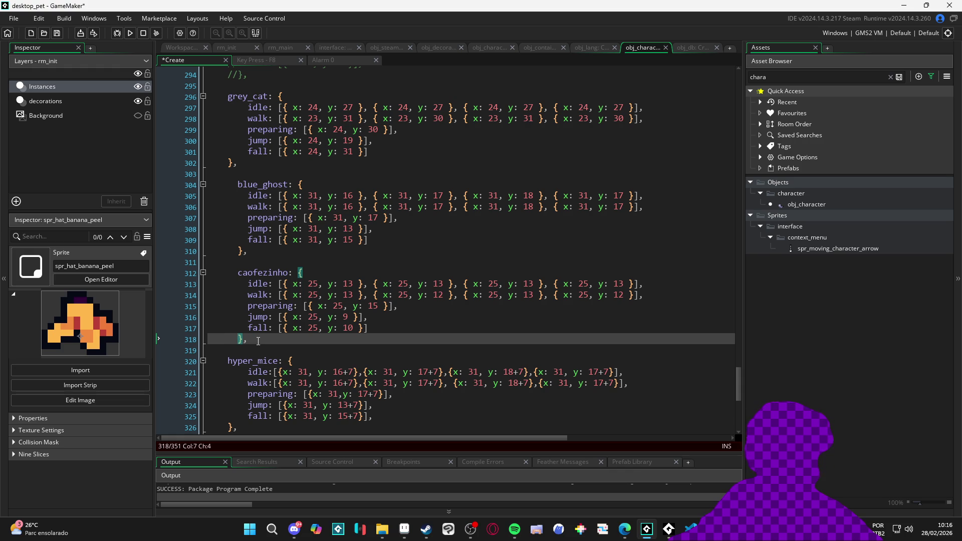
pyautogui.scroll(-2, 221, 329)
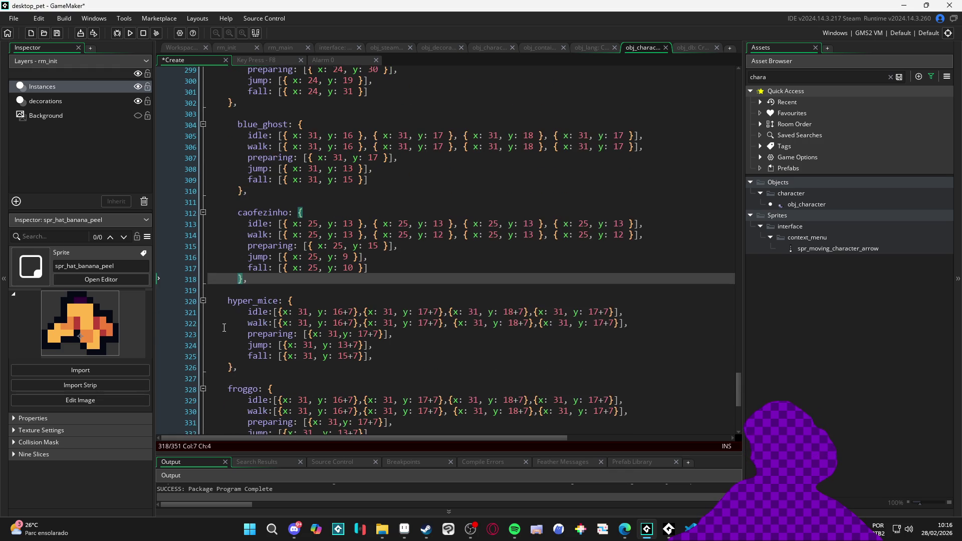
pyautogui.moveTo(235, 369); pyautogui.dragTo(219, 300)
pyautogui.hotkey('shift', 'Tab')
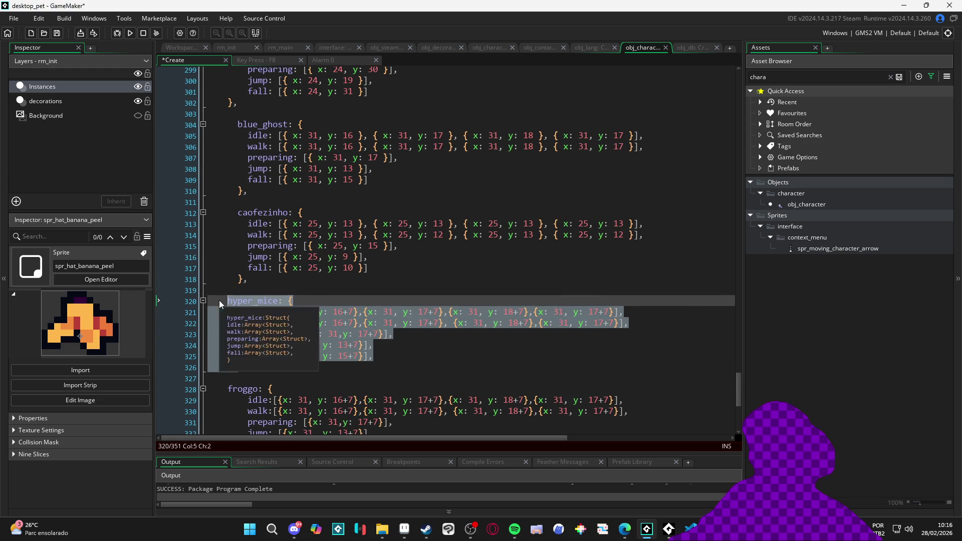
pyautogui.press('Tab')
pyautogui.press('Tab')
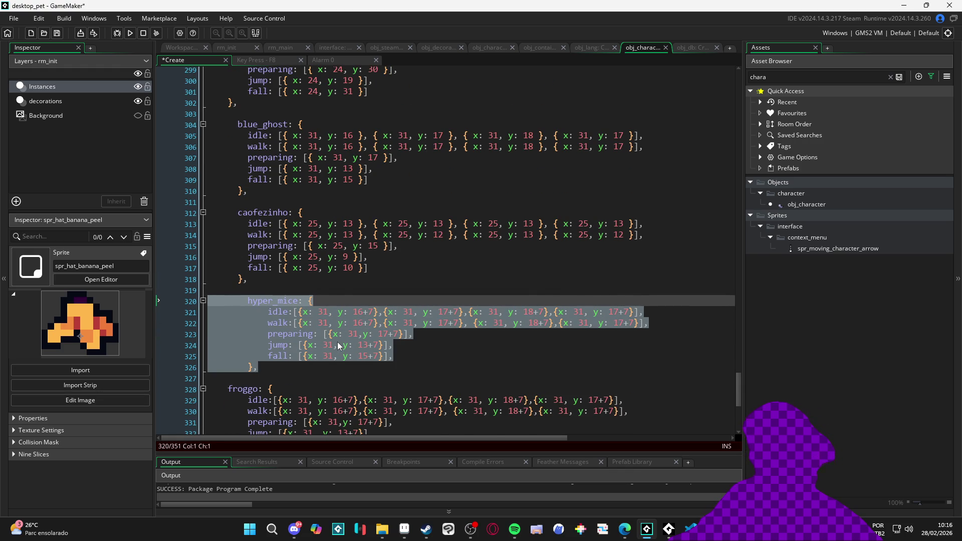
pyautogui.hotkey('ctrl', 'x')
pyautogui.hotkey('ctrl', 'z')
# - Paste the cd struct on the empty line above hyper_mice
pyautogui.click(285, 290)
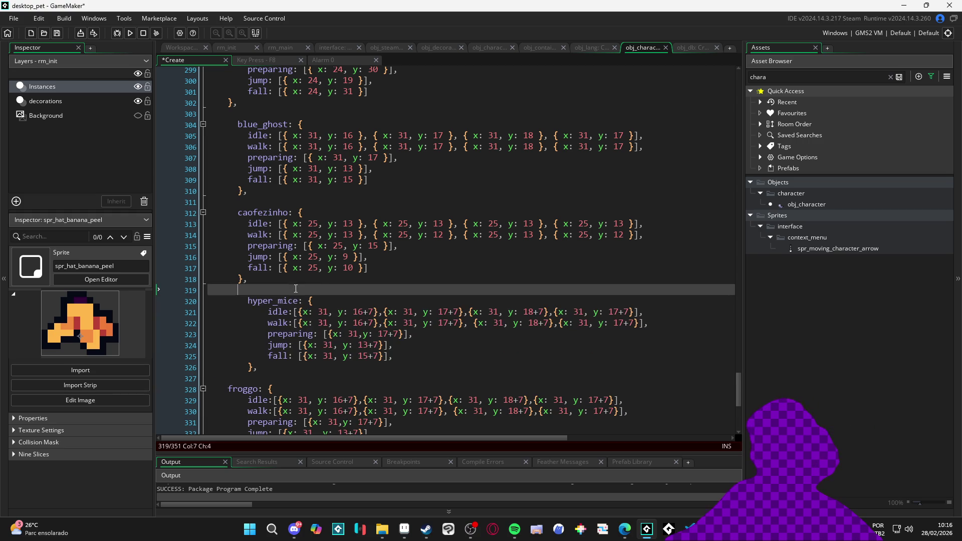
pyautogui.scroll(-7, 285, 268)
pyautogui.scroll(8, 313, 282)
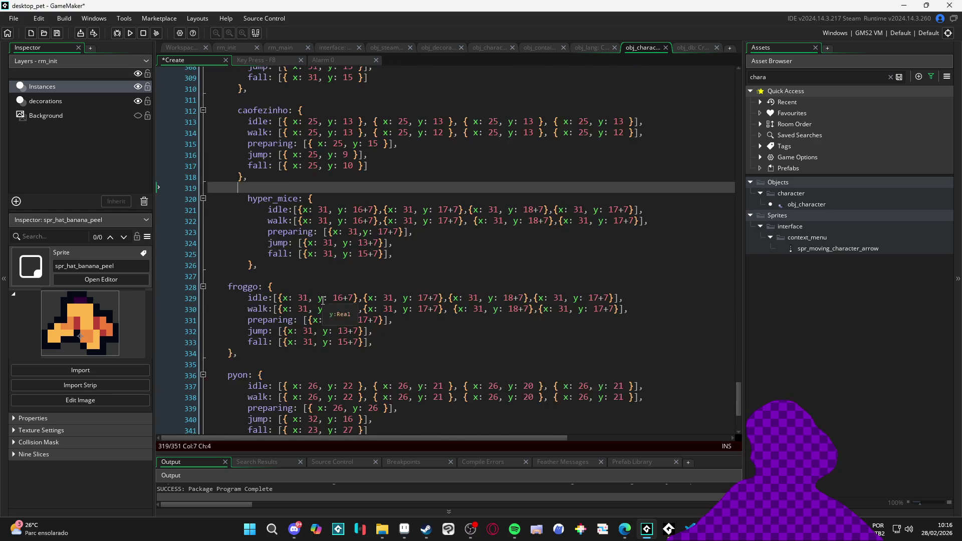
pyautogui.hotkey('ctrl', 'v')
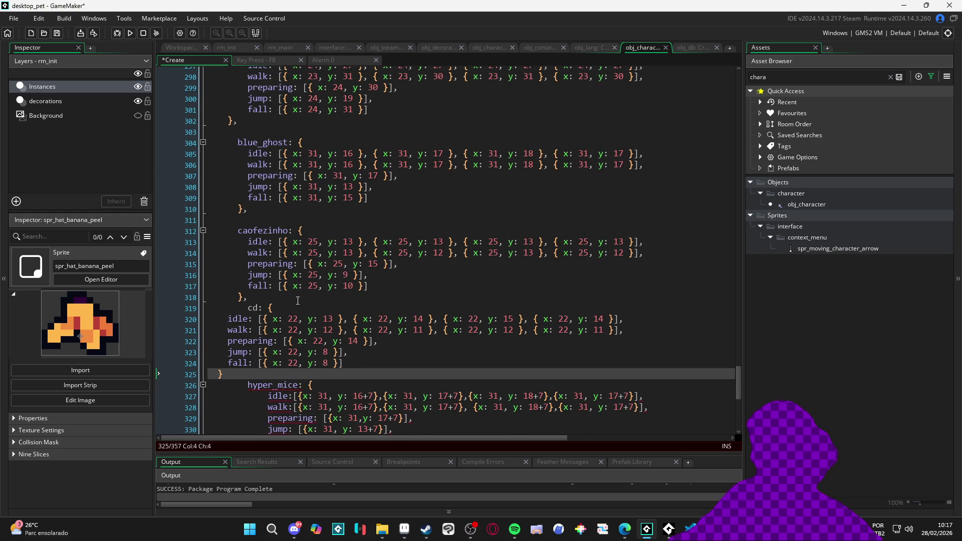
# - Indent the pasted cd entry's fields and closing brace
pyautogui.moveTo(222, 318); pyautogui.dragTo(435, 364)
pyautogui.press('Tab')
pyautogui.click(219, 374)
pyautogui.press('Tab')
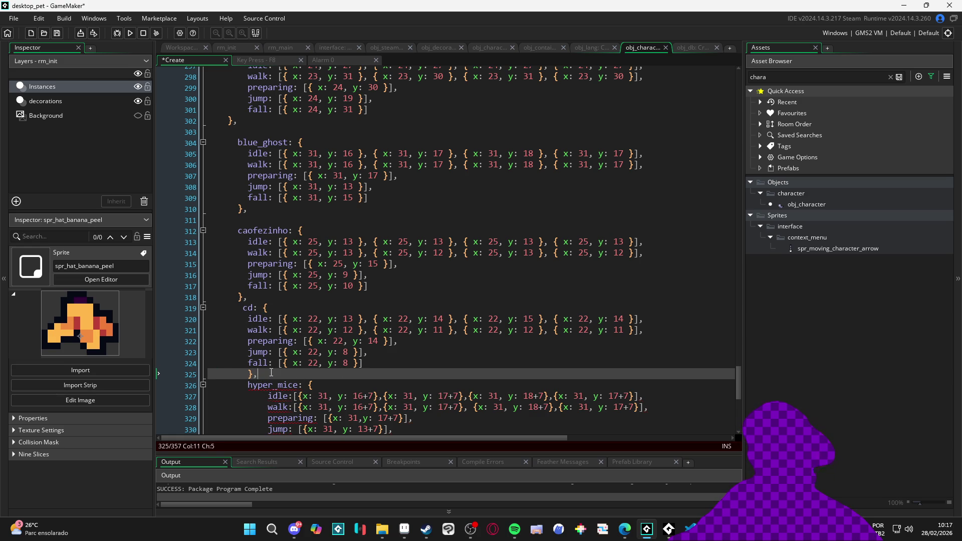
pyautogui.click(249, 376)
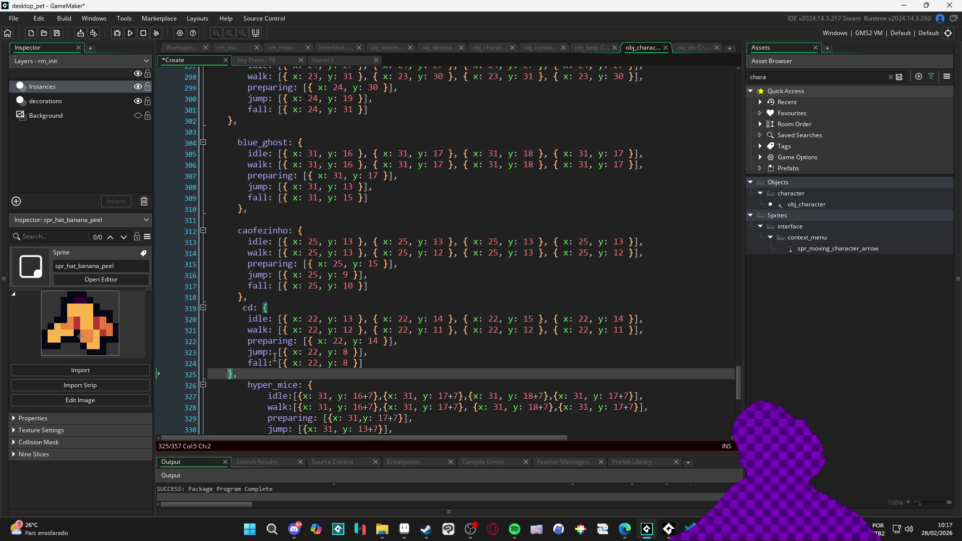
pyautogui.moveTo(323, 318); pyautogui.dragTo(250, 376)
pyautogui.press('Tab')
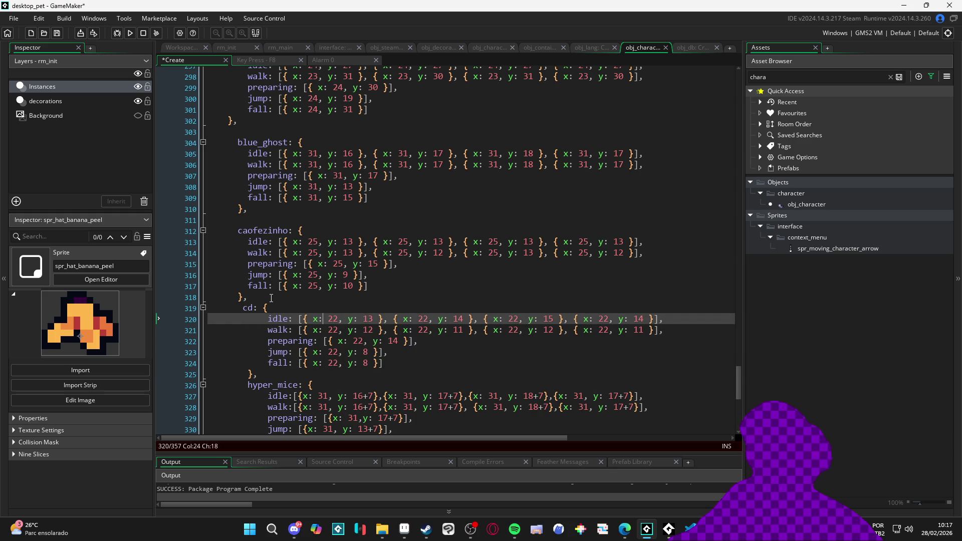
# - Realign the caofezinho entry's indentation and shift the cd entry one level left
pyautogui.moveTo(226, 238); pyautogui.dragTo(258, 298)
pyautogui.press('Tab')
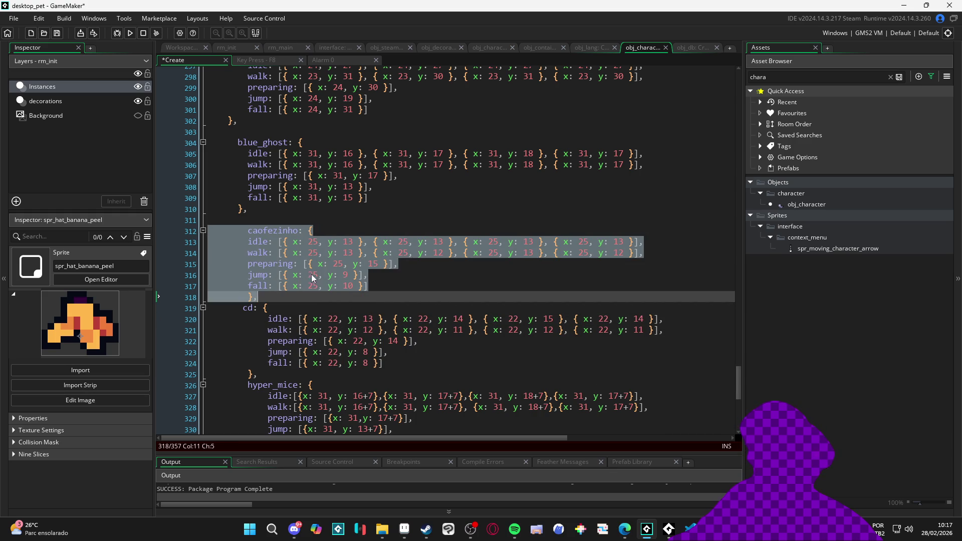
pyautogui.moveTo(247, 241)
pyautogui.mouseDown()
pyautogui.moveTo(431, 298)
pyautogui.moveTo(428, 287)
pyautogui.mouseUp()
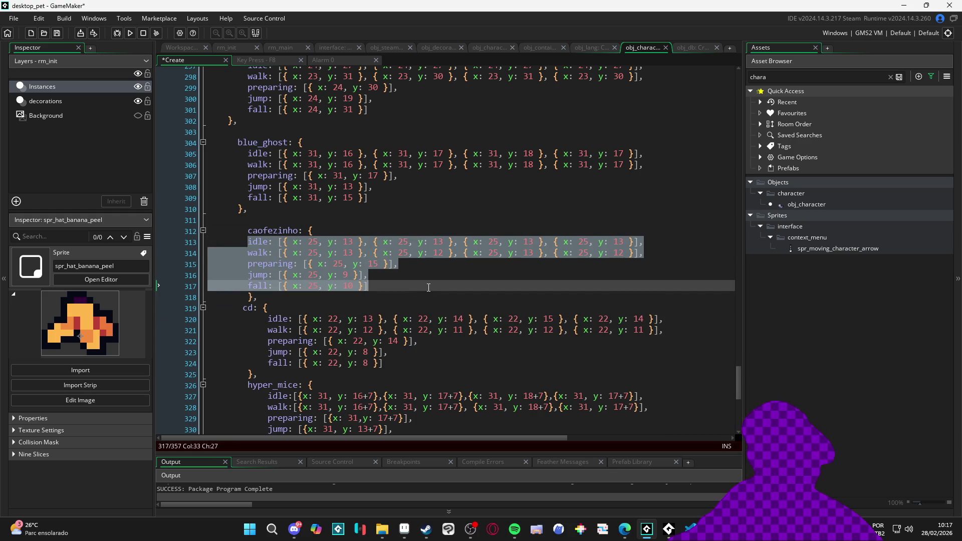
pyautogui.press('Tab')
pyautogui.press('Up')
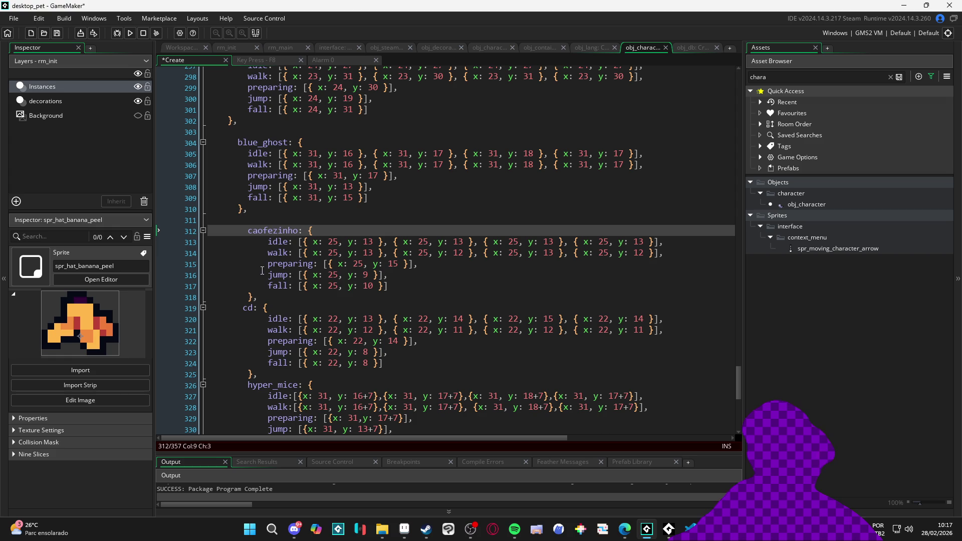
pyautogui.moveTo(219, 230); pyautogui.dragTo(437, 297)
pyautogui.hotkey('shift', 'Tab')
pyautogui.hotkey('shift', 'Tab')
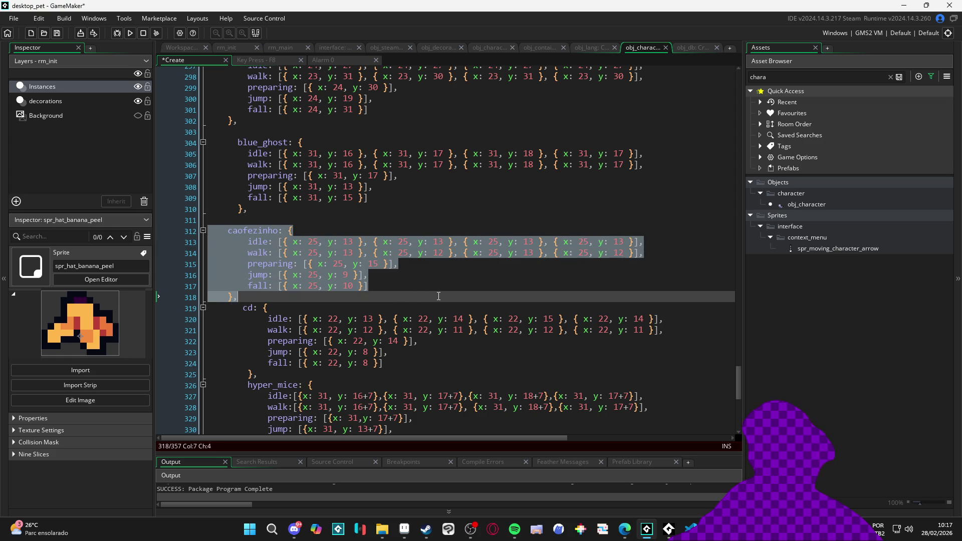
pyautogui.press('Tab')
pyautogui.click(228, 253)
pyautogui.moveTo(233, 310); pyautogui.dragTo(383, 376)
pyautogui.hotkey('shift', 'Tab')
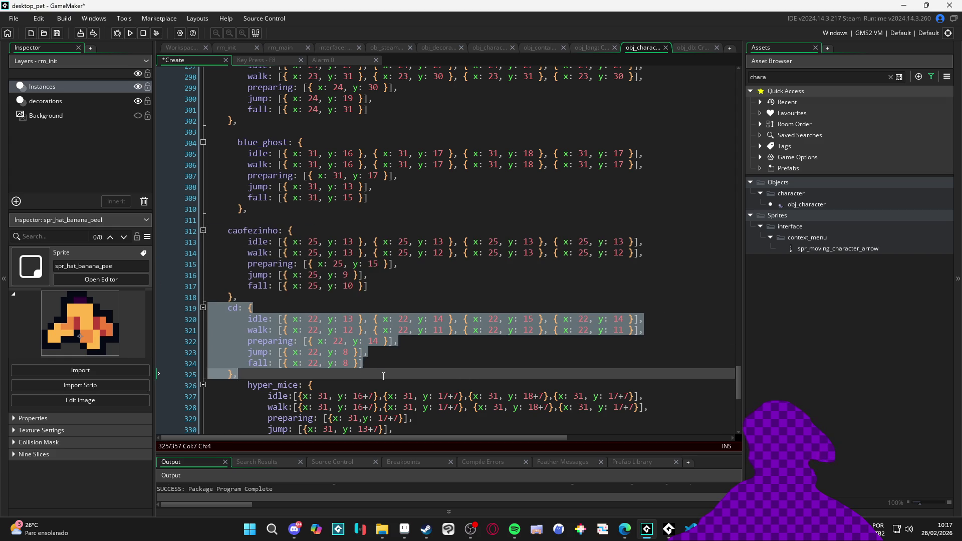
pyautogui.click(342, 308)
# - Outdent blue_ghost to line up with grey_cat and indent its fields one level
pyautogui.scroll(-3, 321, 330)
pyautogui.scroll(10, 300, 333)
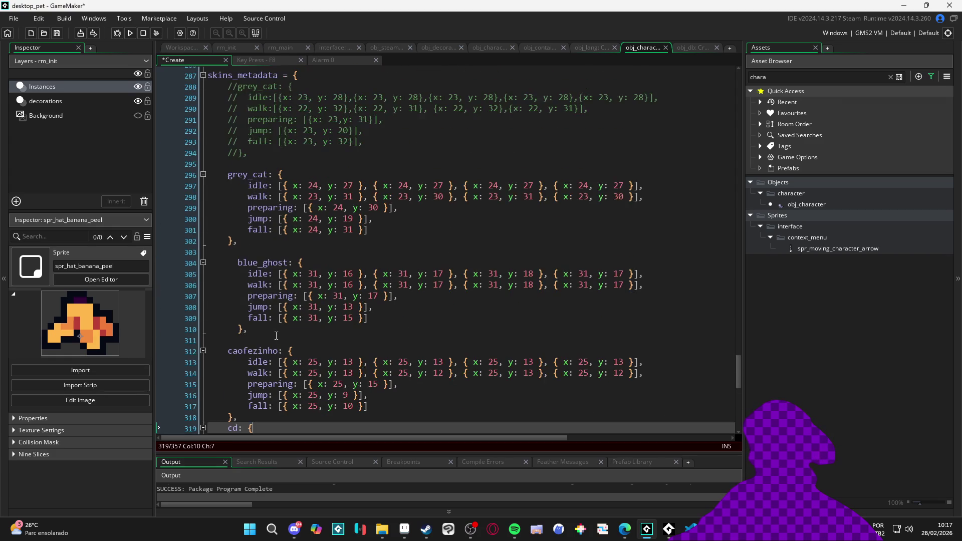
pyautogui.scroll(-3, 276, 335)
pyautogui.moveTo(210, 262)
pyautogui.mouseDown()
pyautogui.moveTo(301, 264)
pyautogui.moveTo(385, 331)
pyautogui.mouseUp()
pyautogui.hotkey('shift', 'Tab')
pyautogui.moveTo(211, 274); pyautogui.dragTo(348, 317)
pyautogui.press('Tab')
pyautogui.scroll(-3, 323, 324)
pyautogui.scroll(-2, 323, 323)
pyautogui.scroll(2, 324, 323)
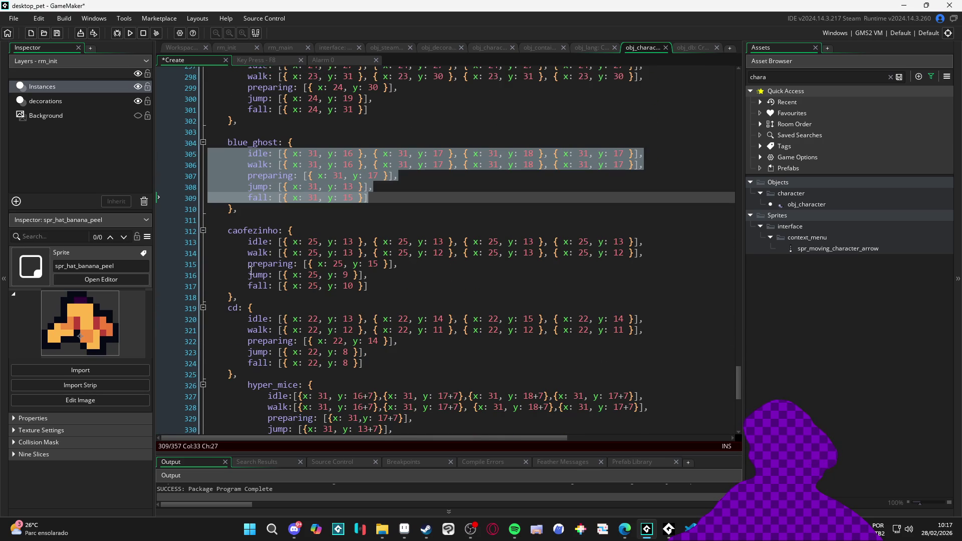
# - Add blank lines after the caofezinho and cd entries
pyautogui.click(264, 301)
pyautogui.press('Return')
pyautogui.scroll(-3, 265, 298)
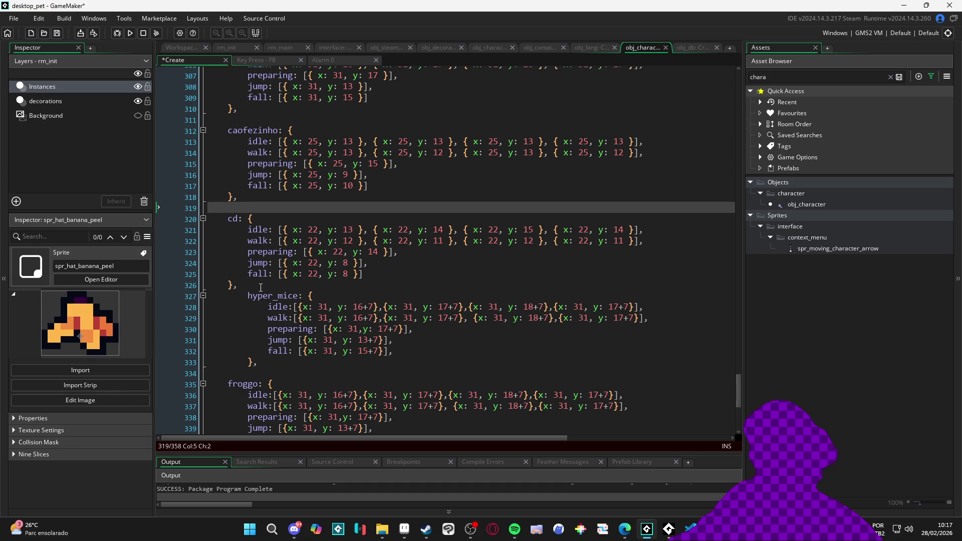
pyautogui.click(261, 287)
pyautogui.press('Return')
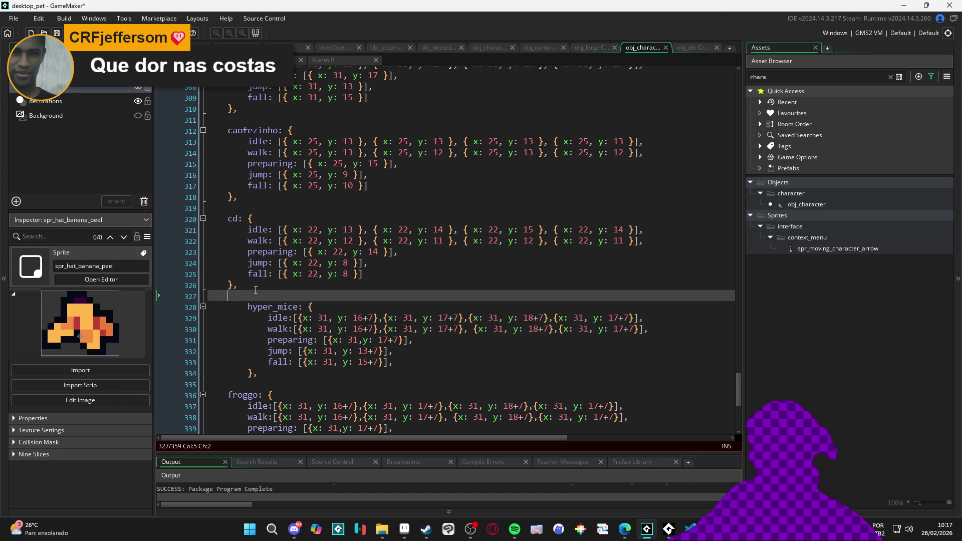
# - Shift the hyper_mice entry one level left and verify its alignment
pyautogui.moveTo(257, 296); pyautogui.dragTo(260, 373)
pyautogui.hotkey('shift', 'Tab')
pyautogui.moveTo(225, 308); pyautogui.dragTo(240, 373)
pyautogui.scroll(2, 451, 351)
pyautogui.click(459, 357)
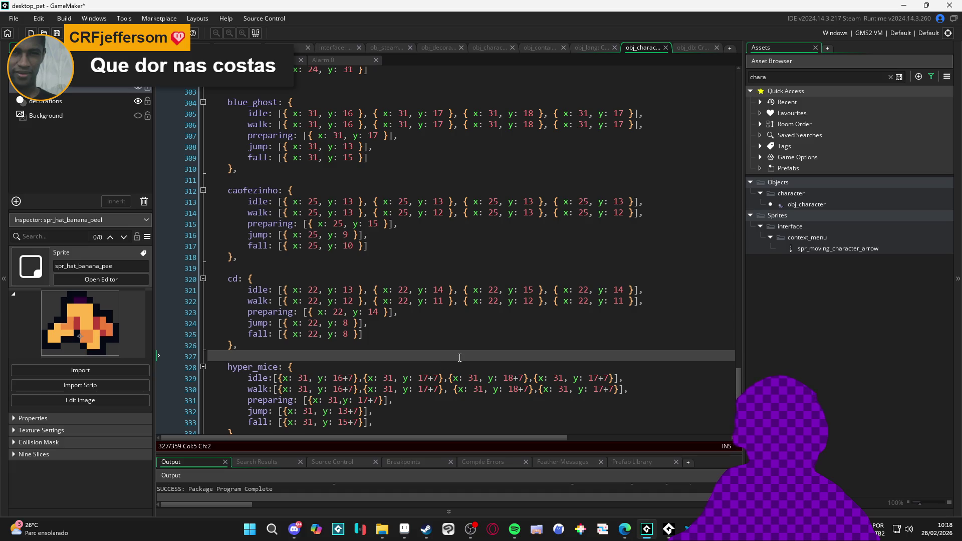
pyautogui.scroll(-2, 350, 325)
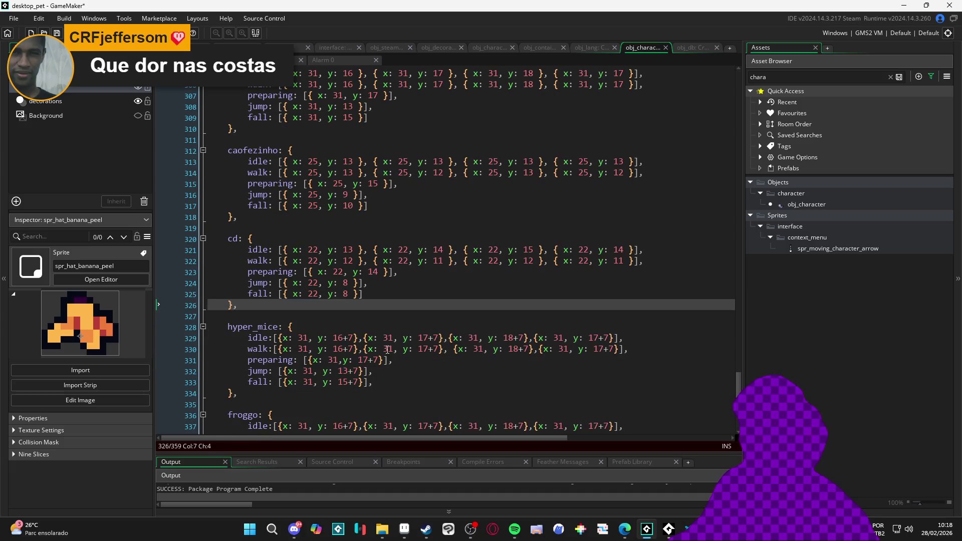
pyautogui.click(373, 325)
pyautogui.scroll(1, 374, 328)
pyautogui.click(377, 341)
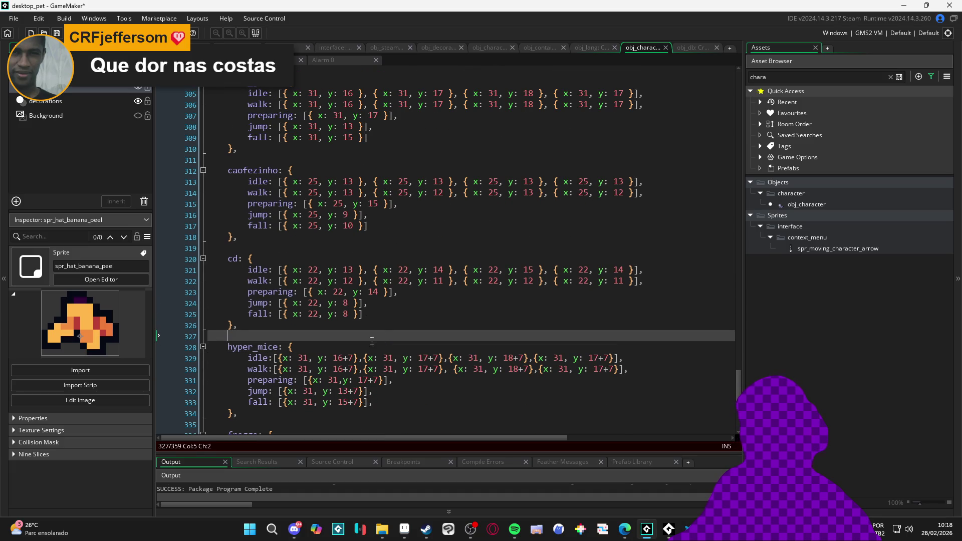
pyautogui.hotkey('alt', 'Tab')
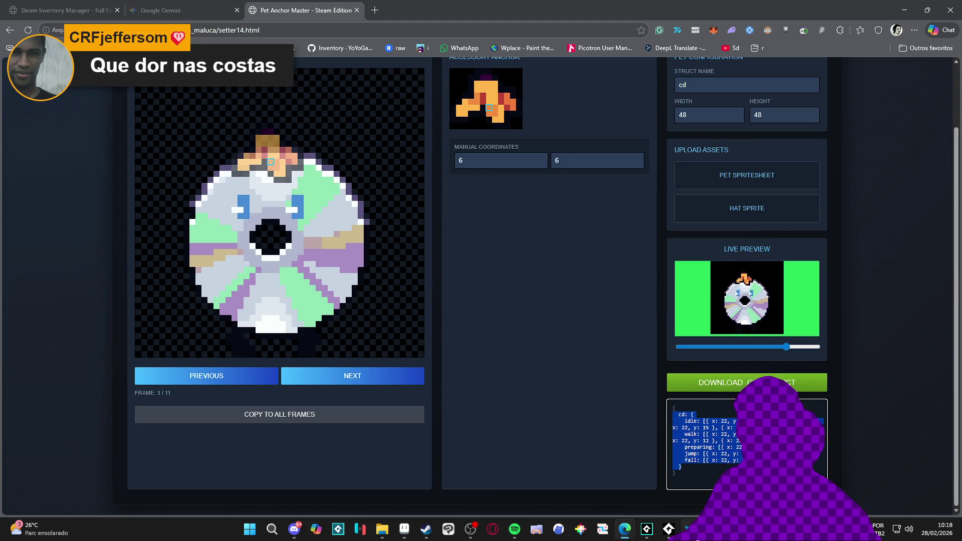
# - Reload Pet Anchor Master to clear it, then bring up the Desktop Friend game folder
pyautogui.hotkey('alt', 'Tab')
pyautogui.click(904, 8)
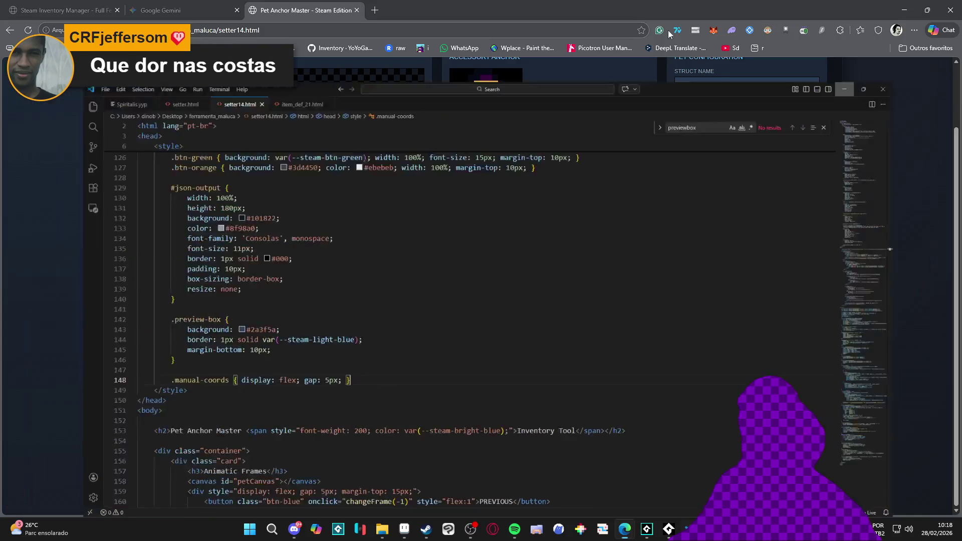
pyautogui.click(28, 31)
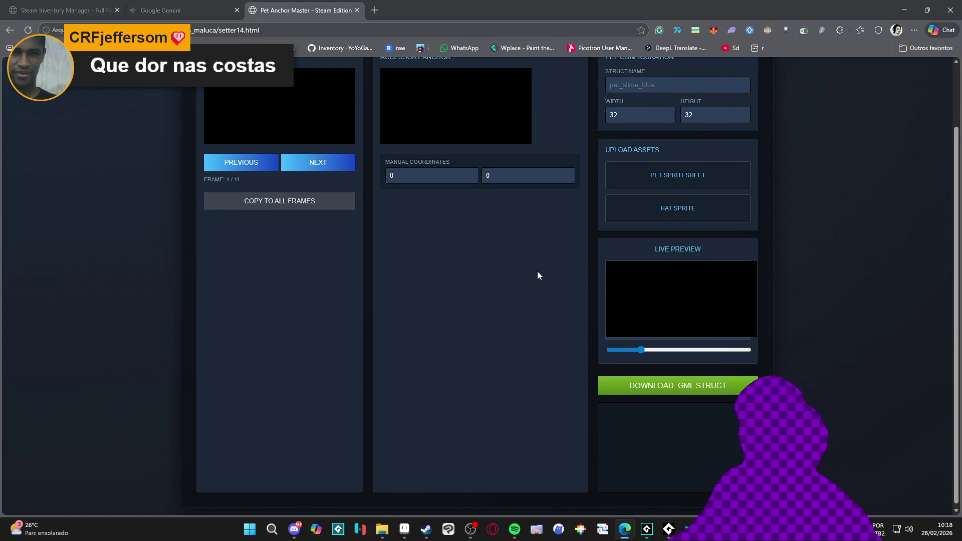
pyautogui.scroll(2, 538, 271)
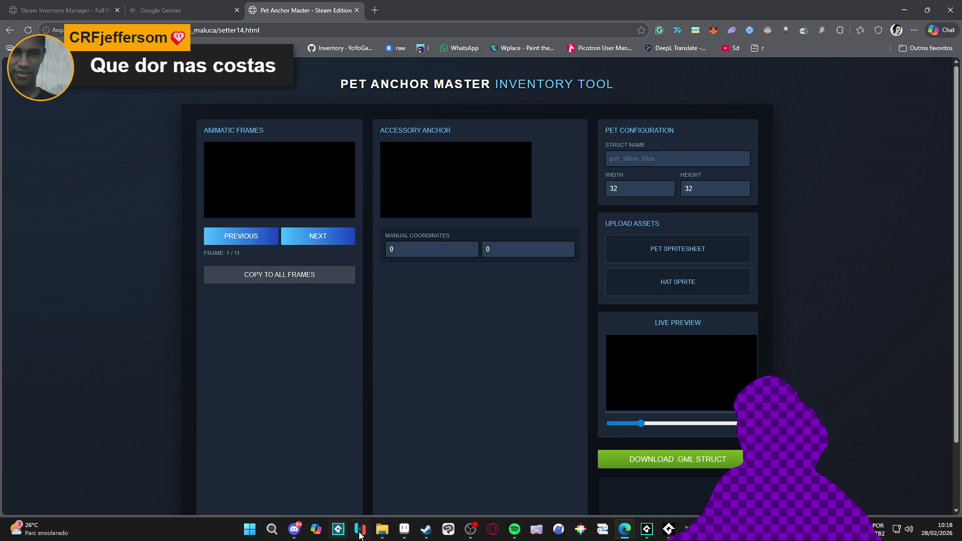
pyautogui.moveTo(382, 529)
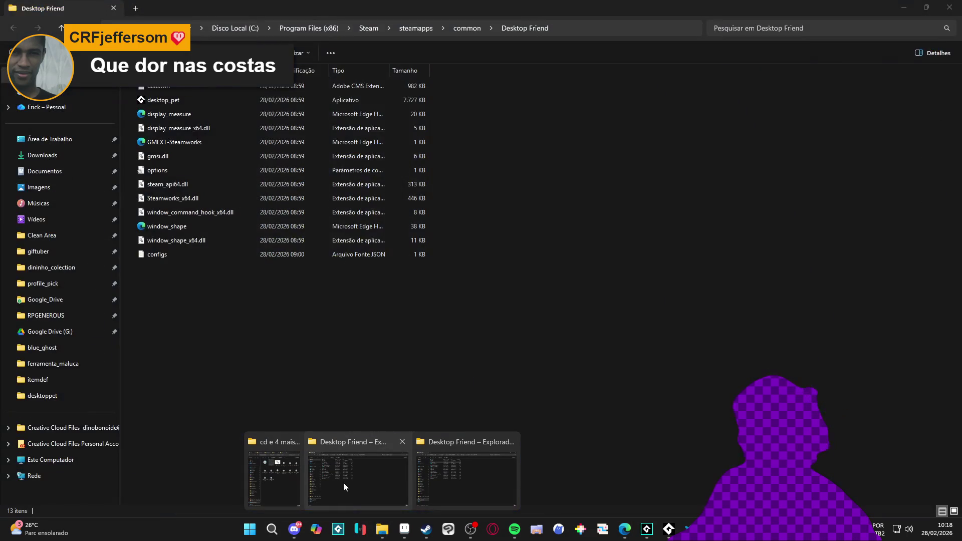
pyautogui.click(444, 485)
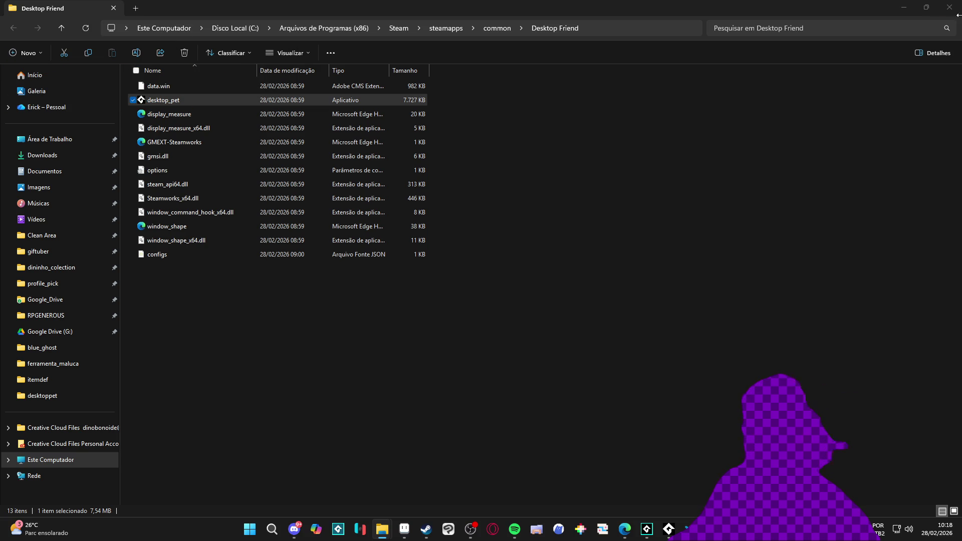
# - Drop the floppy pet spritesheet onto Pet Anchor Master, loading 64×48 frames
pyautogui.hotkey('alt', 'Tab')
pyautogui.moveTo(161, 214); pyautogui.dragTo(734, 253)
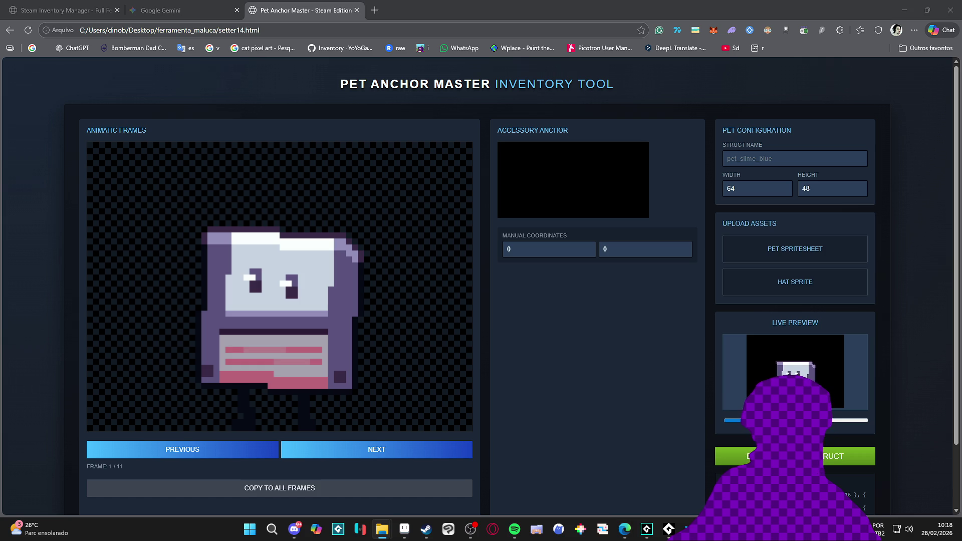
# - Load the hat sprite and seat it on the floppy pet's head at anchor 6, 7
pyautogui.moveTo(694, 280); pyautogui.dragTo(836, 294)
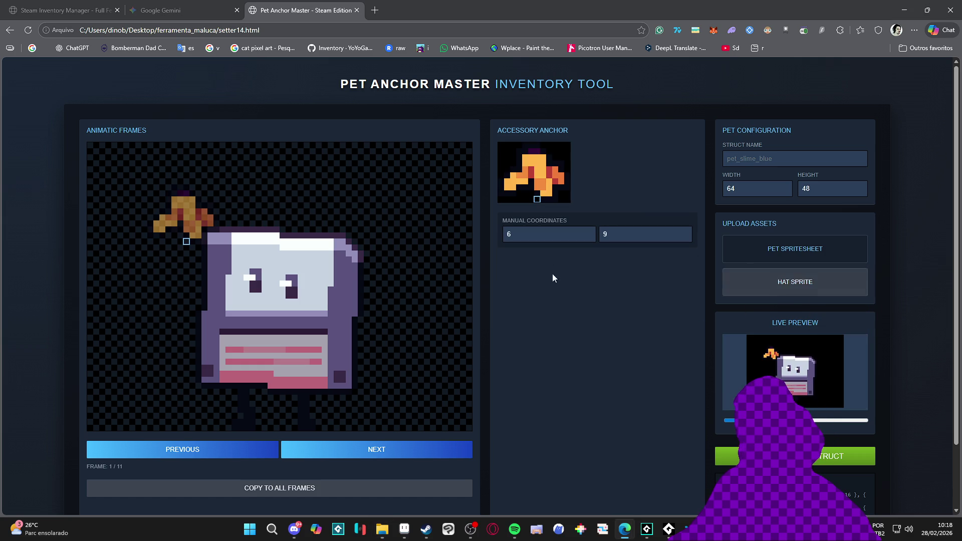
pyautogui.click(536, 187)
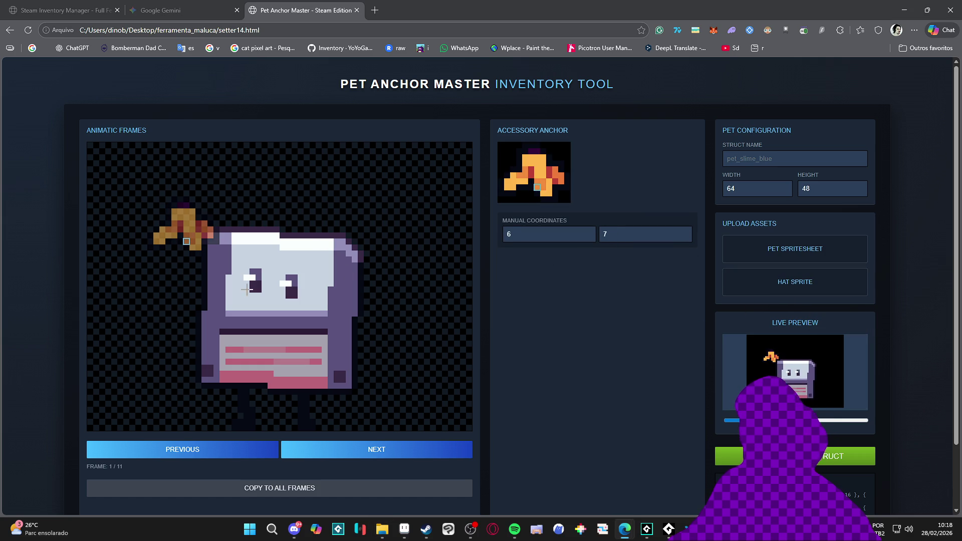
pyautogui.click(277, 247)
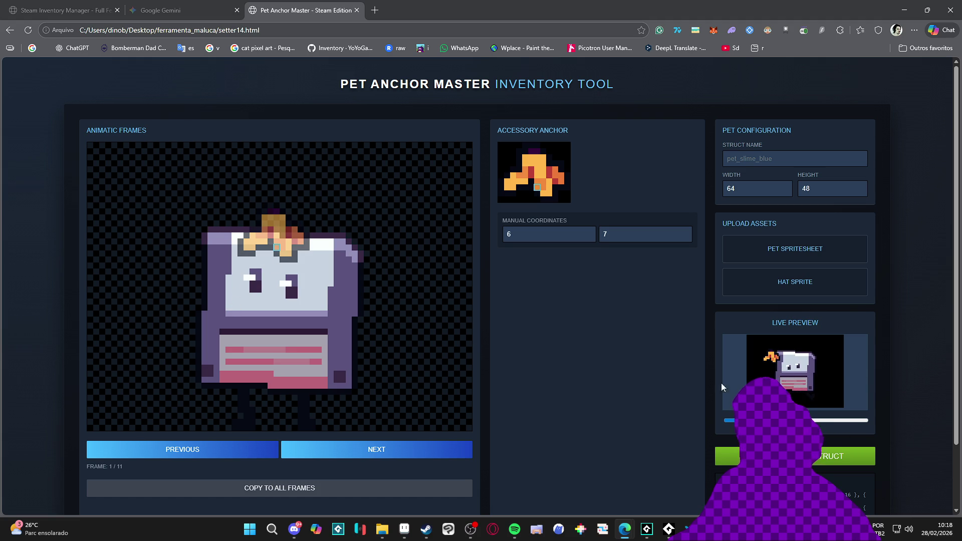
# - Open DevTools and inspect the 192×144 live preview canvas element
pyautogui.click(594, 38)
pyautogui.press('F12')
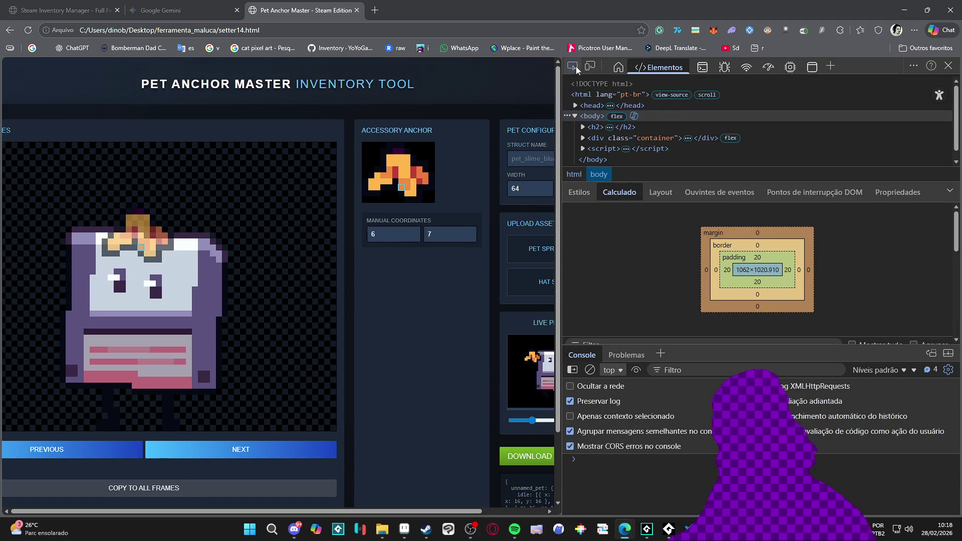
pyautogui.click(575, 70)
pyautogui.click(540, 368)
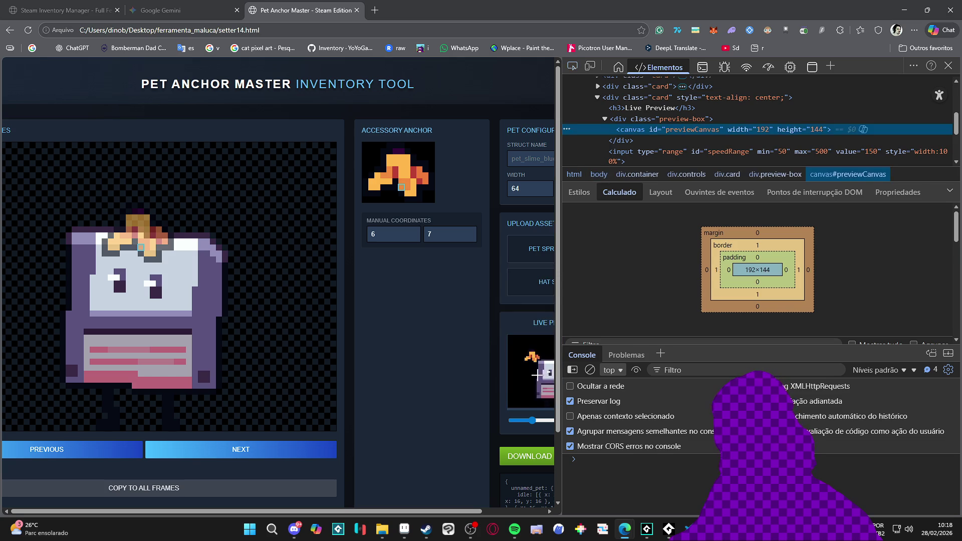
pyautogui.hscroll(3, 496, 398)
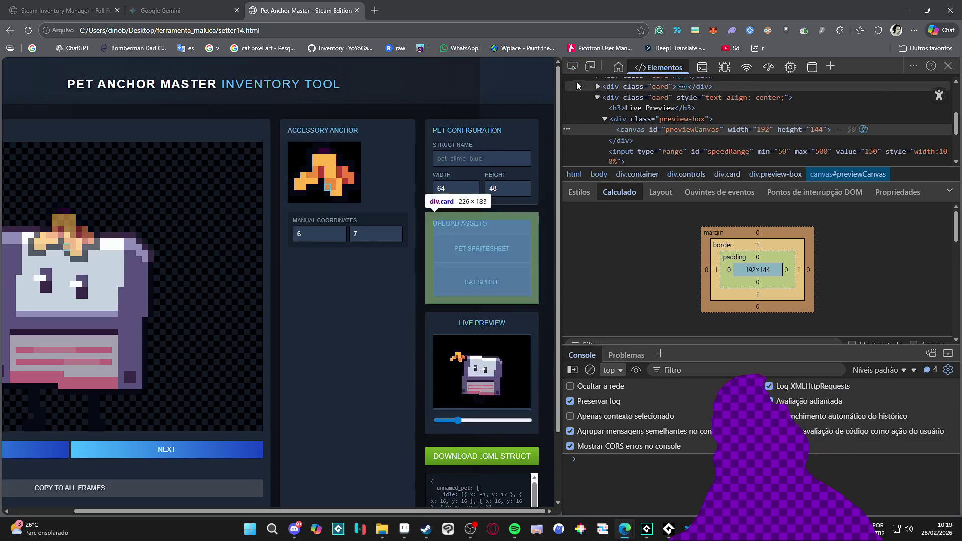
pyautogui.click(482, 359)
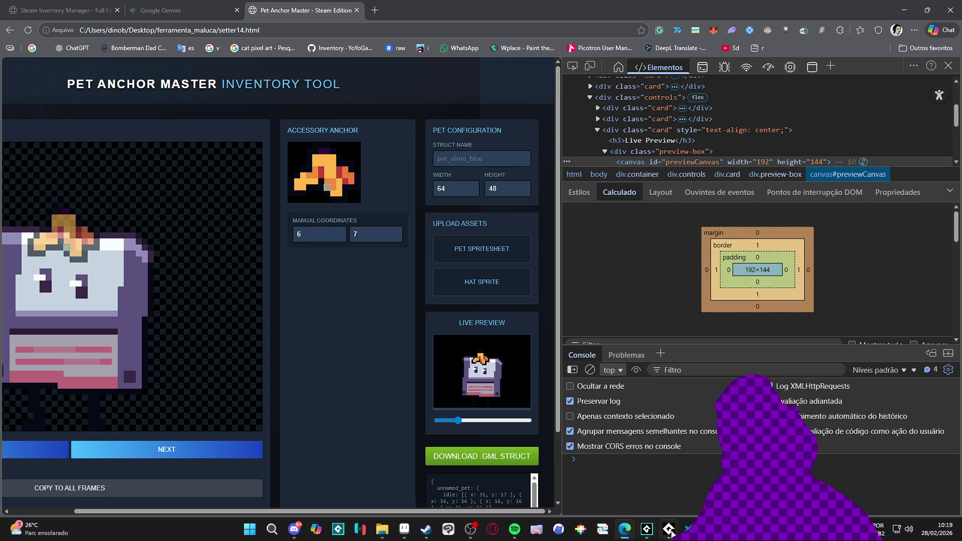
pyautogui.click(688, 528)
# - Search setter14.html for hex background colour rules, narrowing the query to 'background: #0'
pyautogui.hotkey('ctrl', 'f')
pyautogui.write('bc')
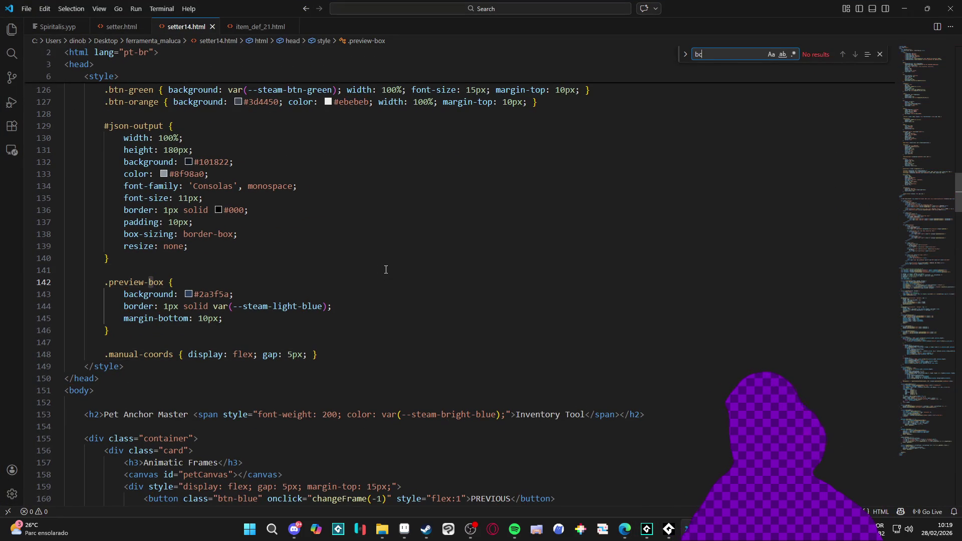
pyautogui.write('0')
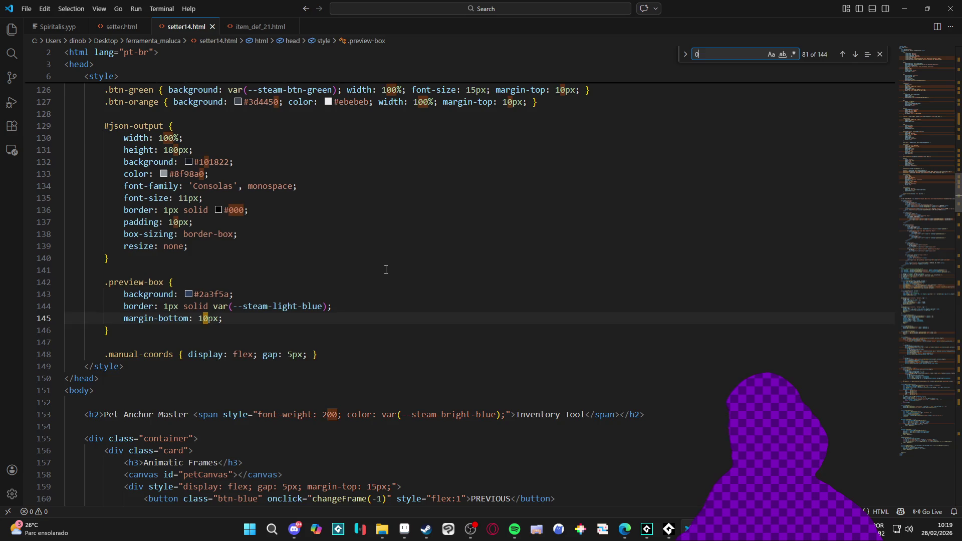
pyautogui.write('000')
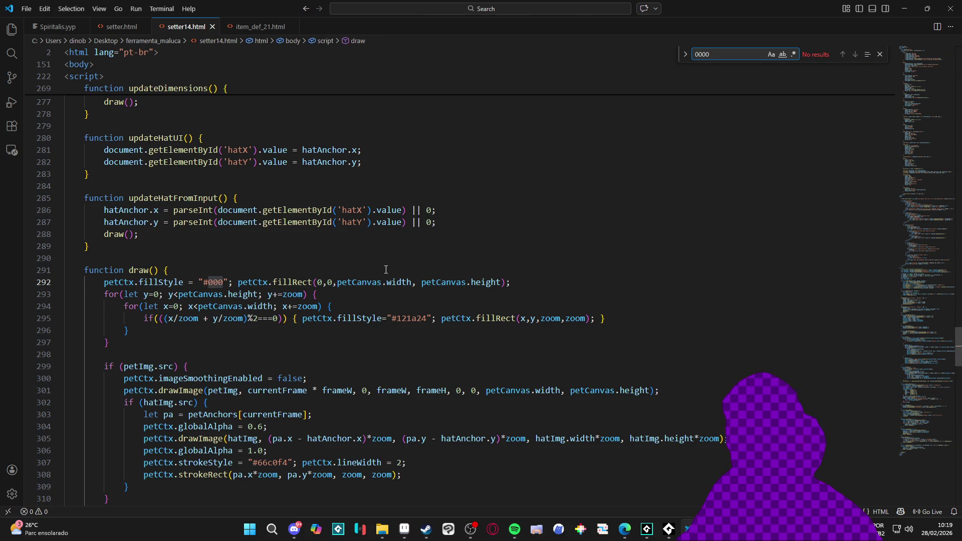
pyautogui.hotkey('ctrl', 'a')
pyautogui.write('background')
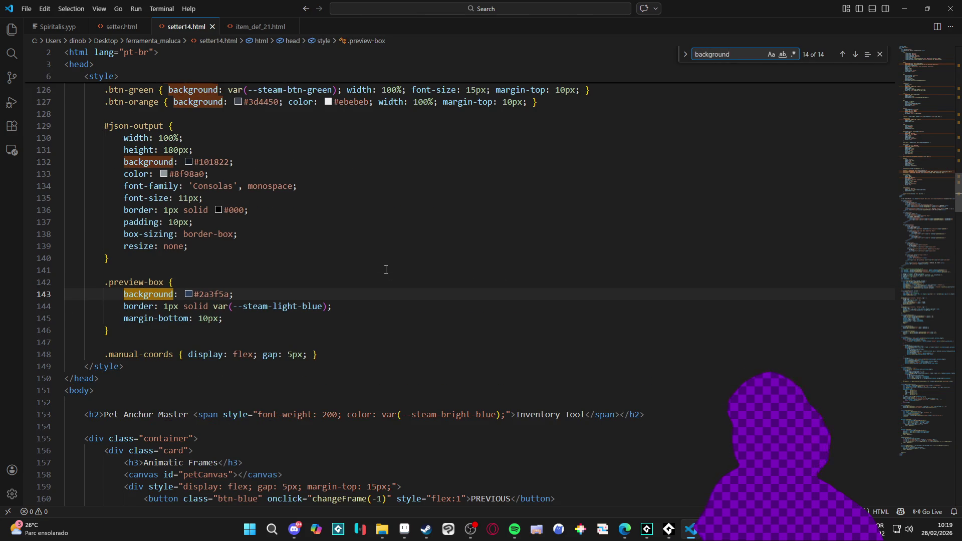
pyautogui.write(': ')
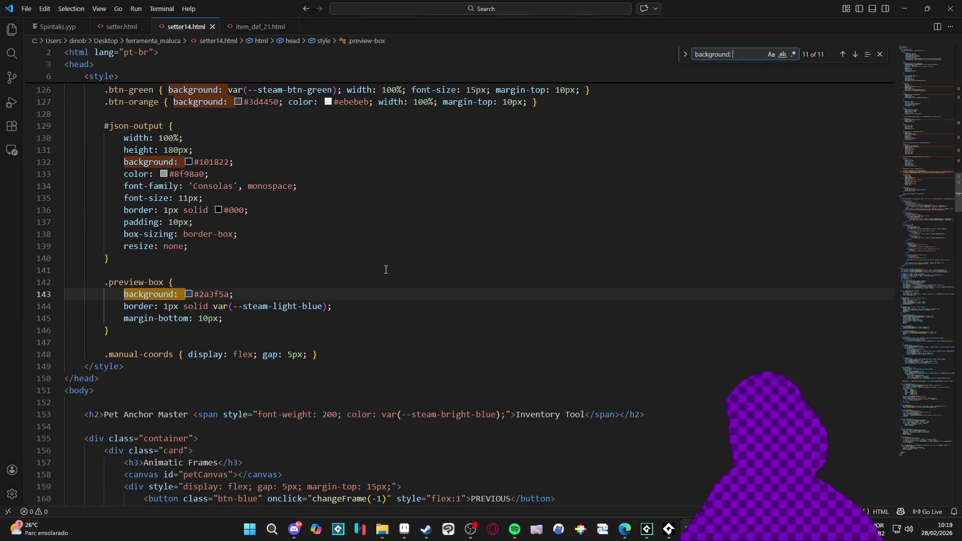
pyautogui.write('#')
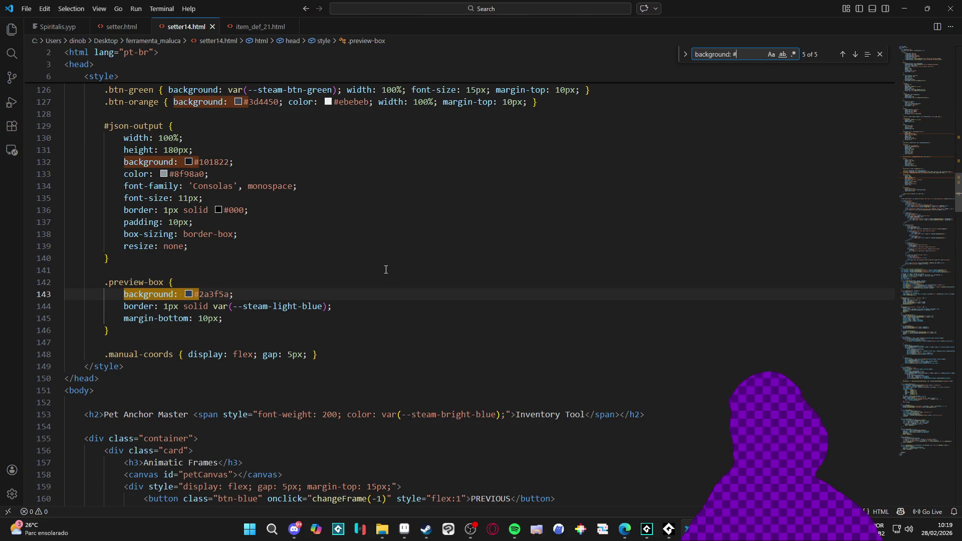
pyautogui.write('0')
pyautogui.press('BackSpace')
pyautogui.press('BackSpace')
pyautogui.write('0')
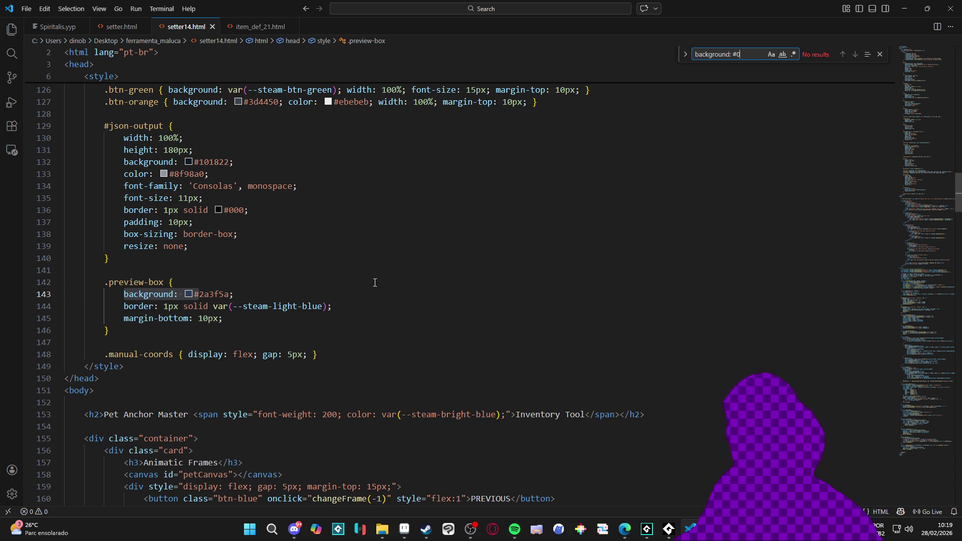
# - Check the live preview canvas background colour in the browser, then return to the code
pyautogui.hotkey('alt', 'Tab')
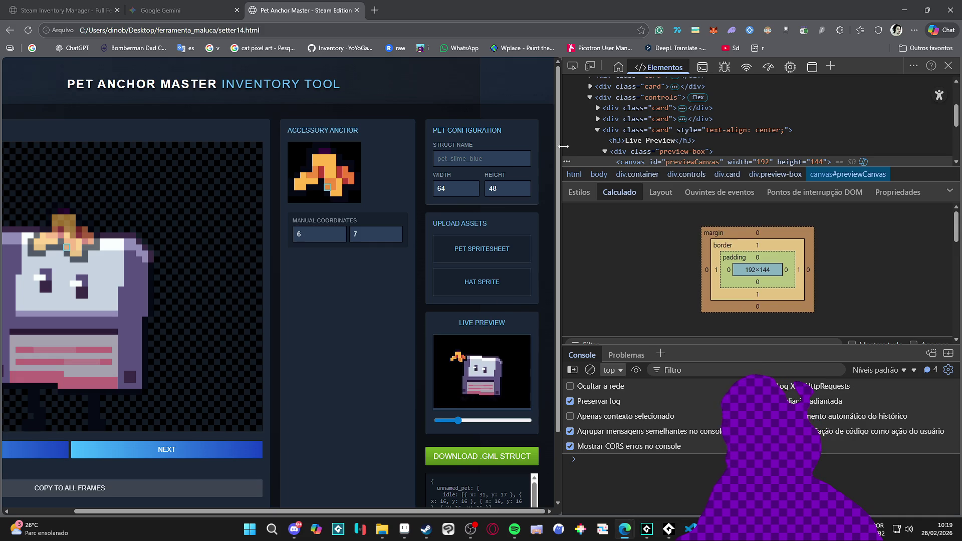
pyautogui.click(572, 67)
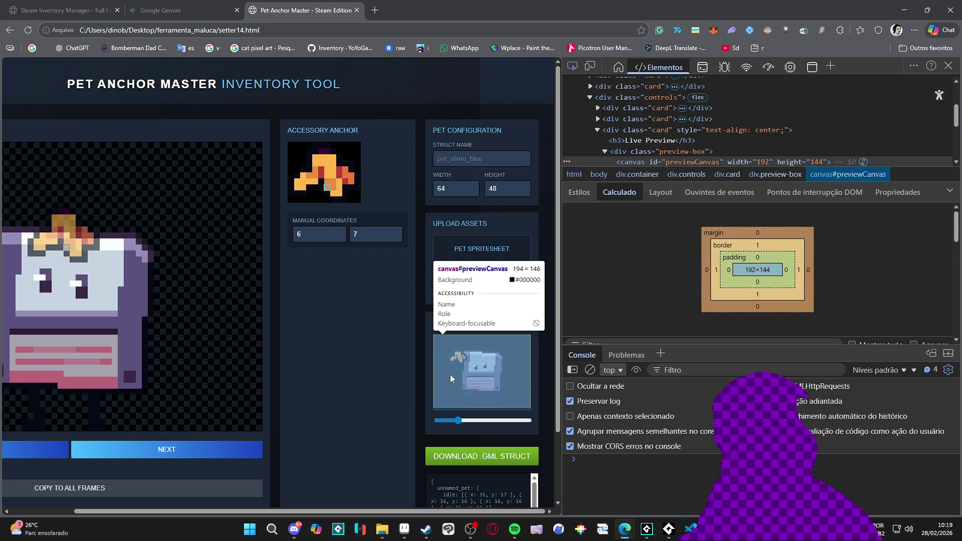
pyautogui.hotkey('alt', 'Tab')
pyautogui.press('BackSpace')
# - Search for previewCanvas and compare its matches on lines 212 and 226
pyautogui.hotkey('ctrl', 'a')
pyautogui.write('preview')
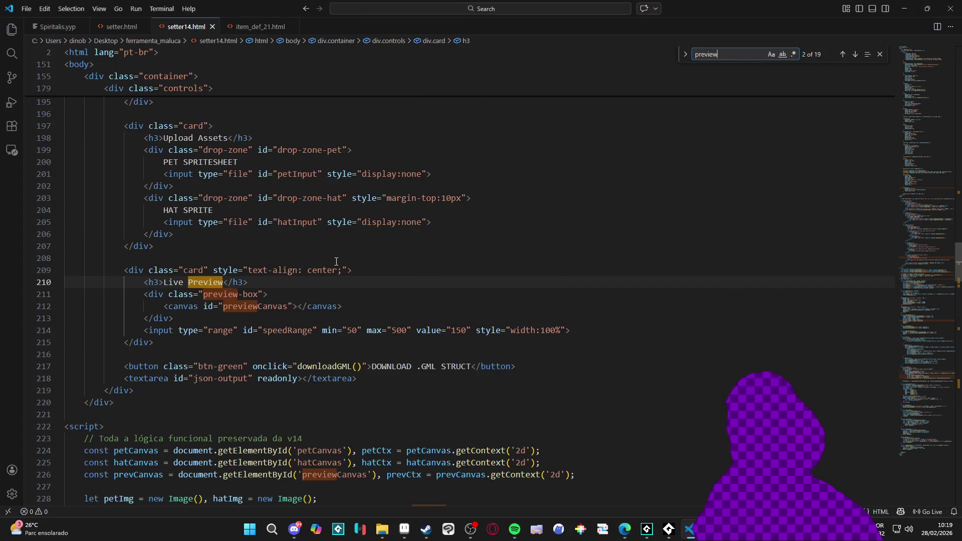
pyautogui.write('Canvas')
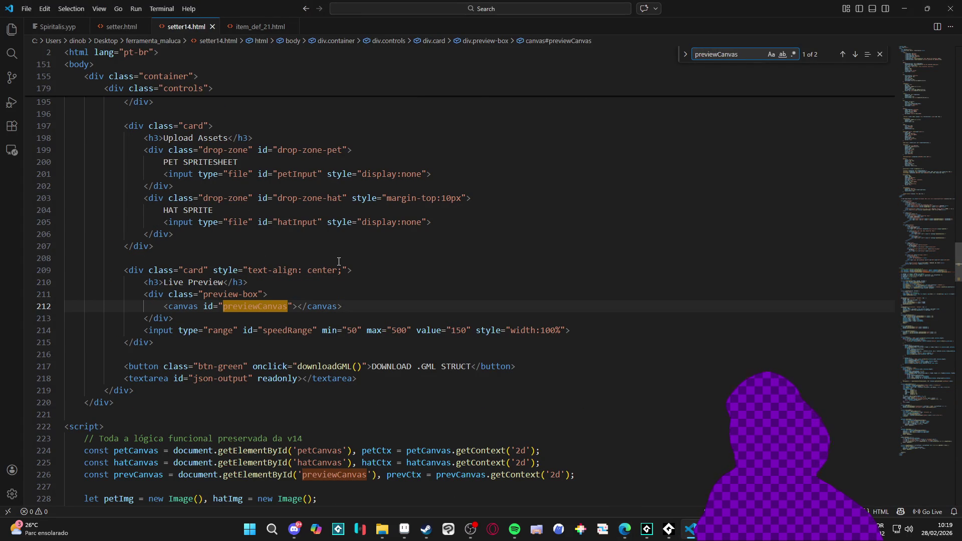
pyautogui.scroll(-1, 501, 200)
pyautogui.click(854, 54)
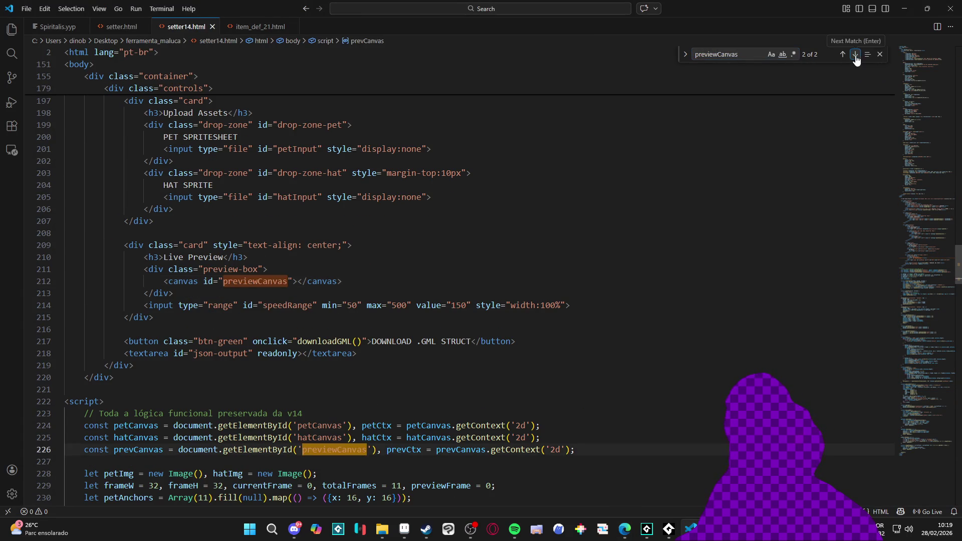
pyautogui.click(855, 54)
pyautogui.click(855, 55)
pyautogui.click(855, 54)
pyautogui.click(855, 55)
pyautogui.click(855, 55)
pyautogui.click(855, 55)
pyautogui.click(855, 54)
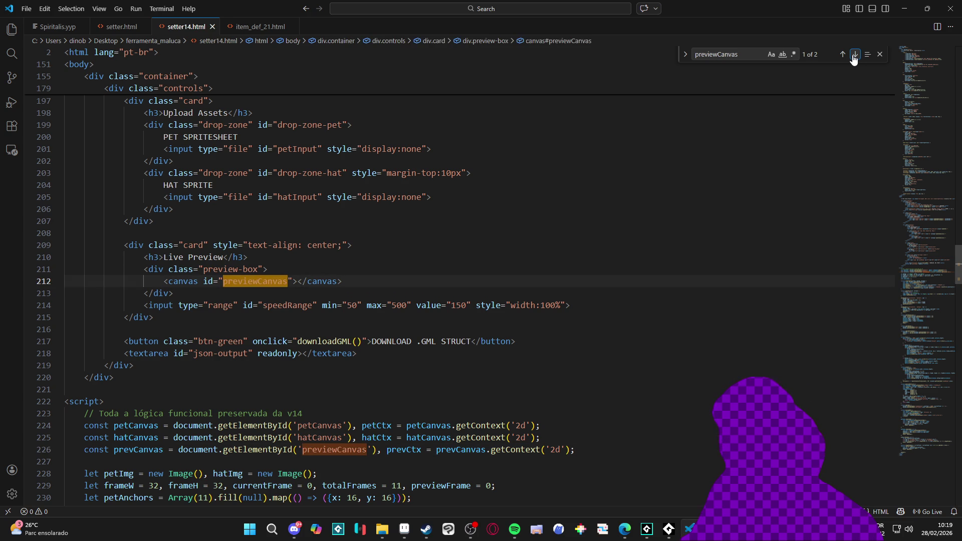
pyautogui.click(854, 55)
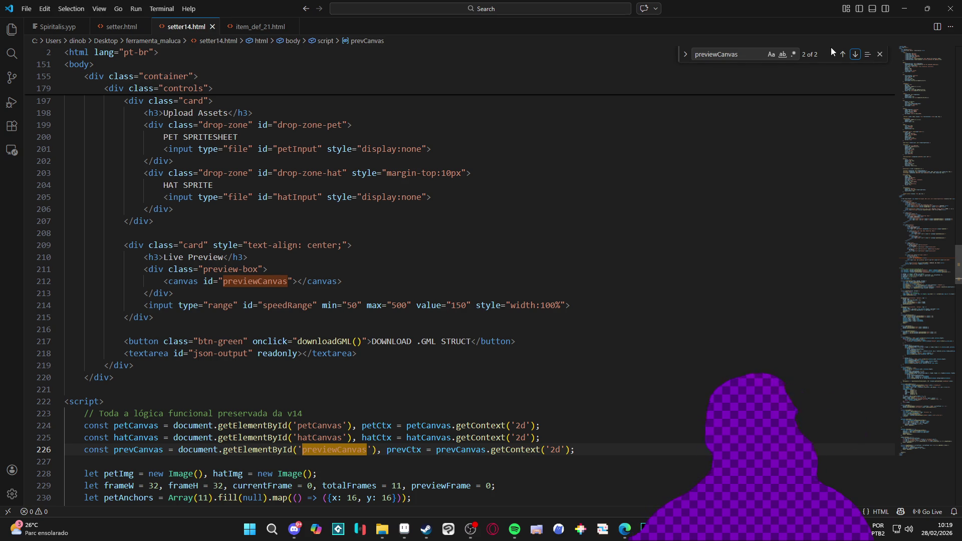
pyautogui.click(842, 55)
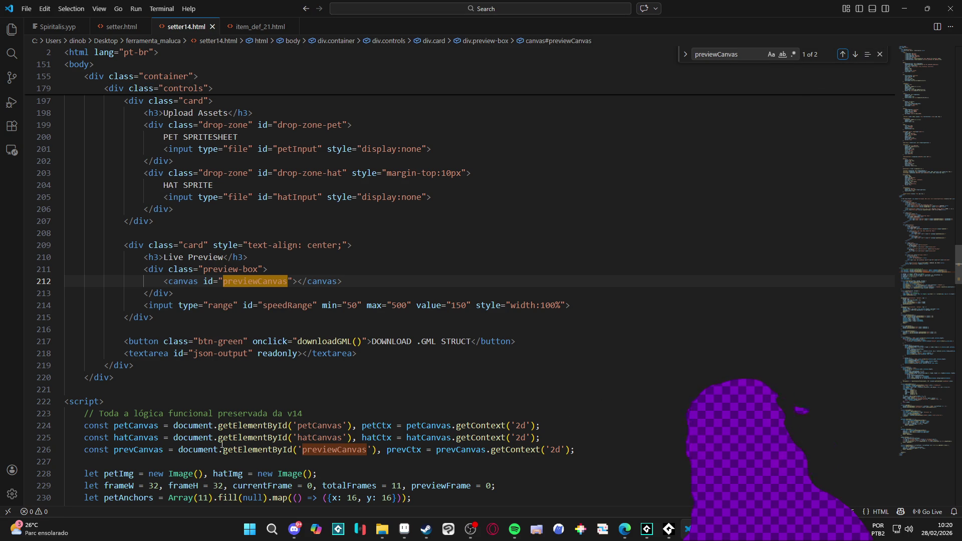
# - Find the prevCanvas sizing in updateDimensions and place the caret after the height line
pyautogui.doubleClick(138, 449)
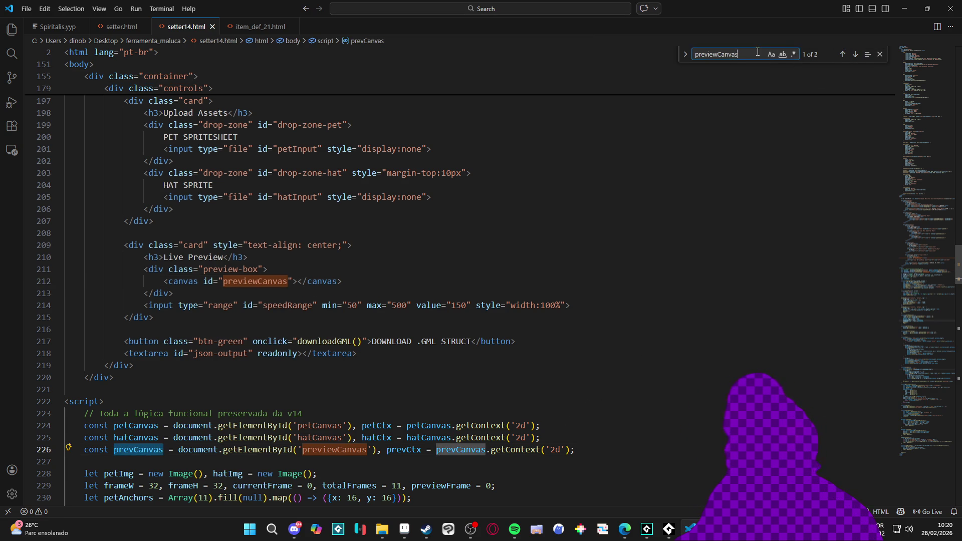
pyautogui.hotkey('ctrl', 'f')
pyautogui.click(854, 55)
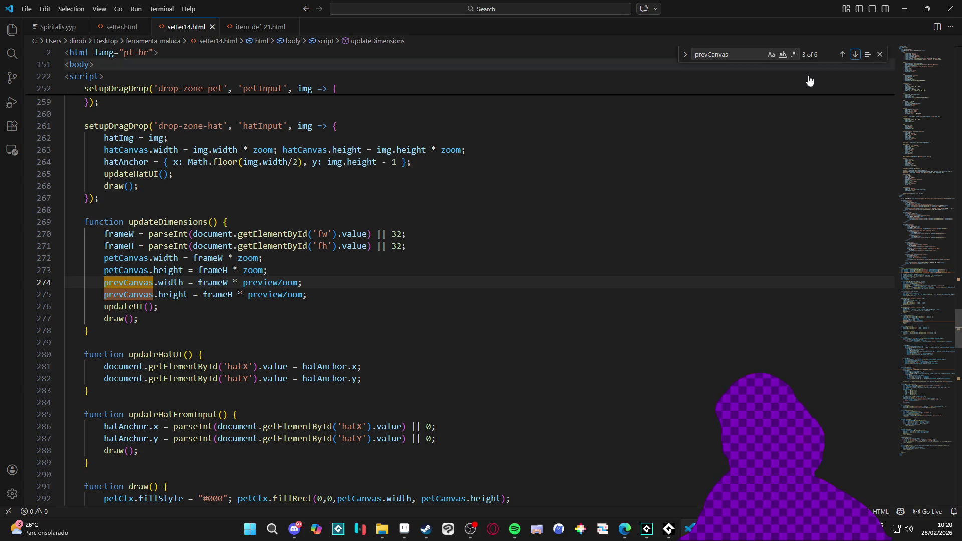
pyautogui.click(333, 294)
# - Try a prevCanvas colour property on a new line, then delete the unfinished line
pyautogui.press('Return')
pyautogui.write('prevCanvas.')
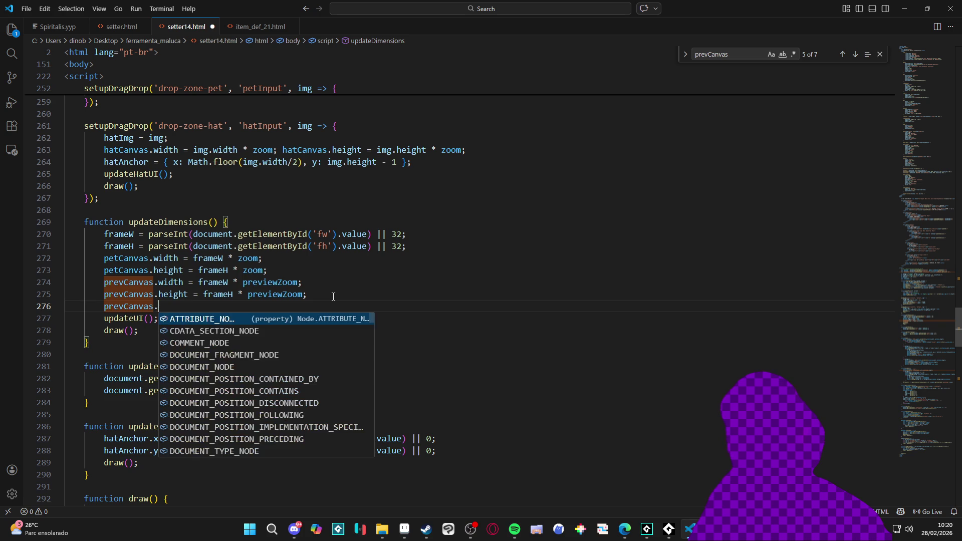
pyautogui.write('colo')
pyautogui.press('BackSpace')
pyautogui.press('BackSpace')
pyautogui.press('BackSpace')
pyautogui.write('back')
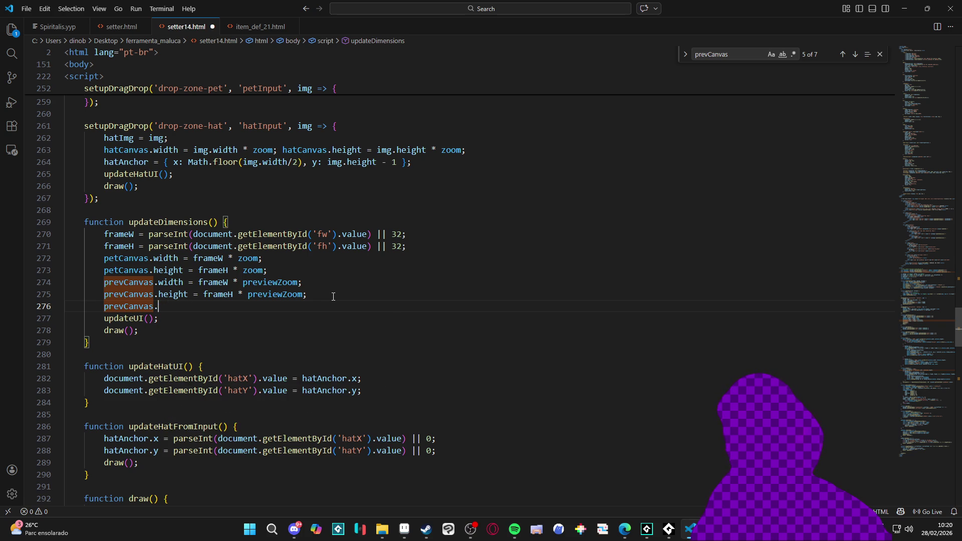
pyautogui.write('color')
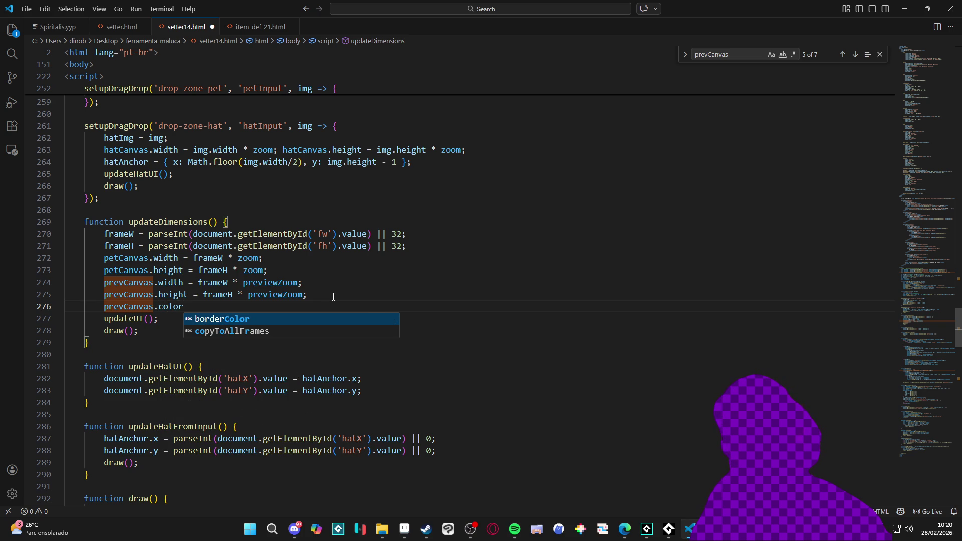
pyautogui.press('BackSpace')
pyautogui.press('BackSpace')
pyautogui.press('BackSpace')
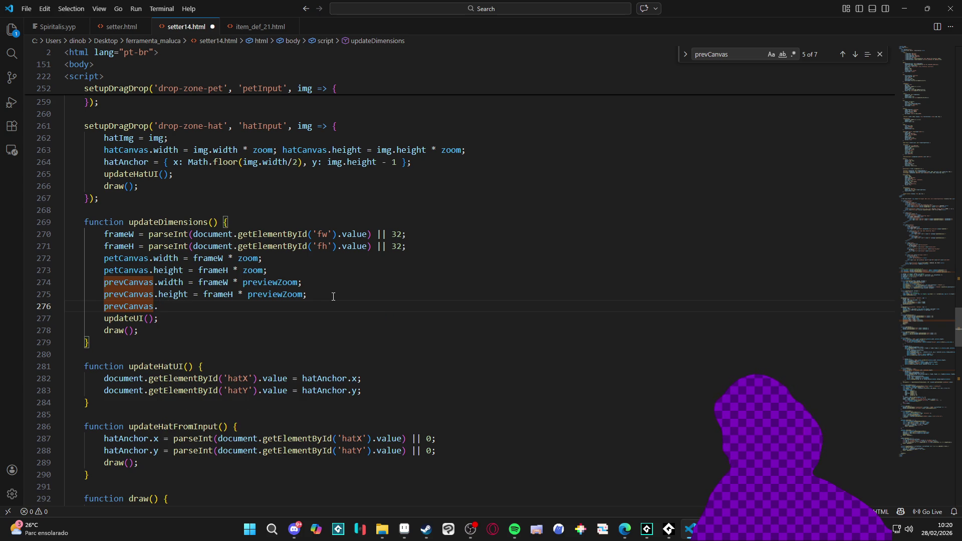
pyautogui.hotkey('shift', 'Left')
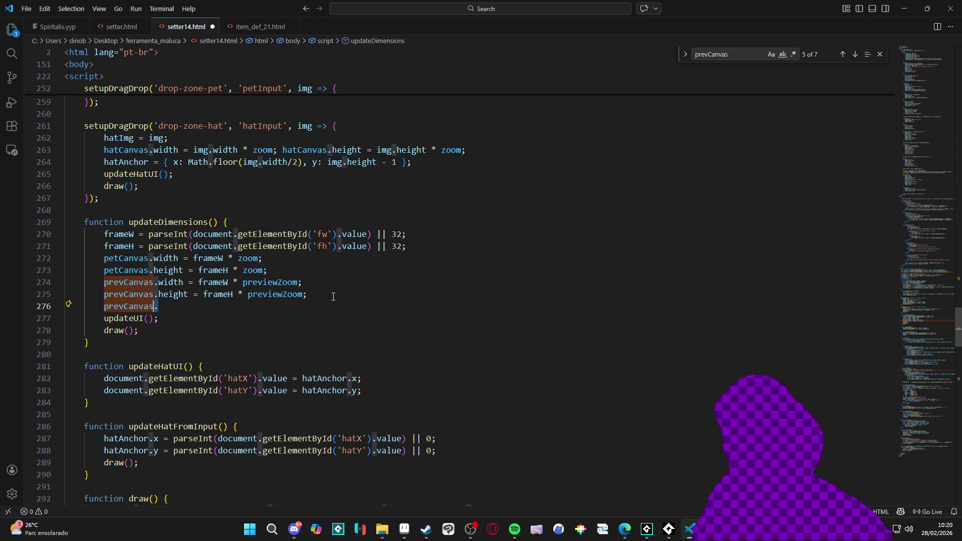
pyautogui.hotkey('ctrl', 'shift', 'Left')
pyautogui.press('BackSpace')
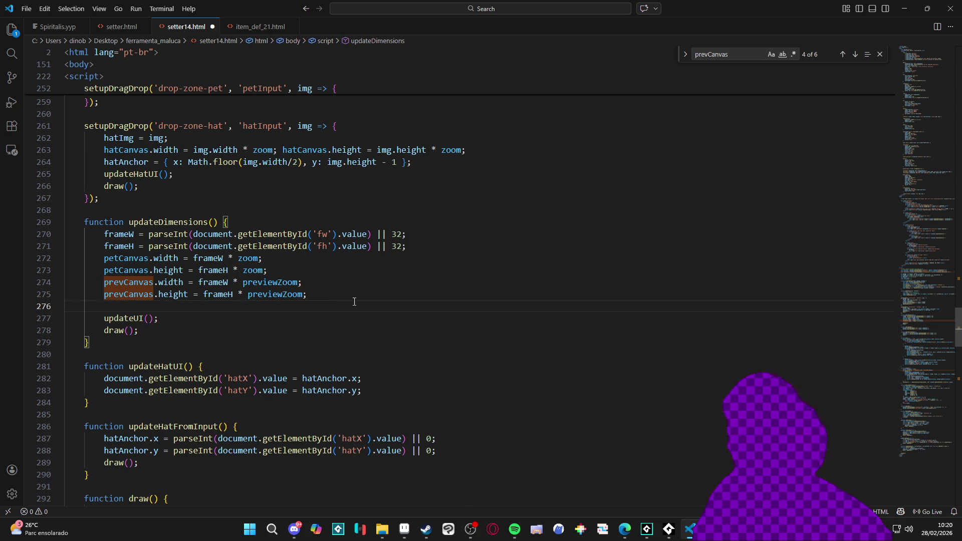
# - Jump to the prevCanvas fill call inside animate()
pyautogui.click(757, 57)
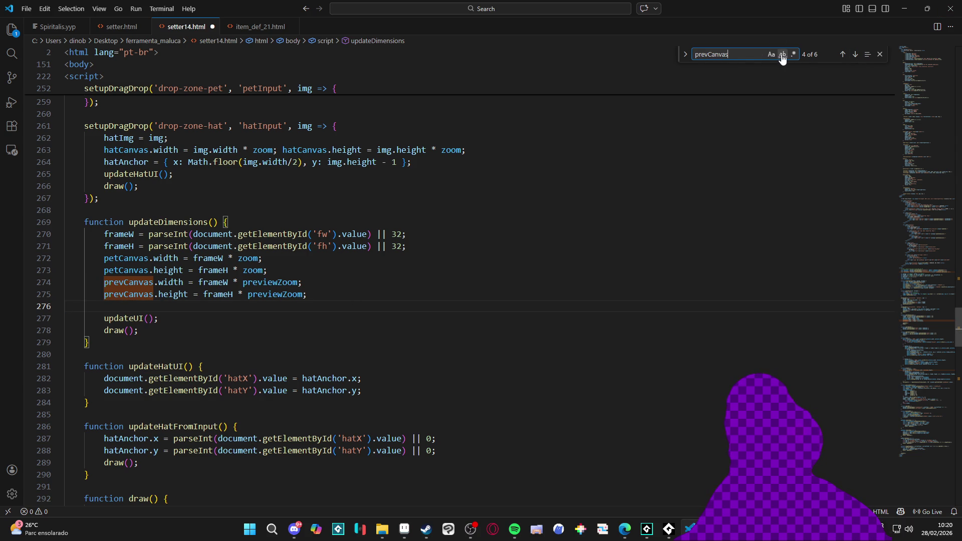
pyautogui.click(855, 54)
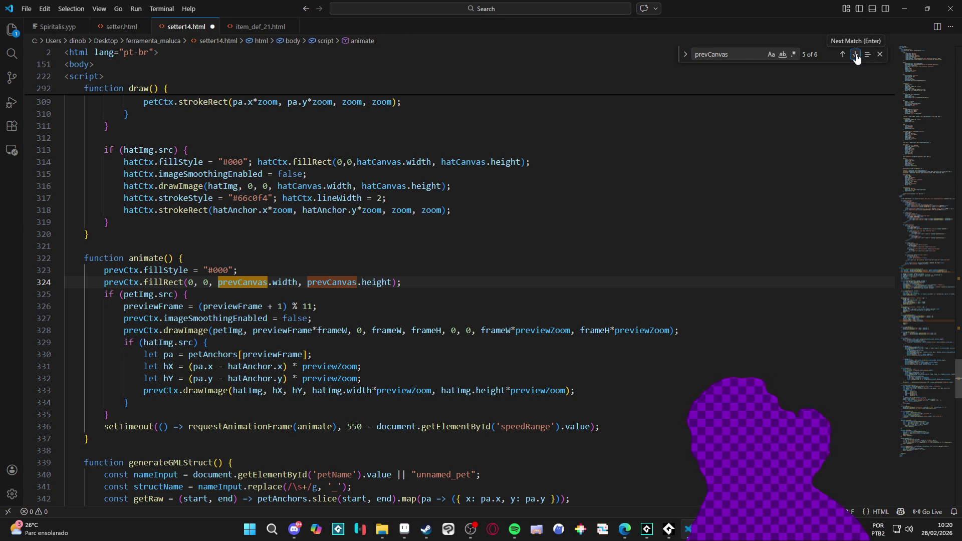
pyautogui.click(203, 283)
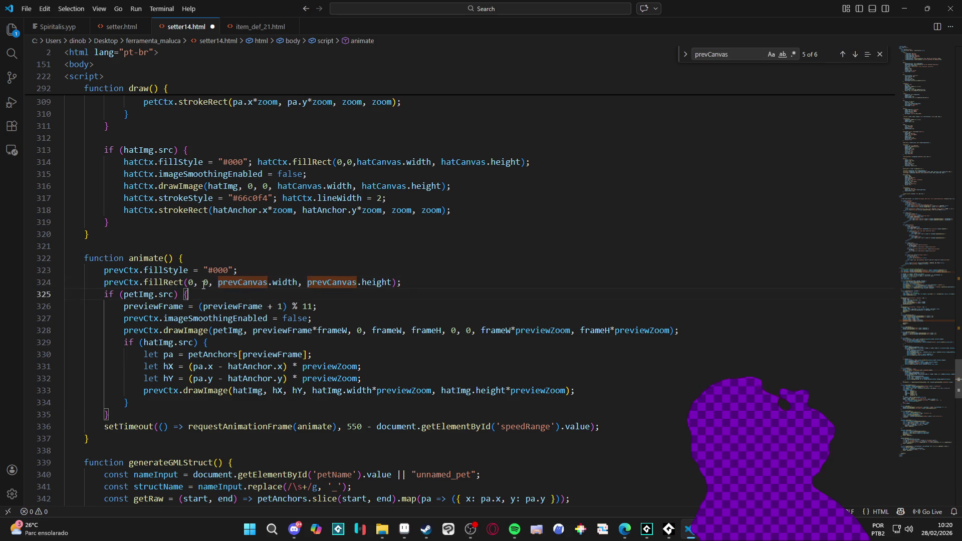
# - Locate the preview's #000 fill, close the prevCanvas search and save the file
pyautogui.press('Up')
pyautogui.press('Up')
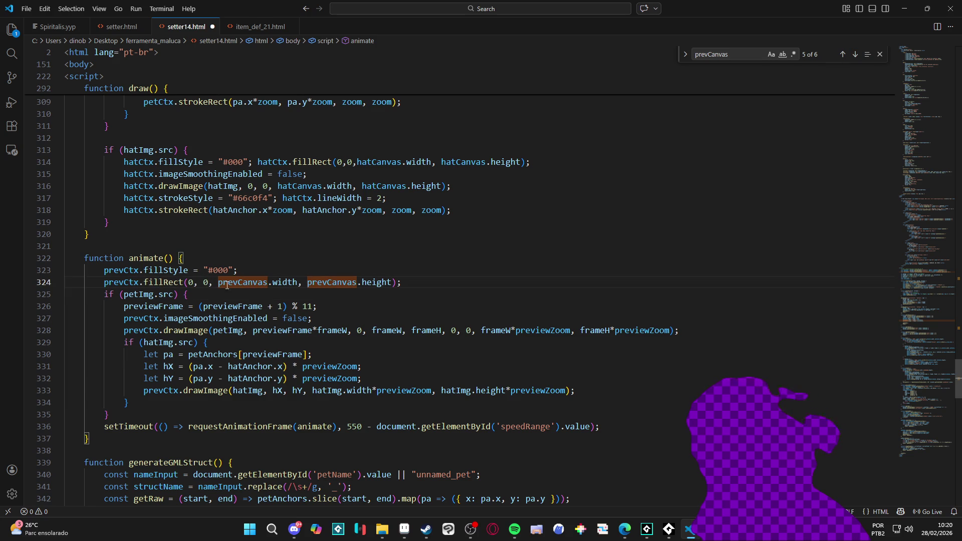
pyautogui.press('Down')
pyautogui.press('Down')
pyautogui.doubleClick(221, 270)
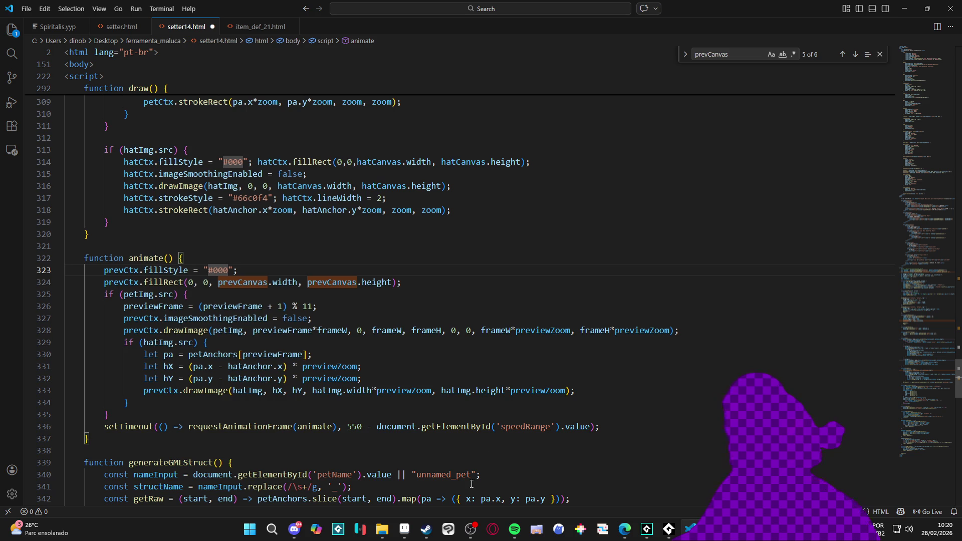
pyautogui.click(253, 198)
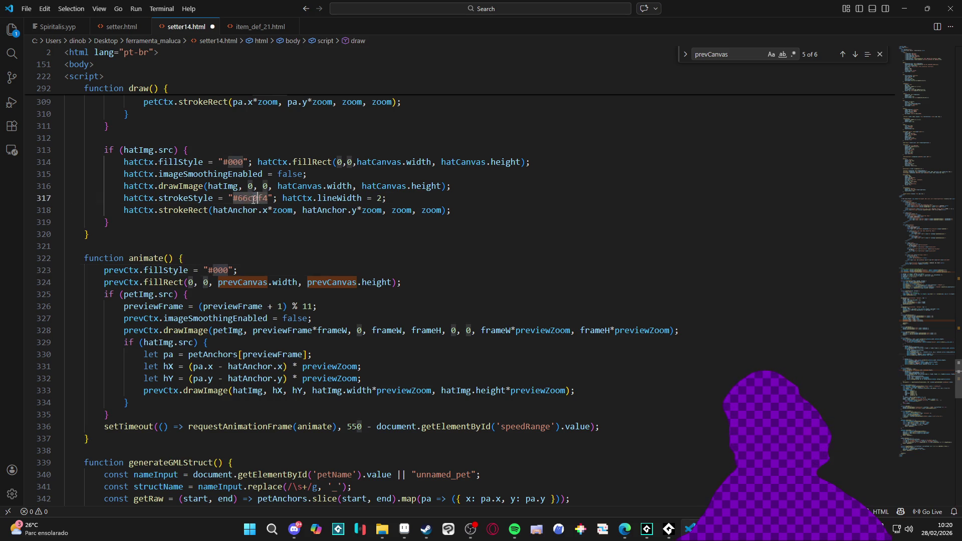
pyautogui.click(878, 54)
pyautogui.press('Down')
pyautogui.press('Down')
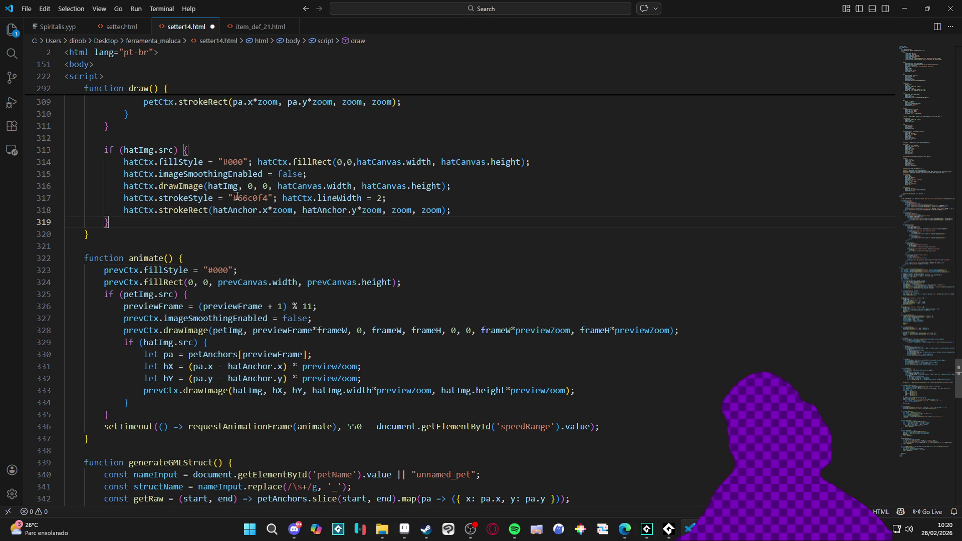
pyautogui.scroll(1, 268, 208)
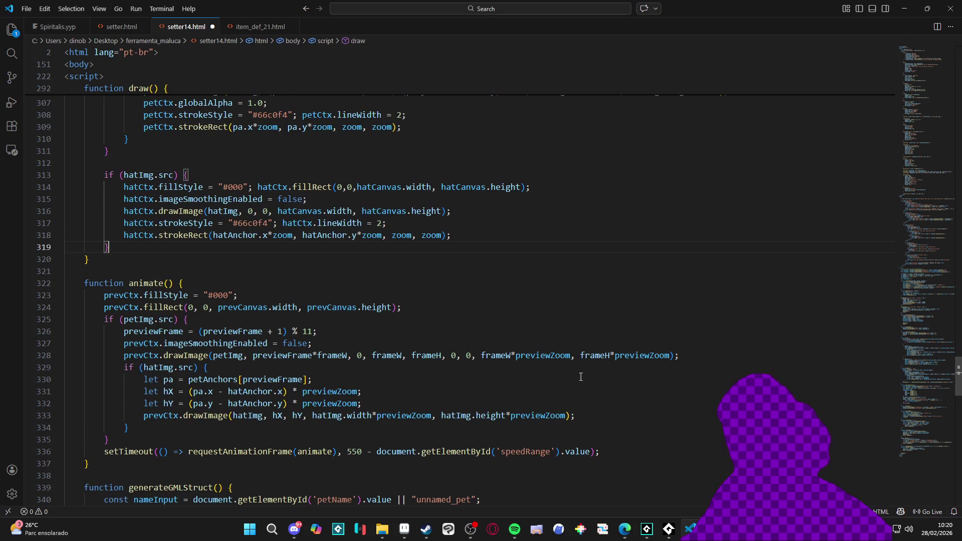
pyautogui.hotkey('ctrl', 's')
pyautogui.hotkey('alt', 'Tab')
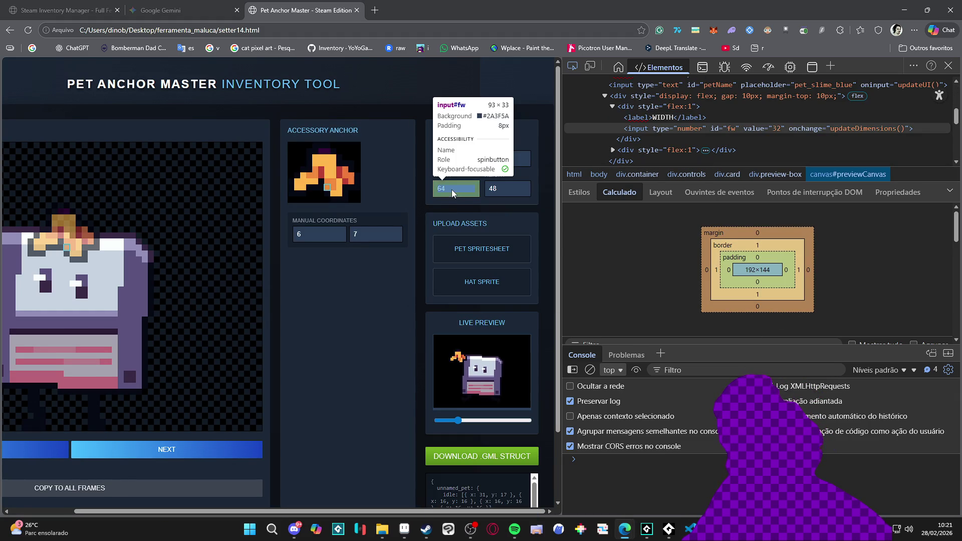
pyautogui.hotkey('alt', 'Tab')
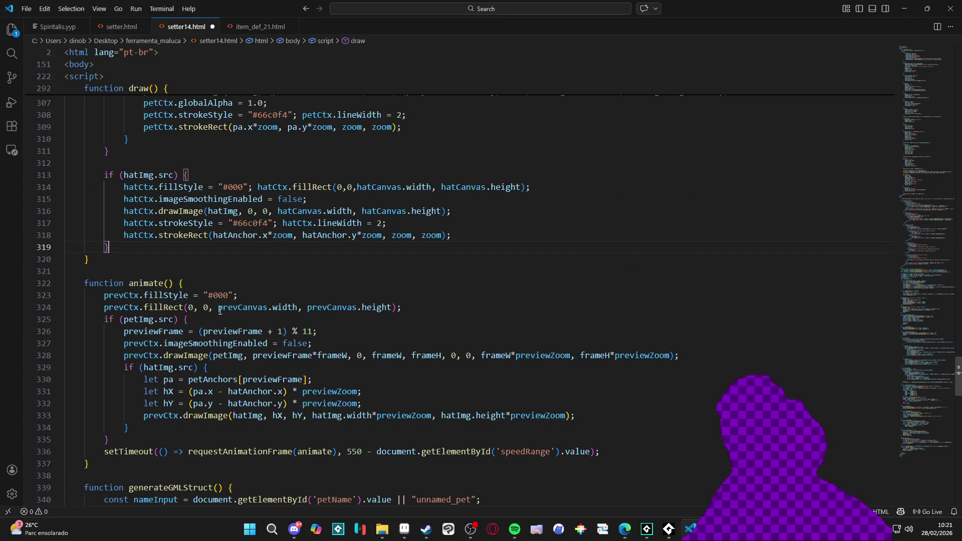
# - Replace #000 with #2A3F5A on line 323 and save setter14.html
pyautogui.doubleClick(215, 296)
pyautogui.press('BackSpace')
pyautogui.write('2A3')
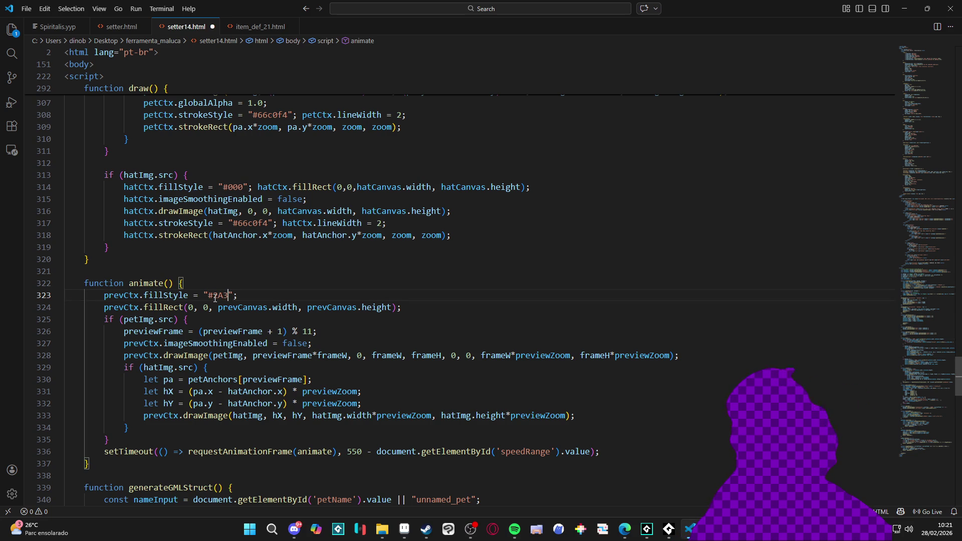
pyautogui.write('F5A')
pyautogui.hotkey('ctrl', 's')
pyautogui.click(952, 5)
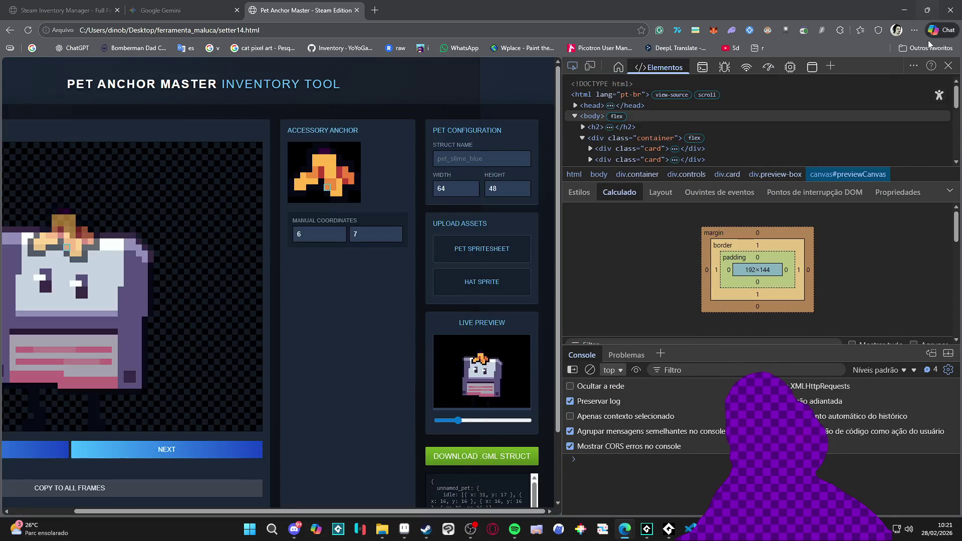
# - Reload Pet Anchor Master and drag in the floppy hat image and pet spritesheet
pyautogui.click(951, 65)
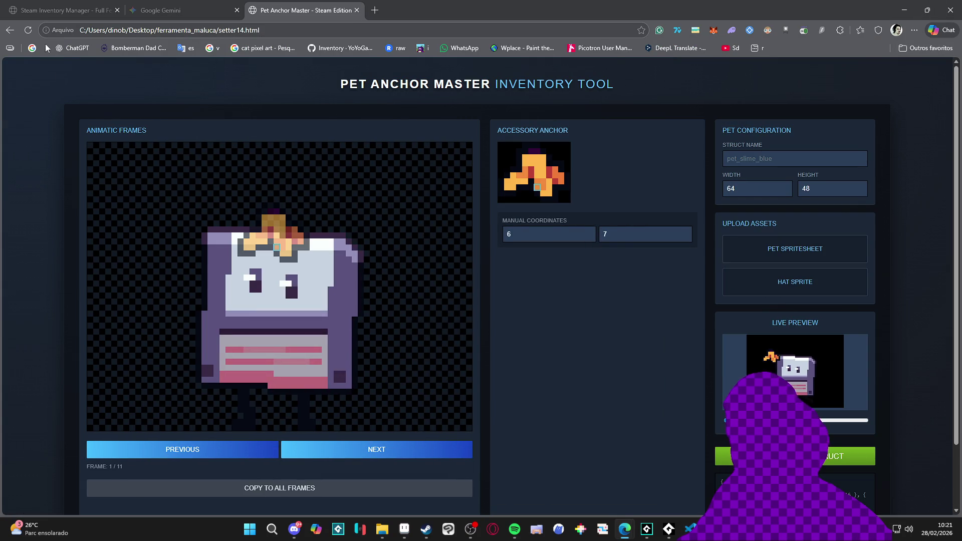
pyautogui.click(28, 30)
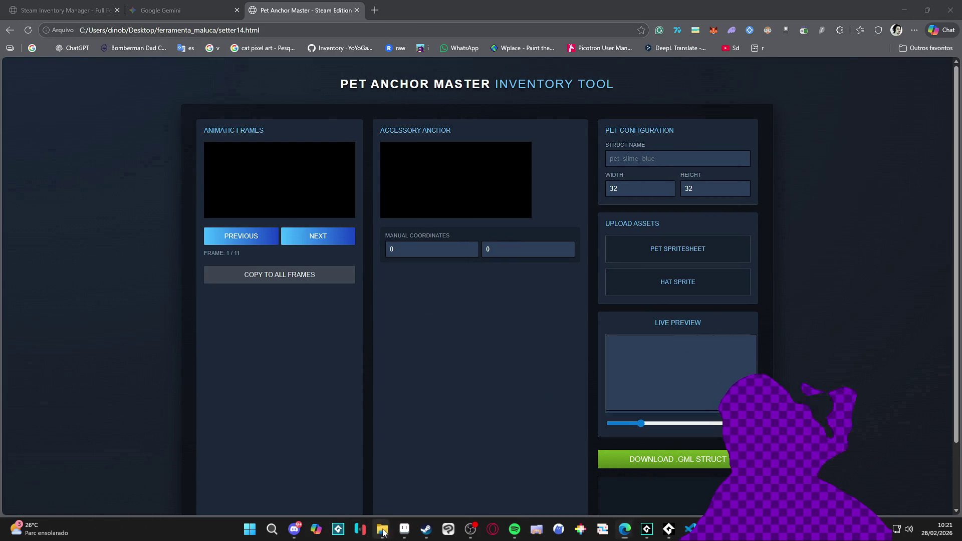
pyautogui.moveTo(382, 529)
pyautogui.click(349, 455)
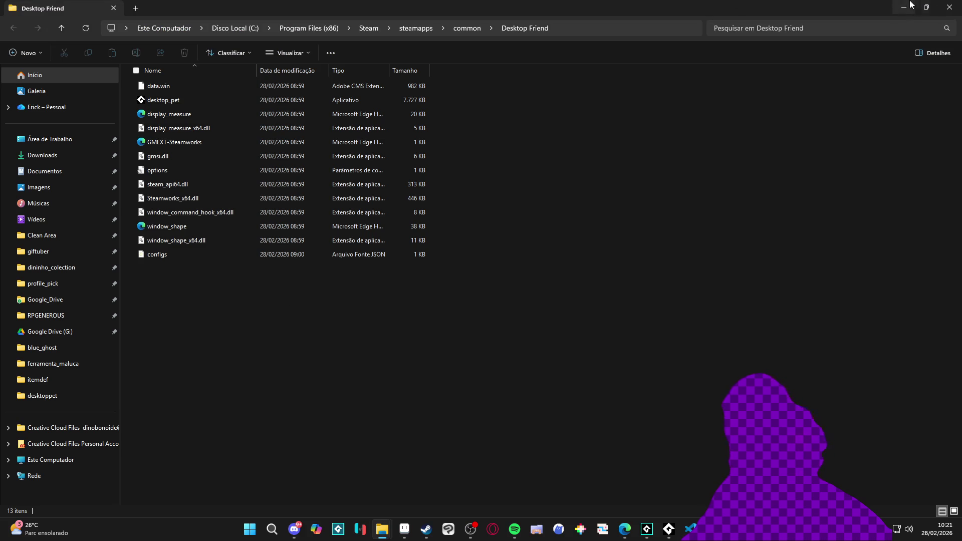
pyautogui.click(903, 7)
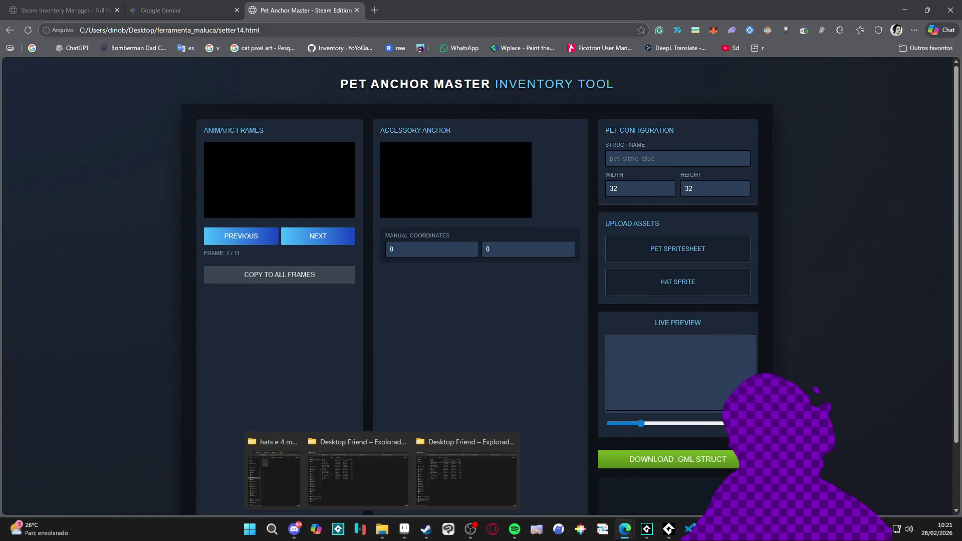
pyautogui.moveTo(358, 523)
pyautogui.mouseDown()
pyautogui.moveTo(695, 238)
pyautogui.moveTo(695, 282)
pyautogui.mouseUp()
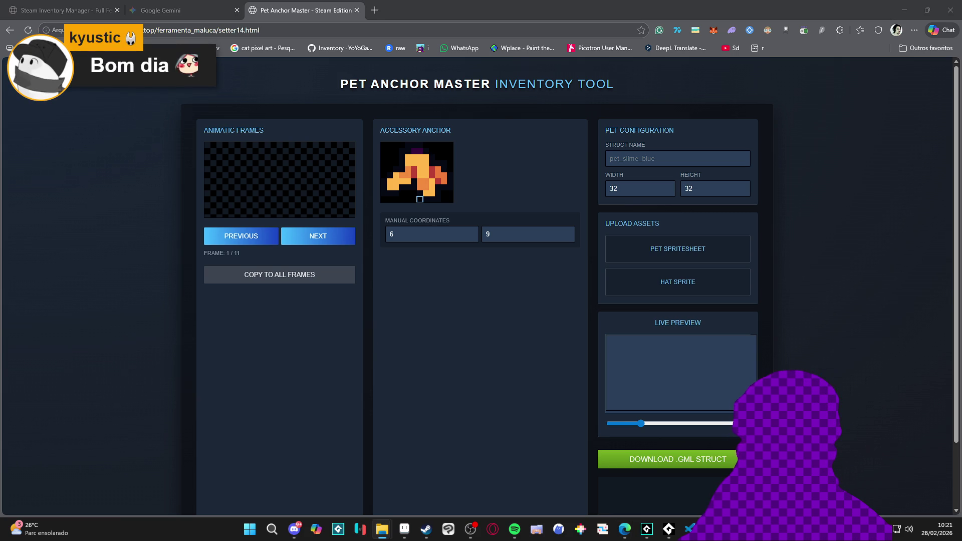
pyautogui.moveTo(806, 216); pyautogui.dragTo(724, 247)
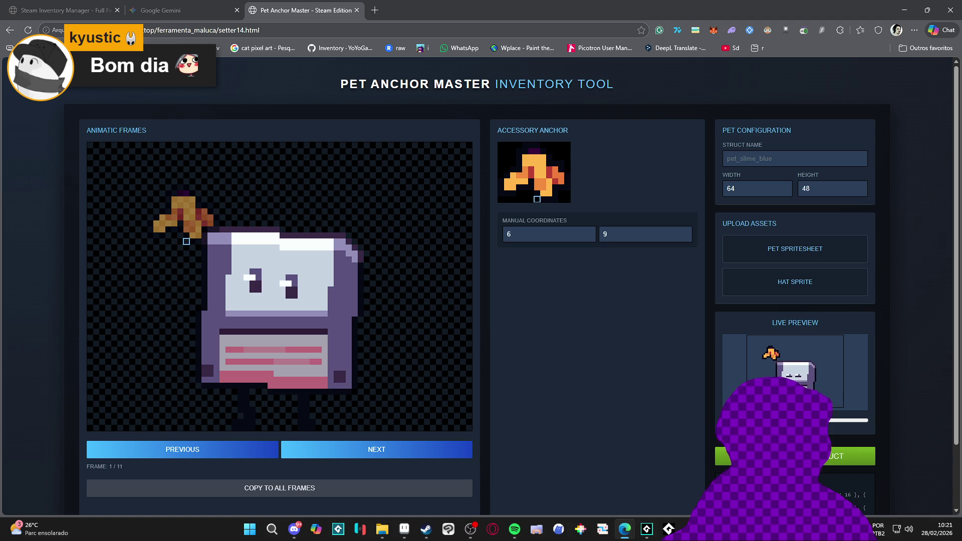
# - Place the hat anchor on the pet's head in frame 1, with Y set to 7
pyautogui.click(276, 235)
pyautogui.doubleClick(646, 228)
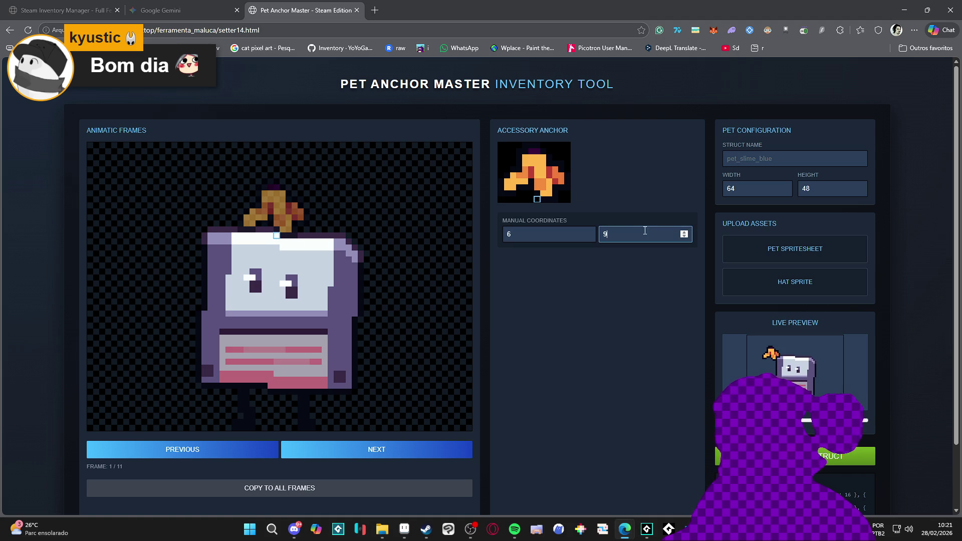
pyautogui.write('7')
pyautogui.click(281, 235)
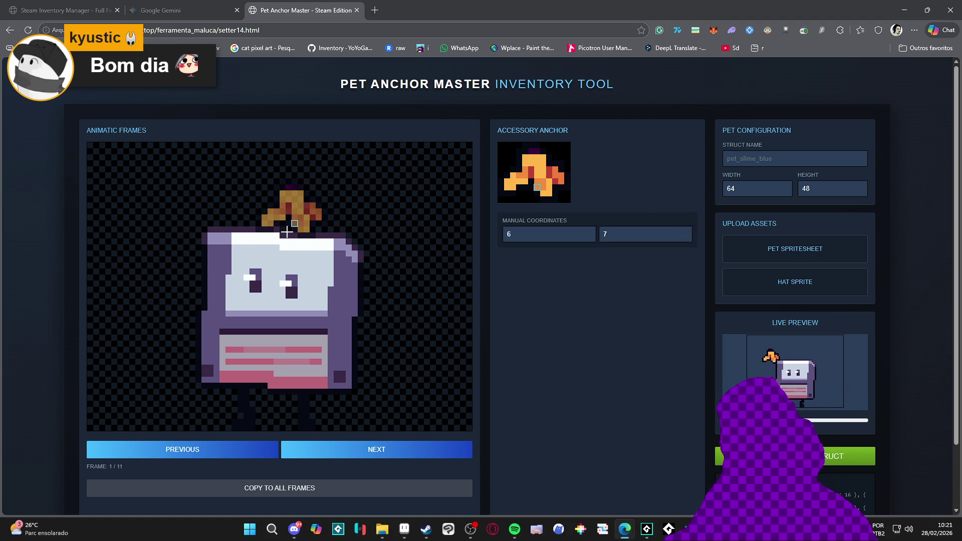
pyautogui.click(277, 246)
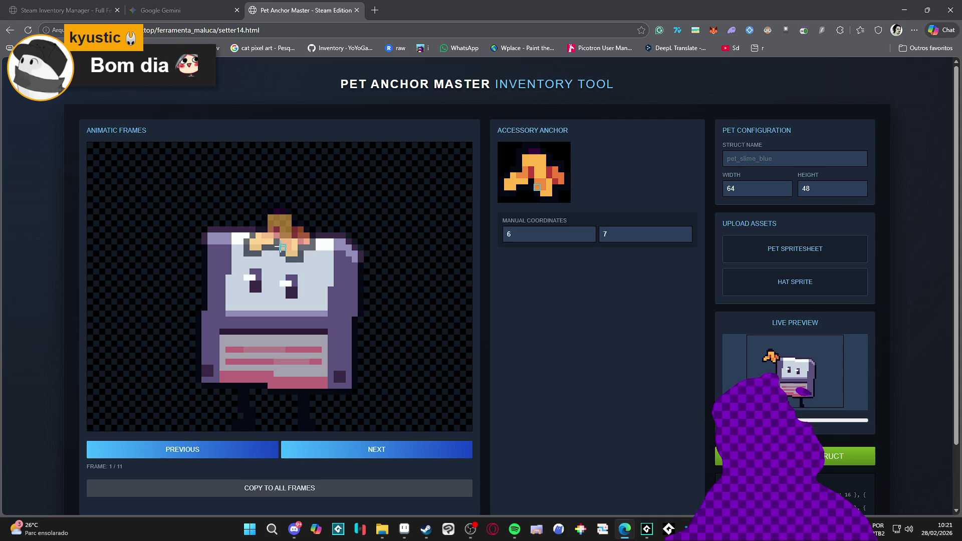
pyautogui.moveTo(267, 247); pyautogui.dragTo(313, 233)
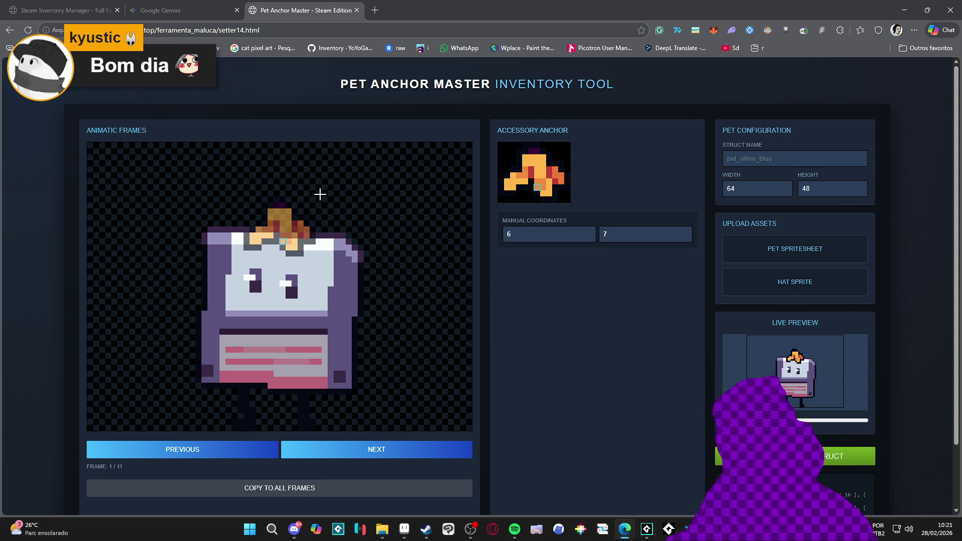
# - Step through frames 2 to 5, re-placing the hat on the pet's head
pyautogui.click(375, 450)
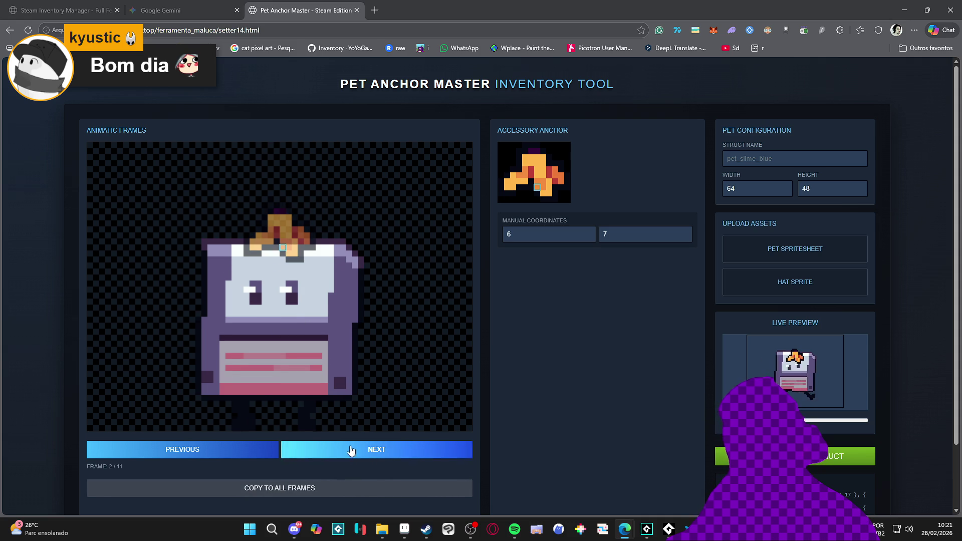
pyautogui.click(350, 450)
pyautogui.click(289, 263)
pyautogui.click(354, 449)
pyautogui.click(283, 247)
pyautogui.click(337, 449)
pyautogui.click(282, 203)
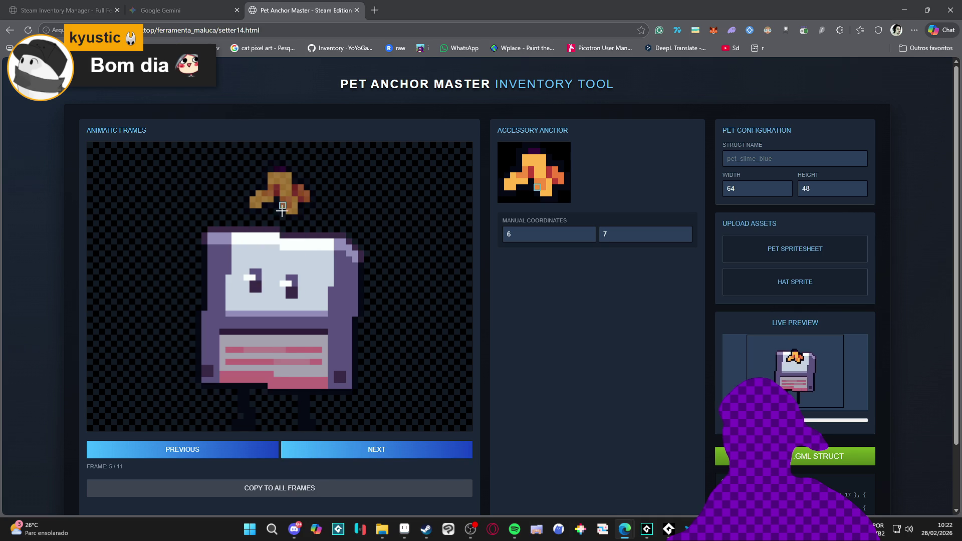
pyautogui.click(282, 242)
# - Advance through frames 6 to 11, raising the hat in frame 10, then cycle to frame 1
pyautogui.click(369, 451)
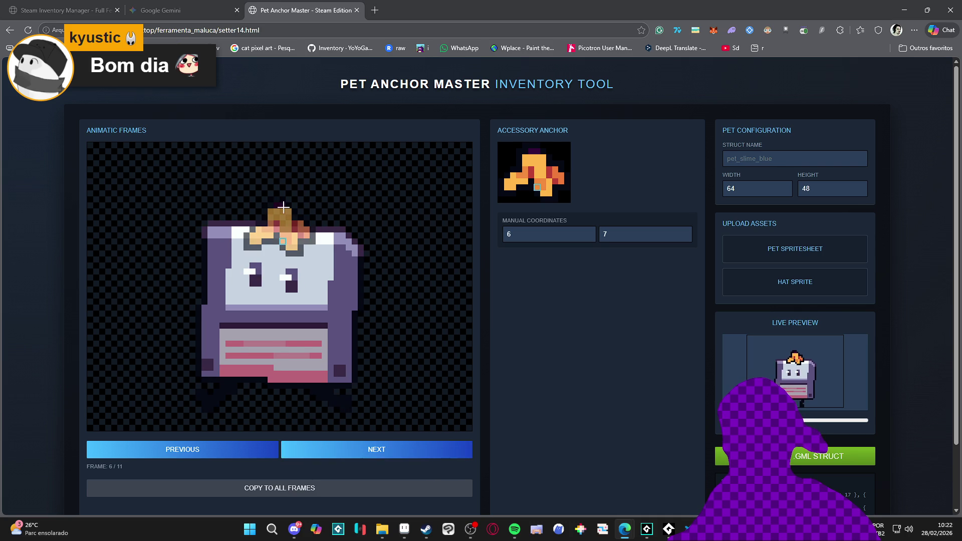
pyautogui.click(354, 453)
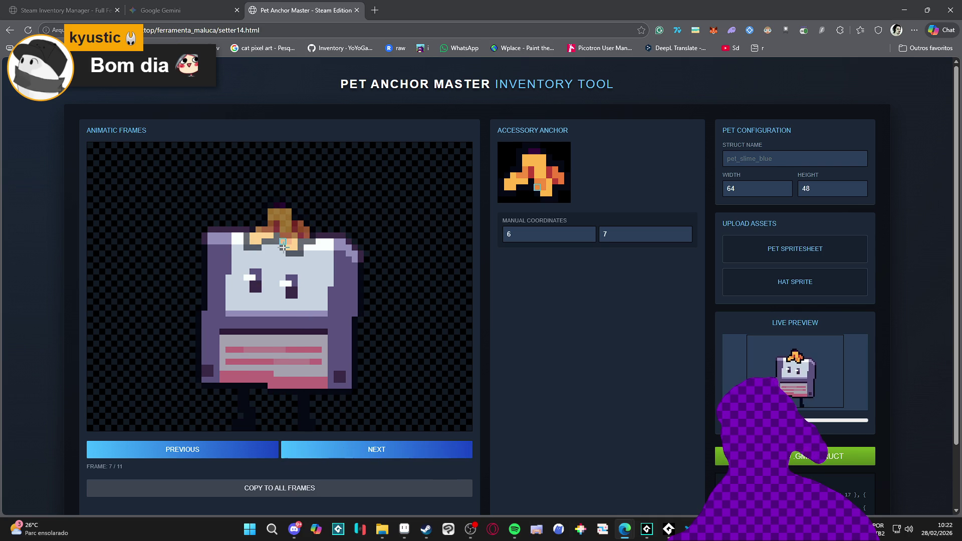
pyautogui.click(387, 450)
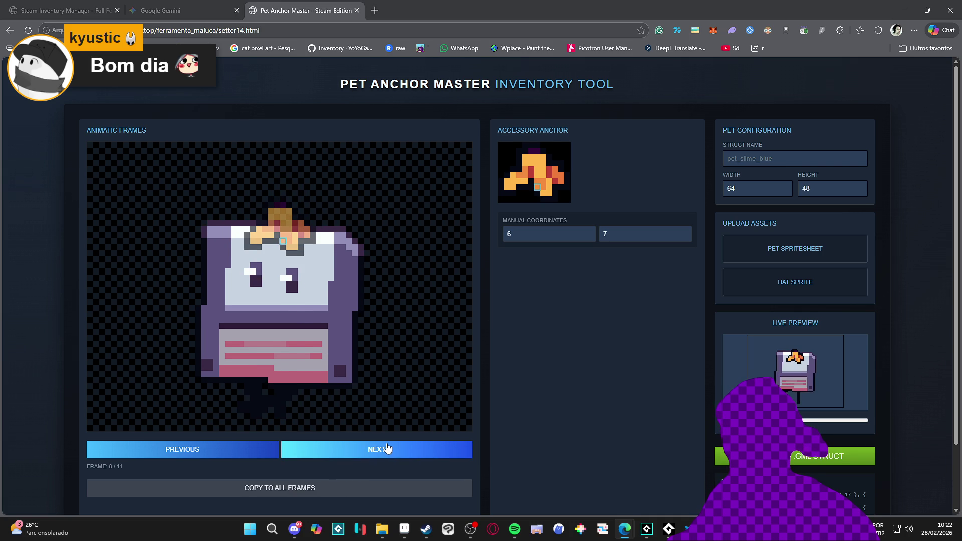
pyautogui.click(334, 453)
pyautogui.click(350, 449)
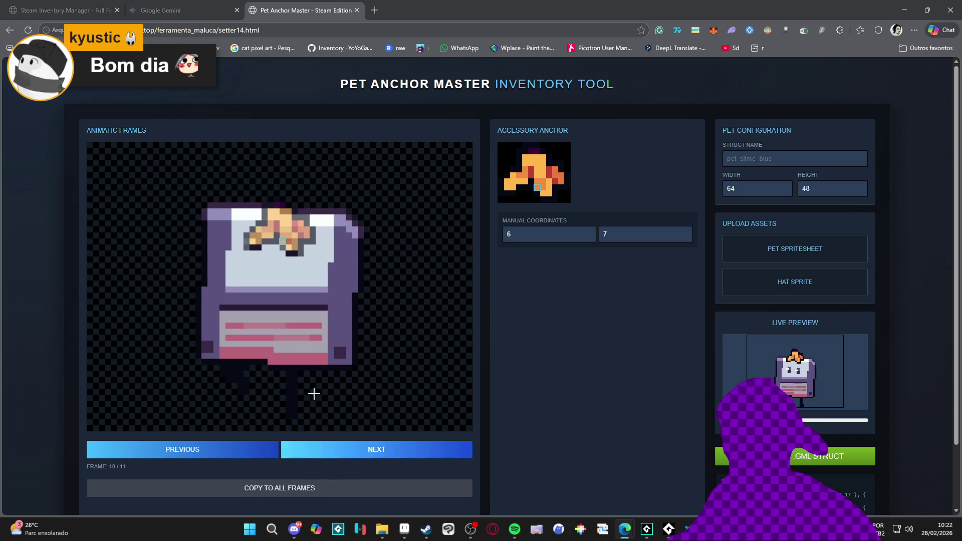
pyautogui.click(283, 217)
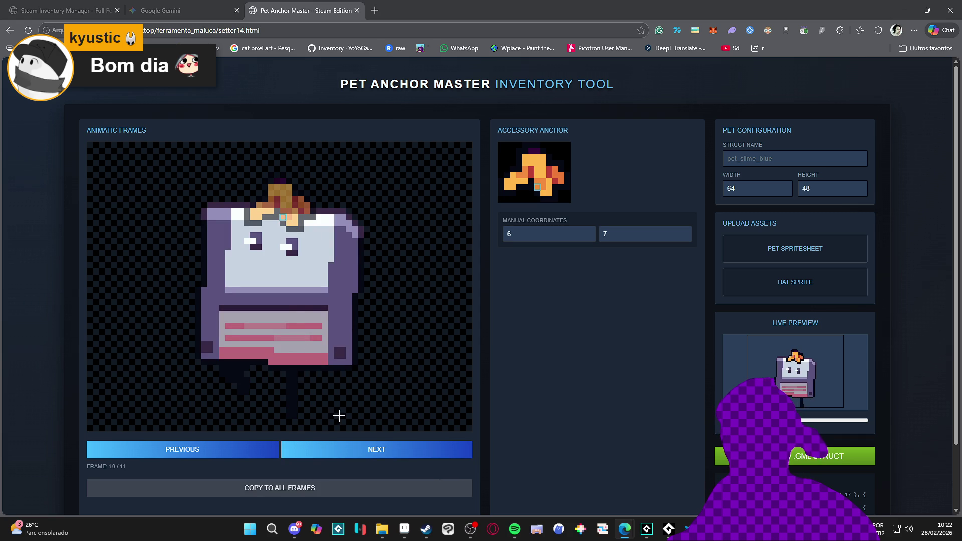
pyautogui.click(346, 453)
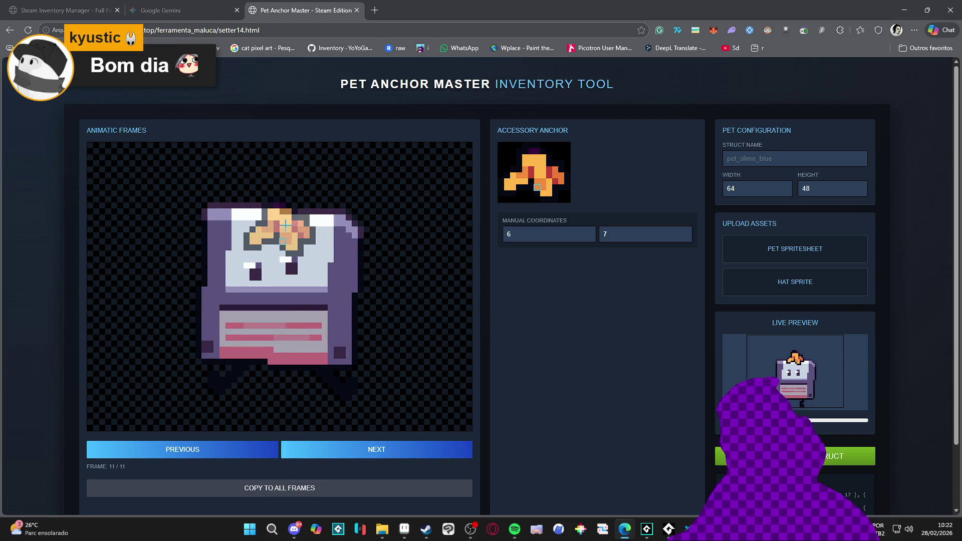
pyautogui.click(332, 458)
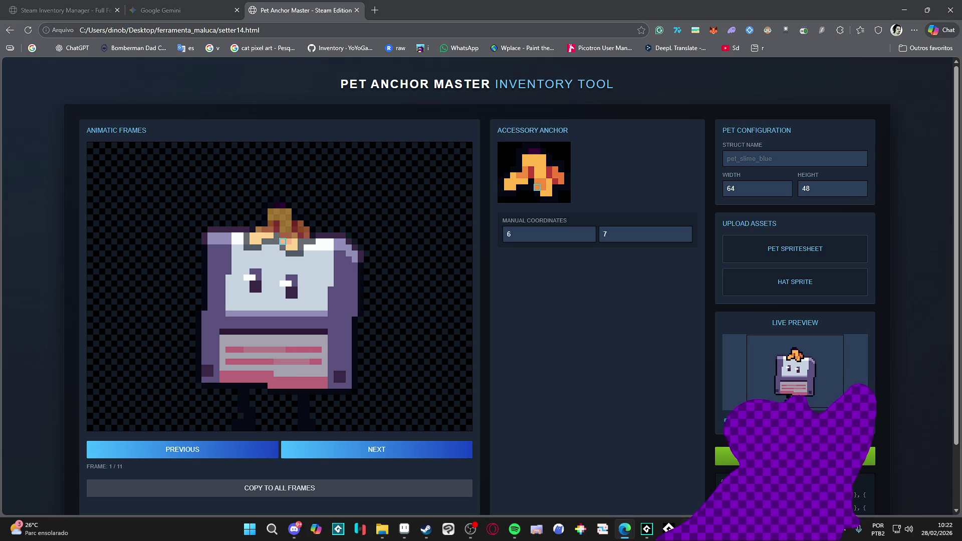
# - Search setter14.html for prevCanvas.wi to find the preview width line
pyautogui.hotkey('alt', 'Tab')
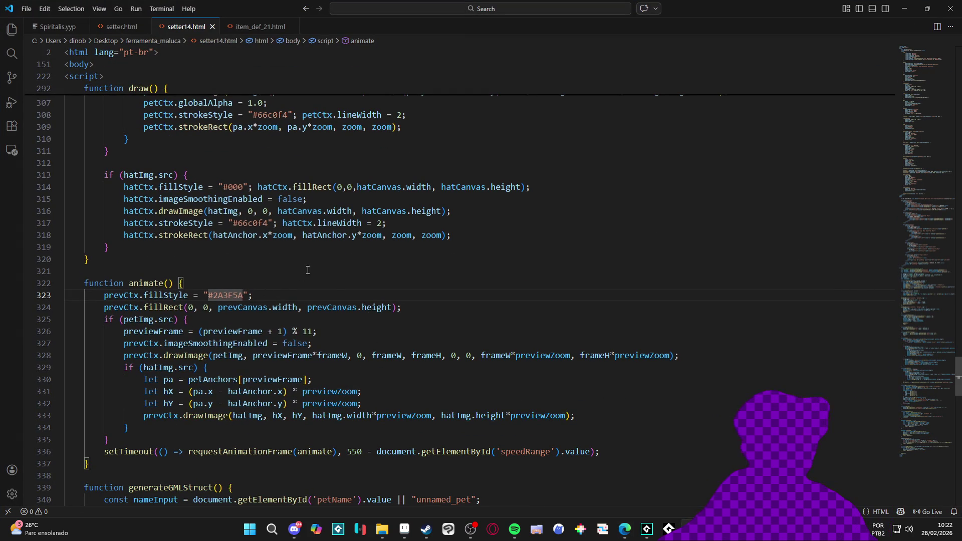
pyautogui.click(350, 204)
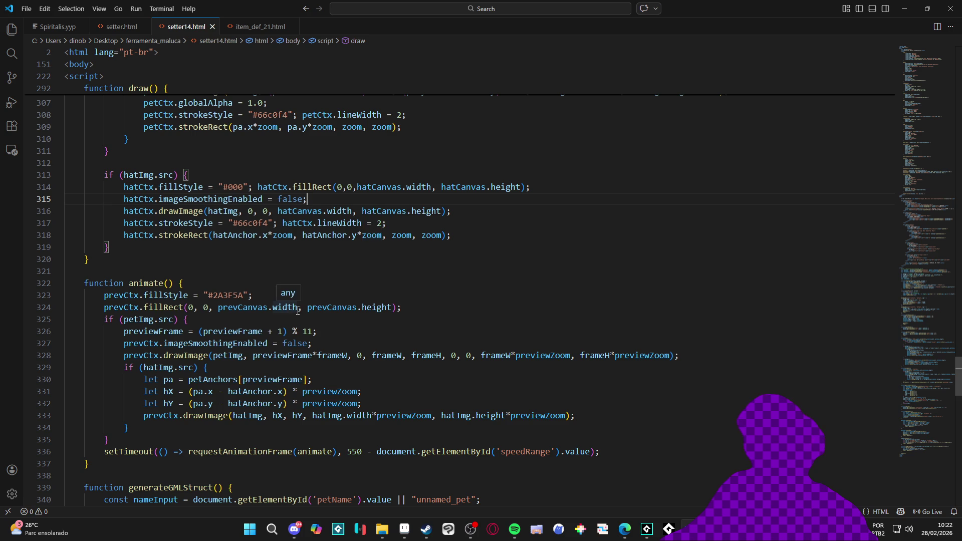
pyautogui.doubleClick(243, 307)
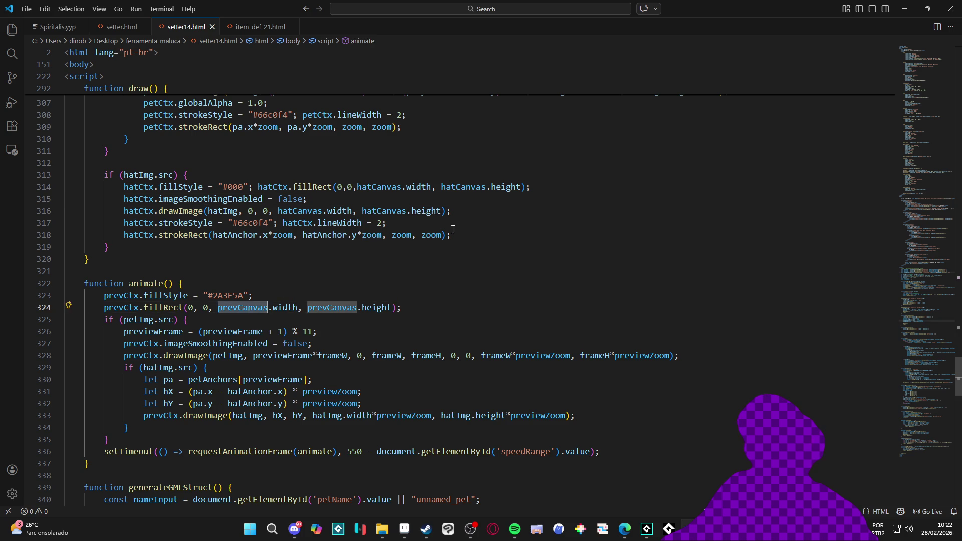
pyautogui.hotkey('ctrl', 'f')
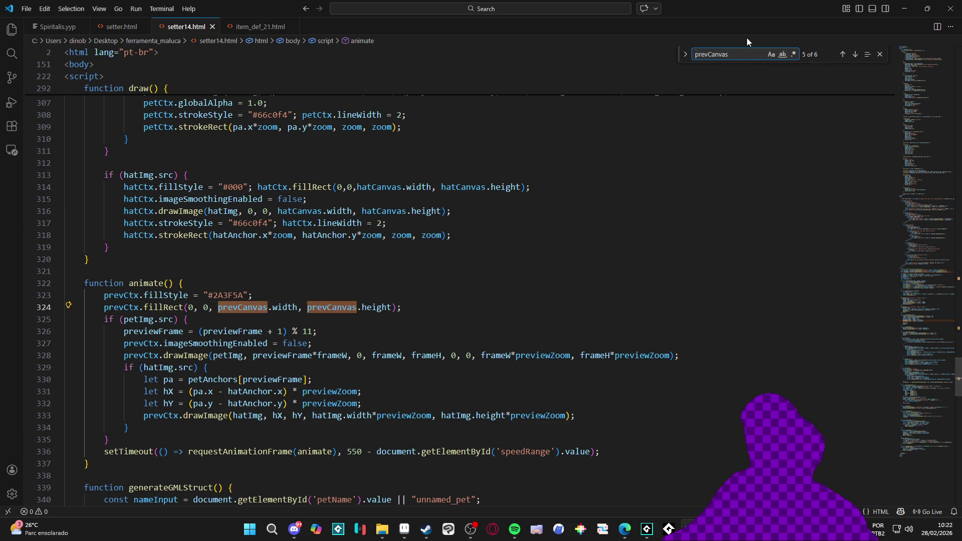
pyautogui.write('.wi')
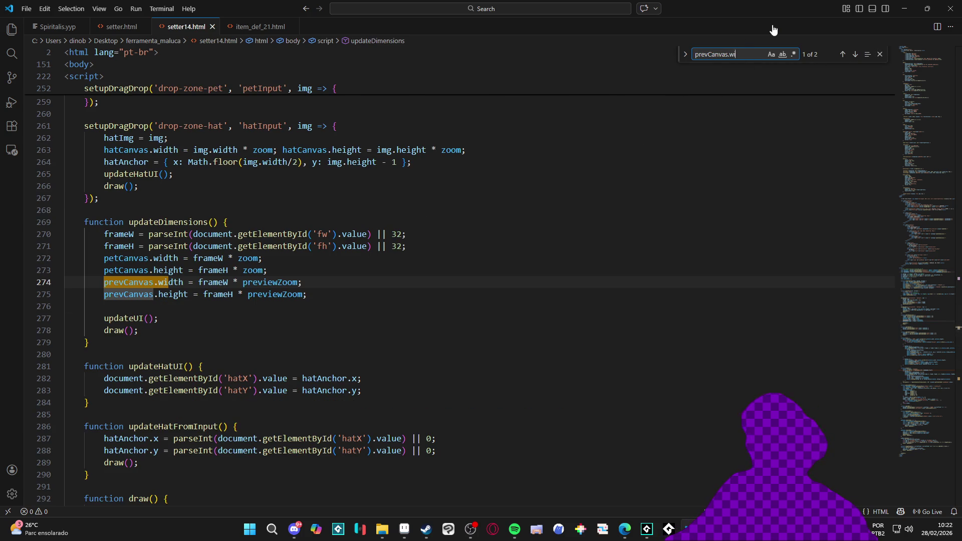
pyautogui.click(879, 54)
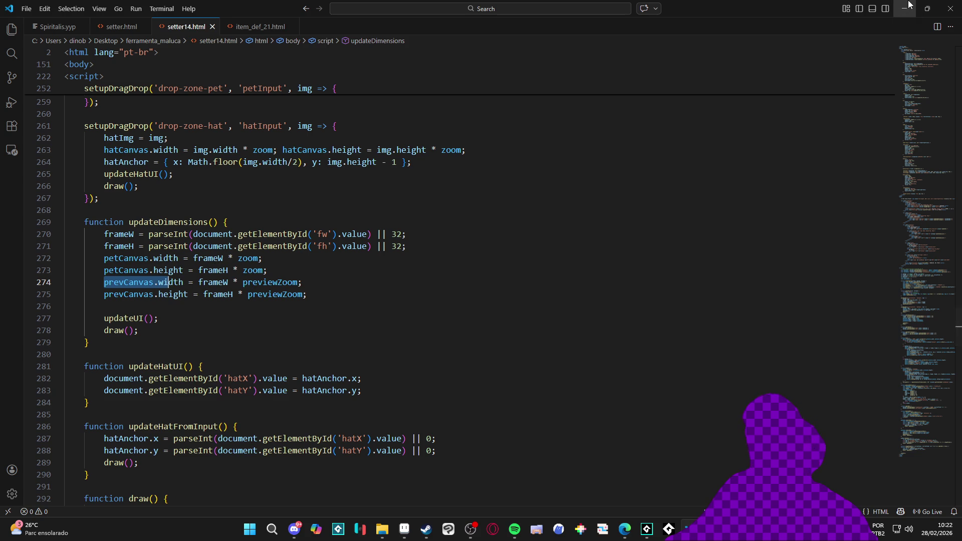
# - Switch back to the Pet Anchor Master page in the browser
pyautogui.hotkey('alt', 'Tab')
pyautogui.keyDown('ctrl'); pyautogui.scroll(1, 807, 360); pyautogui.keyUp('ctrl')
pyautogui.keyDown('ctrl'); pyautogui.scroll(-2, 807, 365); pyautogui.keyUp('ctrl')
pyautogui.keyDown('ctrl'); pyautogui.scroll(1, 807, 370); pyautogui.keyUp('ctrl')
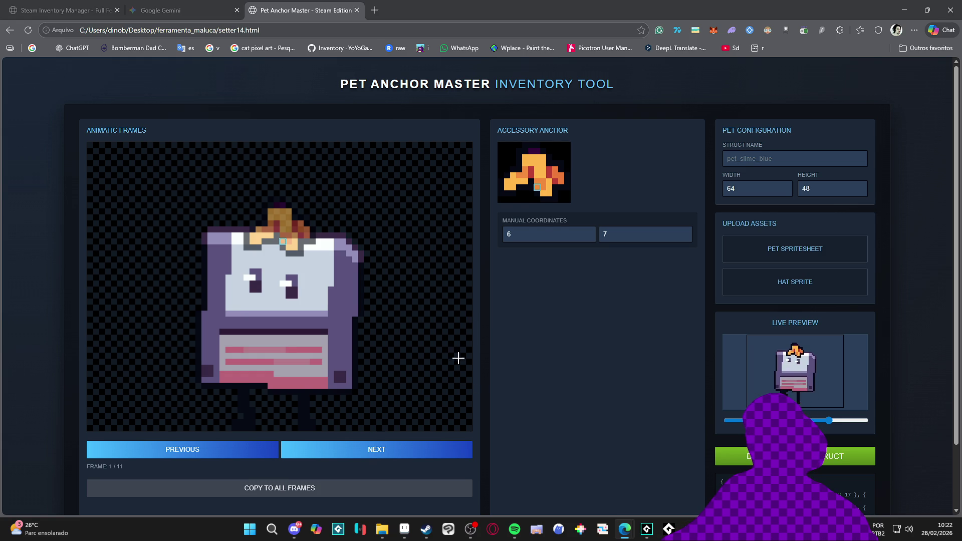
# - Name the struct 'floppy' and copy its generated GML code for GameMaker
pyautogui.scroll(-2, 731, 441)
pyautogui.moveTo(729, 468); pyautogui.dragTo(721, 413)
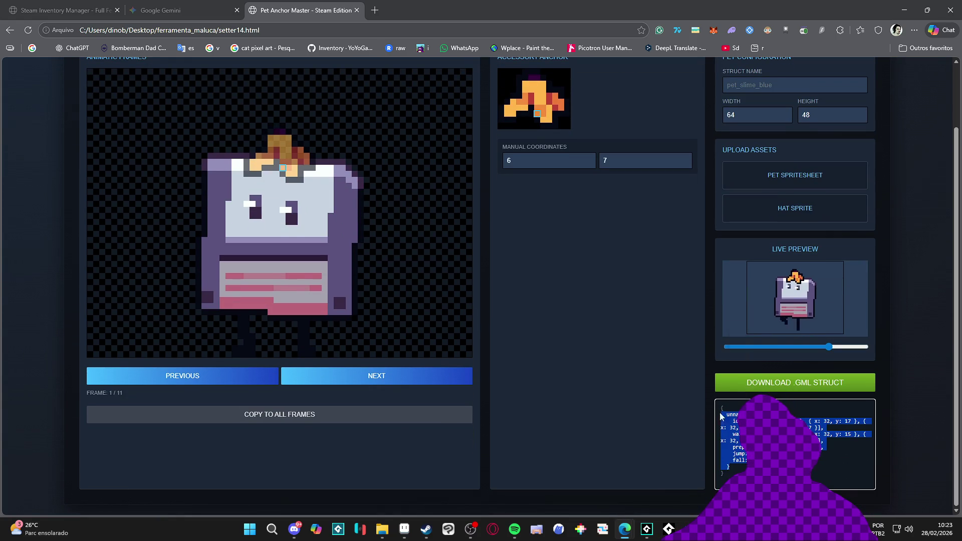
pyautogui.scroll(2, 698, 168)
pyautogui.click(749, 159)
pyautogui.write('floppy')
pyautogui.scroll(-2, 720, 479)
pyautogui.moveTo(720, 480); pyautogui.dragTo(713, 417)
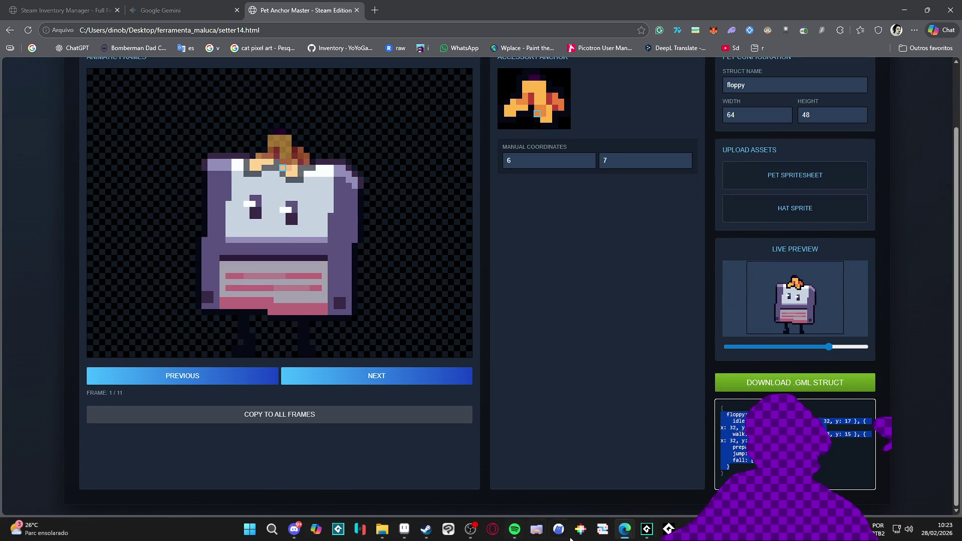
pyautogui.click(648, 531)
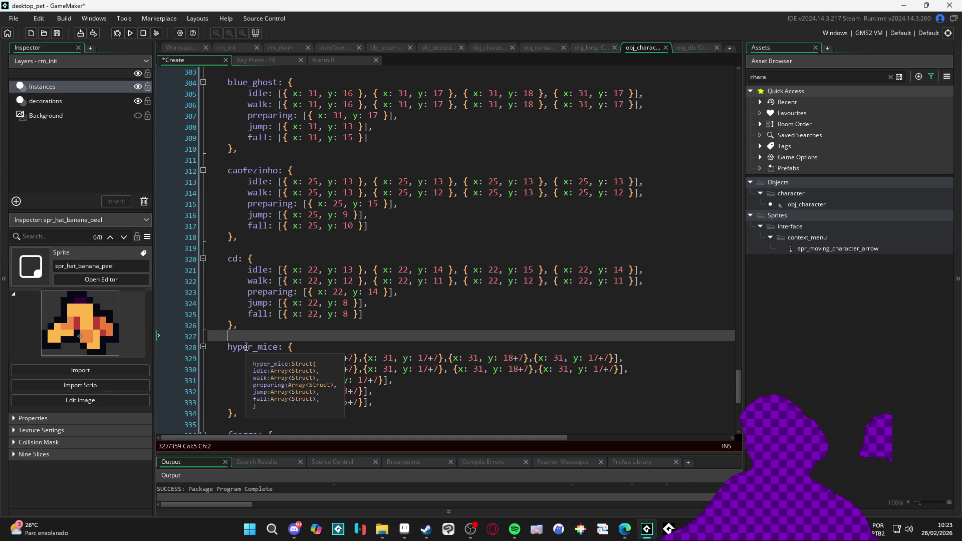
# - Paste the floppy struct into obj_character's Create code and indent it one level
pyautogui.write('floppy: {     idle: [{ x: 32, y: 16 }, { x: 32, y: 17 }, { x: 32, y: 18 }, { x: 32, y: 17 }],     walk: [{ x: 32, y: 16 }, { x: 32, y: 15 }, { x: 32, y: 16 }, { x: 32, y: 15 }],     preparing: [{ x: 32, y: 18 }],     jump: [{ x: 32, y: 12 }],     fall: [{ x: 32, y: 12 }]   }')
pyautogui.scroll(-1, 248, 331)
pyautogui.moveTo(223, 383)
pyautogui.mouseDown()
pyautogui.moveTo(215, 316)
pyautogui.moveTo(214, 326)
pyautogui.mouseUp()
pyautogui.press('Tab')
pyautogui.click(241, 325)
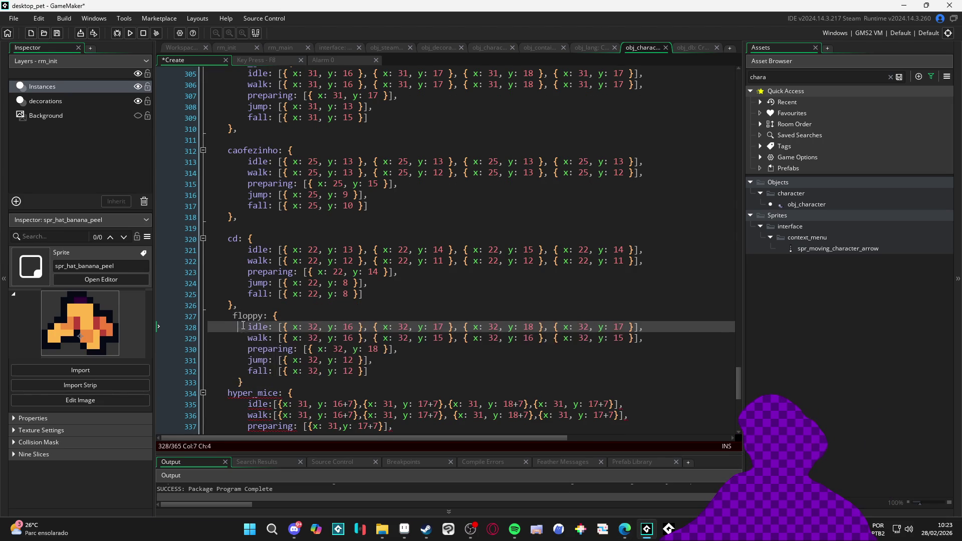
pyautogui.scroll(-2, 250, 314)
pyautogui.click(258, 344)
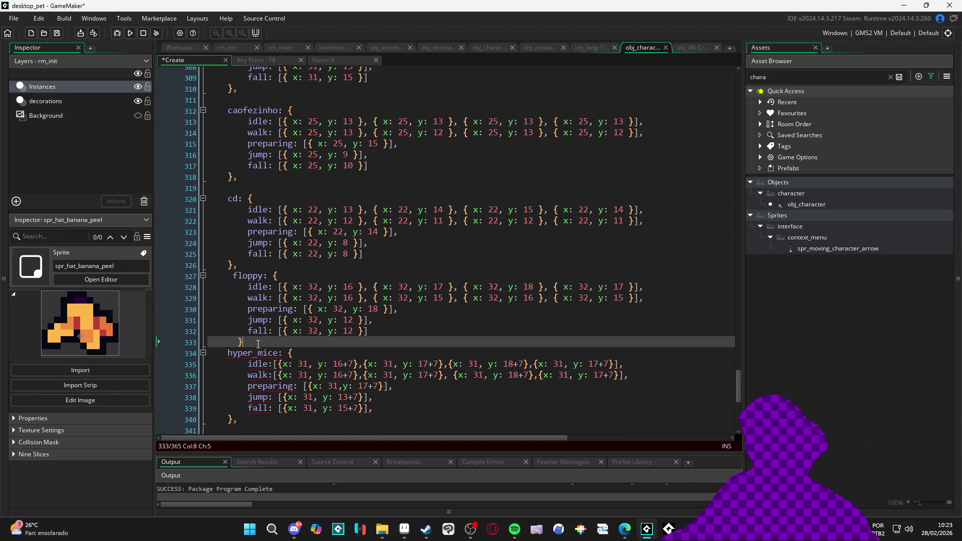
pyautogui.write(',')
pyautogui.scroll(-3, 258, 344)
# - Try re-indenting the hyper_mice block, then revert it to its original indentation
pyautogui.click(228, 293)
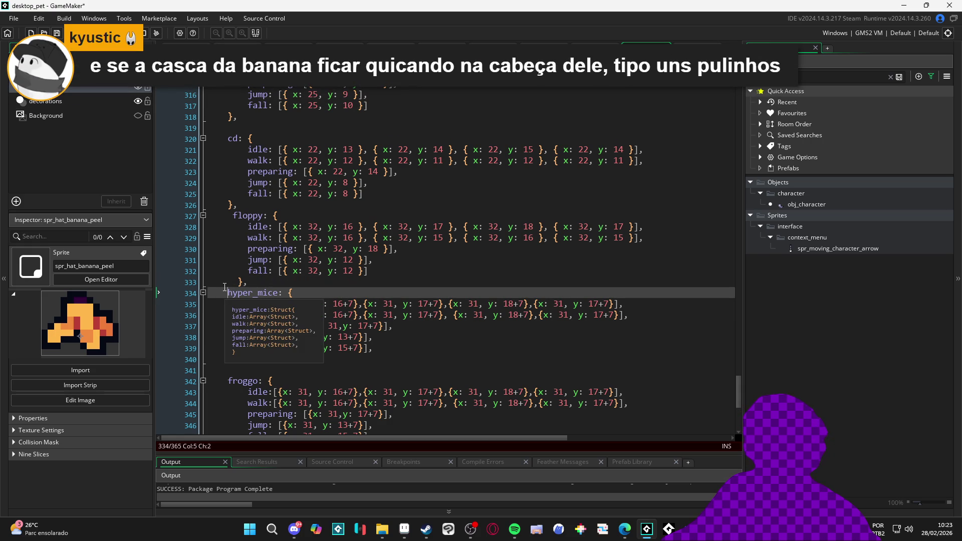
pyautogui.moveTo(222, 293); pyautogui.dragTo(277, 359)
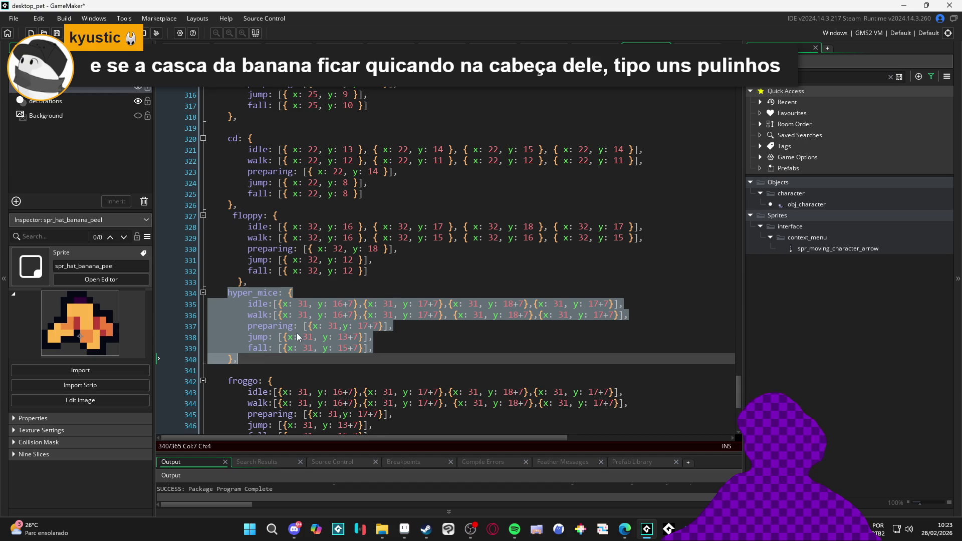
pyautogui.hotkey('ctrl', 'x')
pyautogui.hotkey('ctrl', 'z')
pyautogui.hotkey('shift', 'Tab')
pyautogui.press('Tab')
pyautogui.press('Tab')
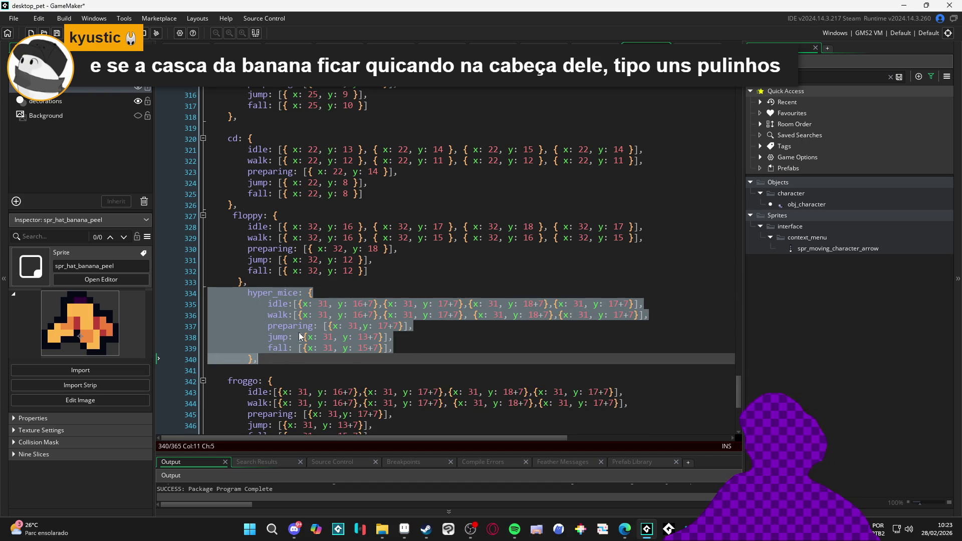
pyautogui.hotkey('ctrl', 'x')
pyautogui.hotkey('ctrl', 'z')
pyautogui.hotkey('ctrl', 'z')
pyautogui.hotkey('ctrl', 'z')
pyautogui.hotkey('ctrl', 'z')
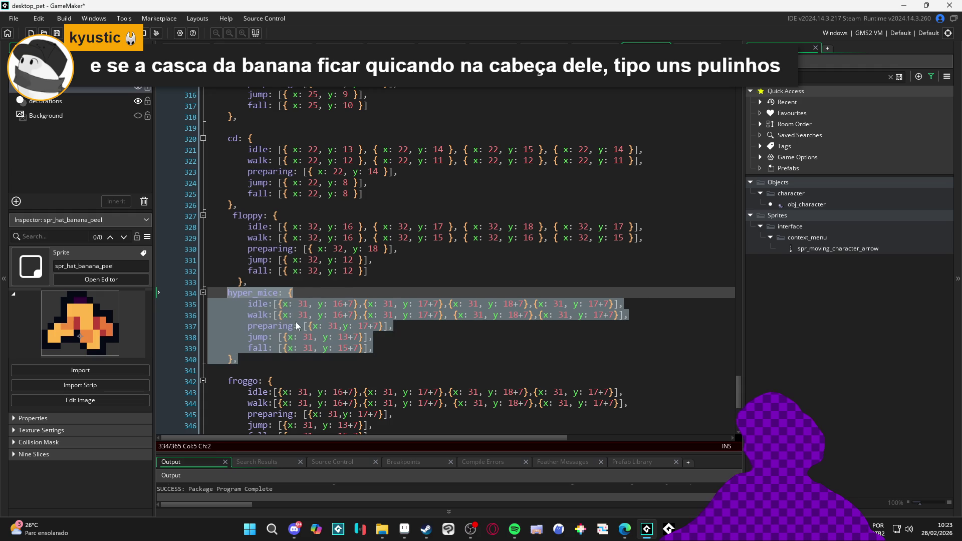
# - Add a blank line between the floppy and hyper_mice blocks
pyautogui.click(269, 282)
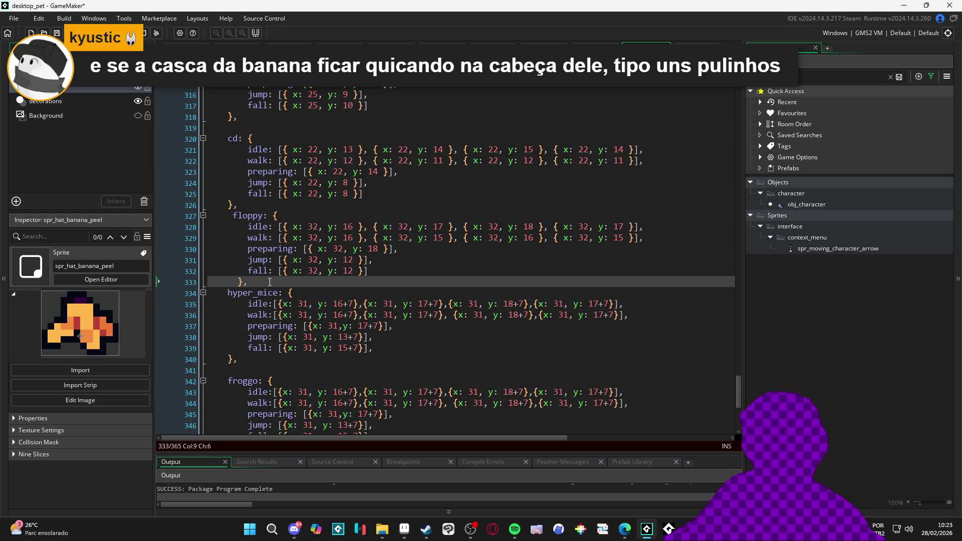
pyautogui.press('Return')
pyautogui.click(352, 338)
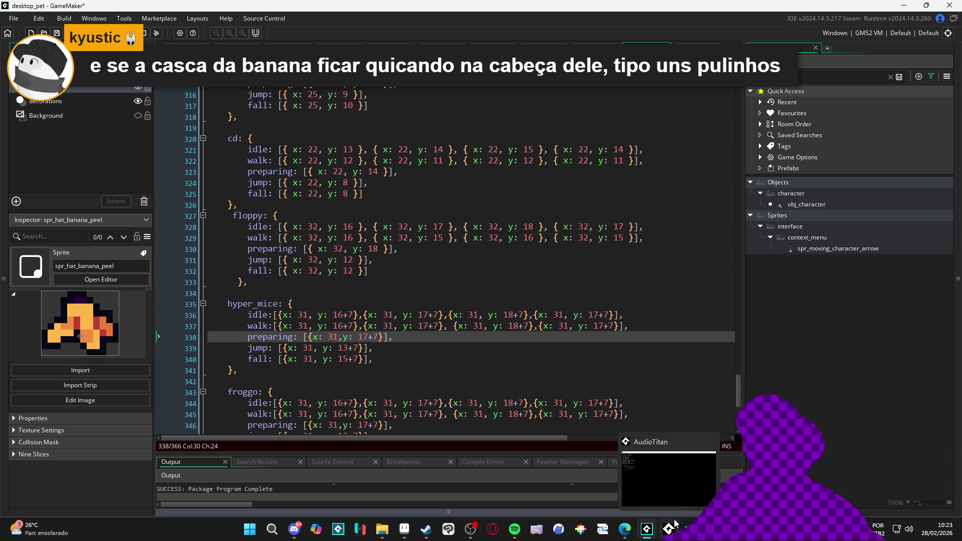
pyautogui.moveTo(625, 534)
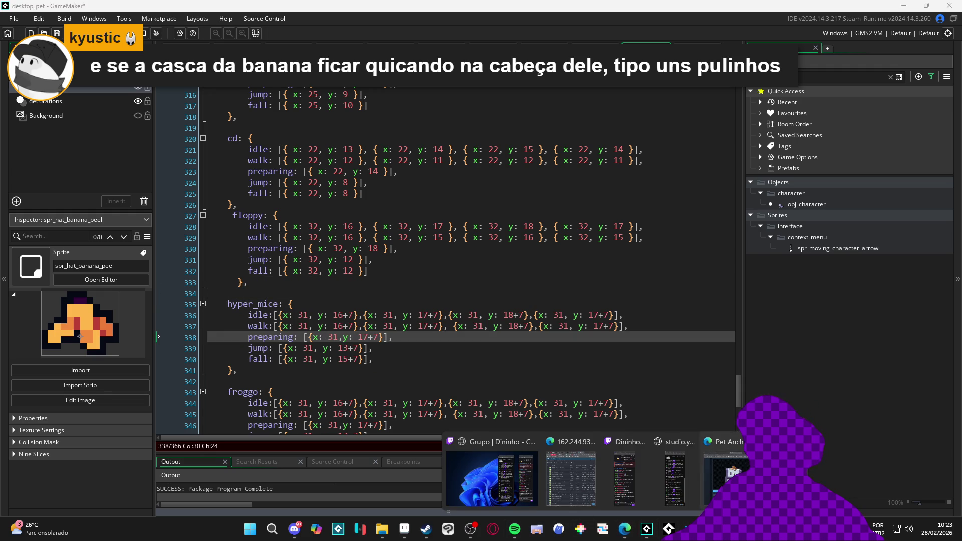
pyautogui.click(723, 476)
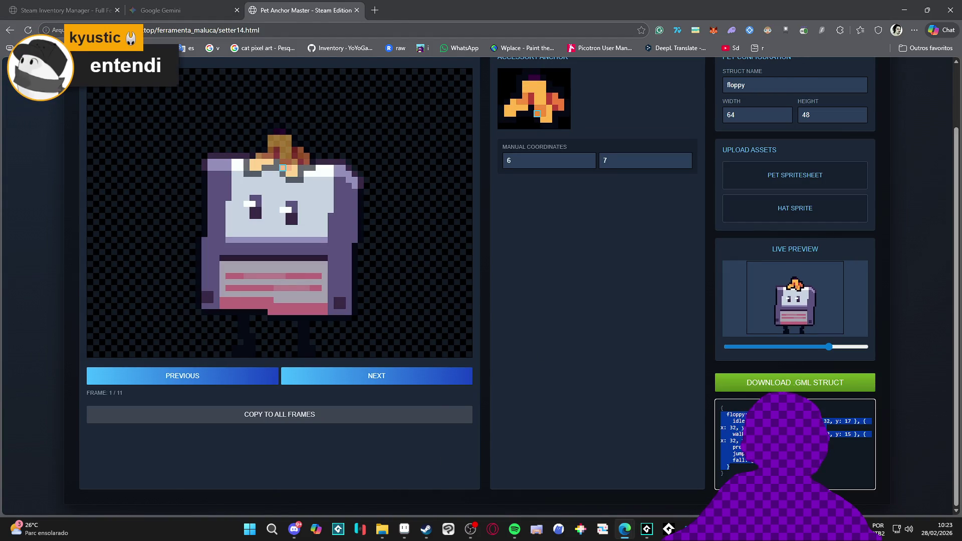
# - Scroll over the finished floppy setup at frame 1, hat at 6, 7
pyautogui.scroll(2, 558, 382)
pyautogui.scroll(-1, 557, 384)
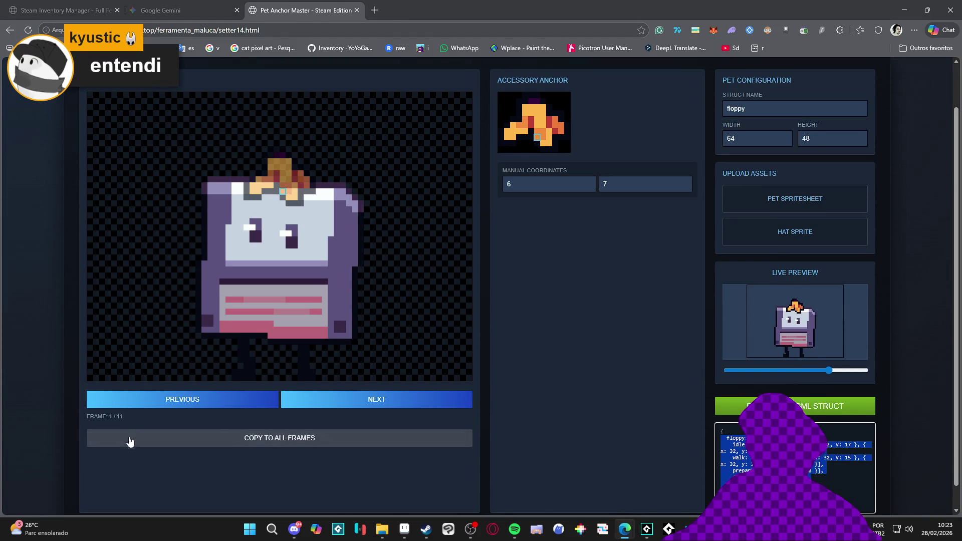
pyautogui.scroll(1, 607, 394)
pyautogui.scroll(-1, 607, 394)
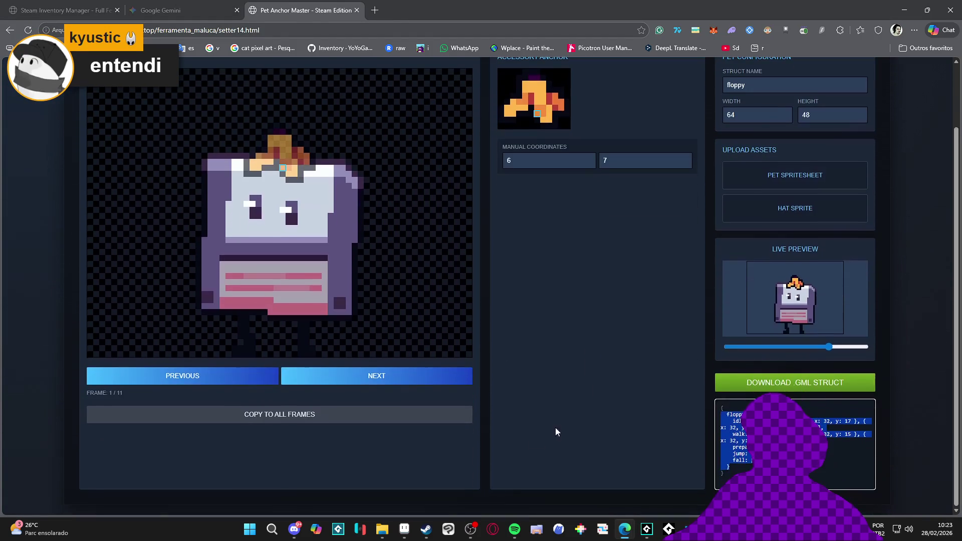
pyautogui.moveTo(382, 529)
pyautogui.moveTo(365, 481)
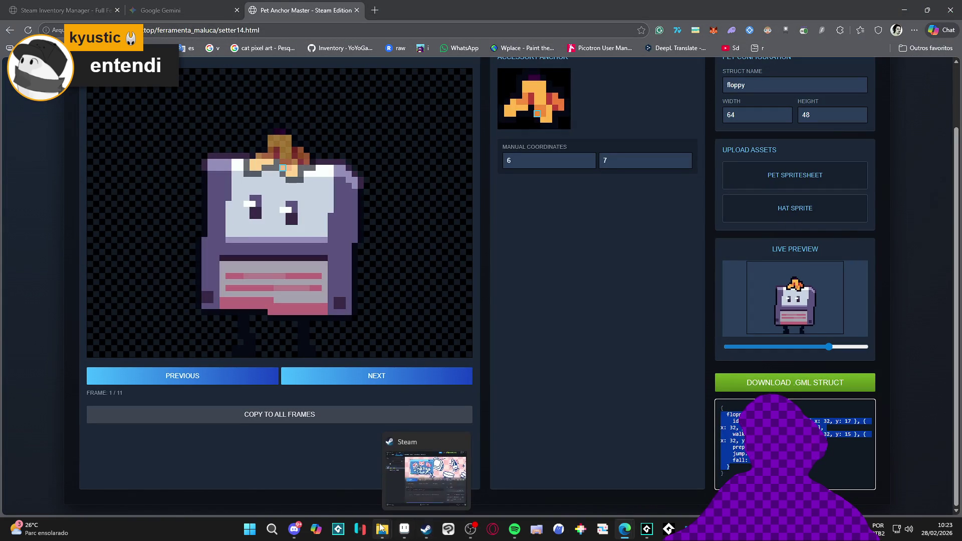
pyautogui.click(646, 529)
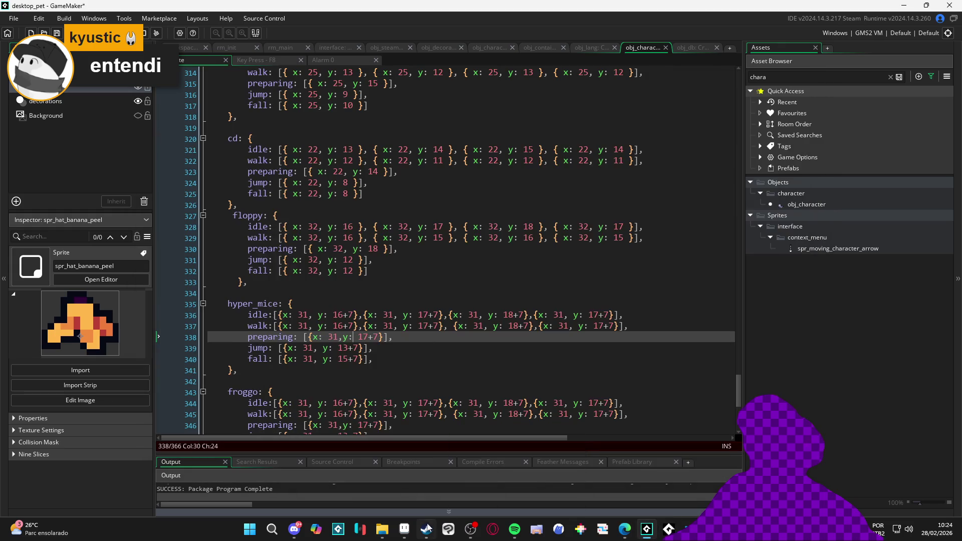
# - Launch Desktop Friend from Steam, make the cat the active desktop pet, and minimize GameMaker
pyautogui.click(427, 528)
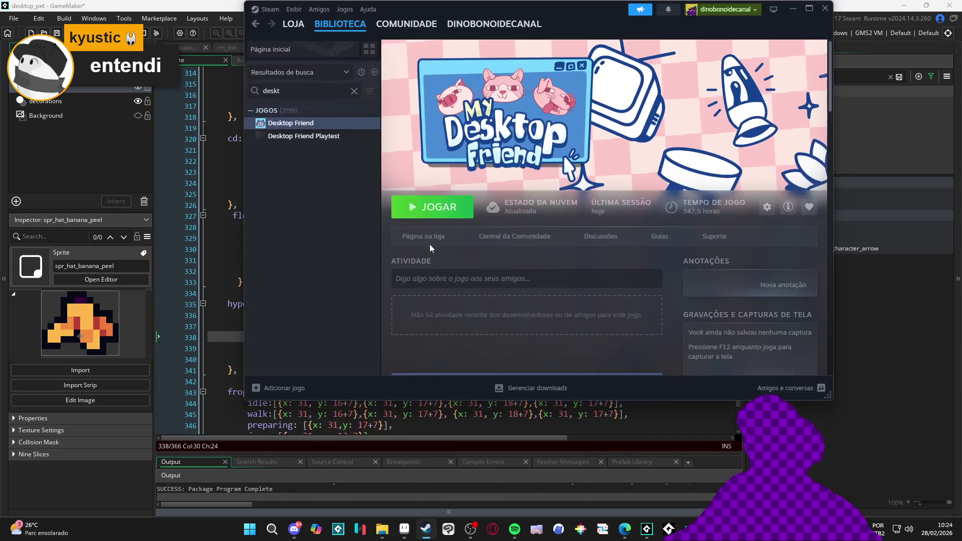
pyautogui.click(440, 207)
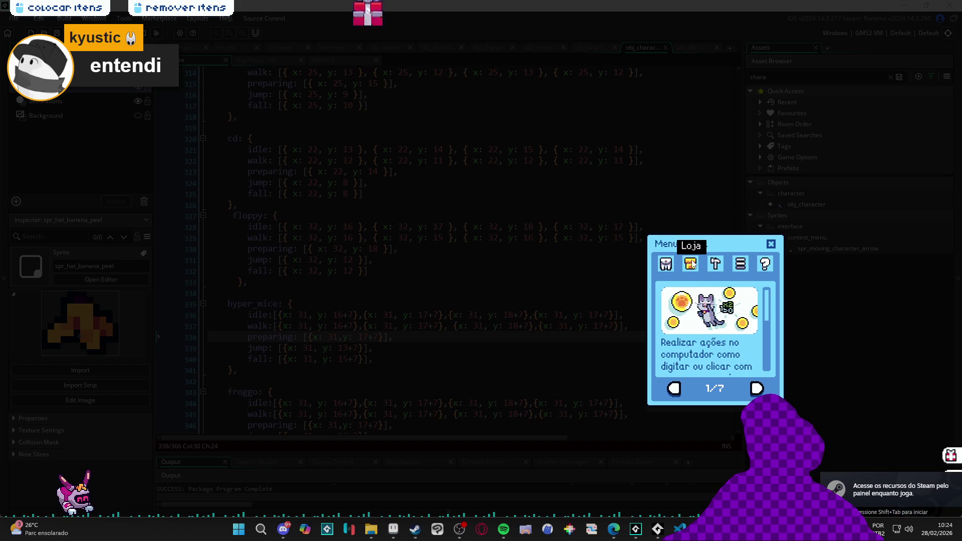
pyautogui.click(666, 265)
pyautogui.click(721, 308)
pyautogui.click(770, 244)
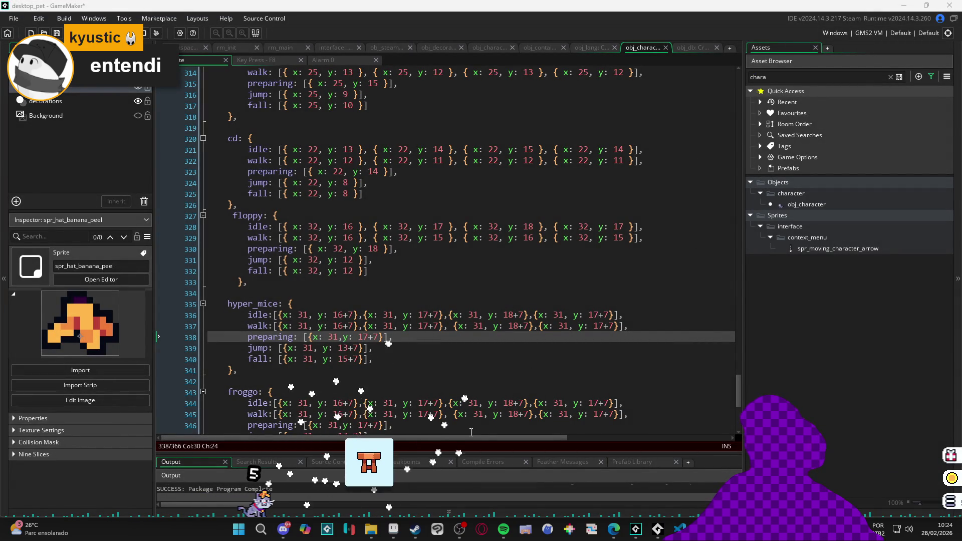
pyautogui.click(904, 6)
pyautogui.scroll(2, 572, 327)
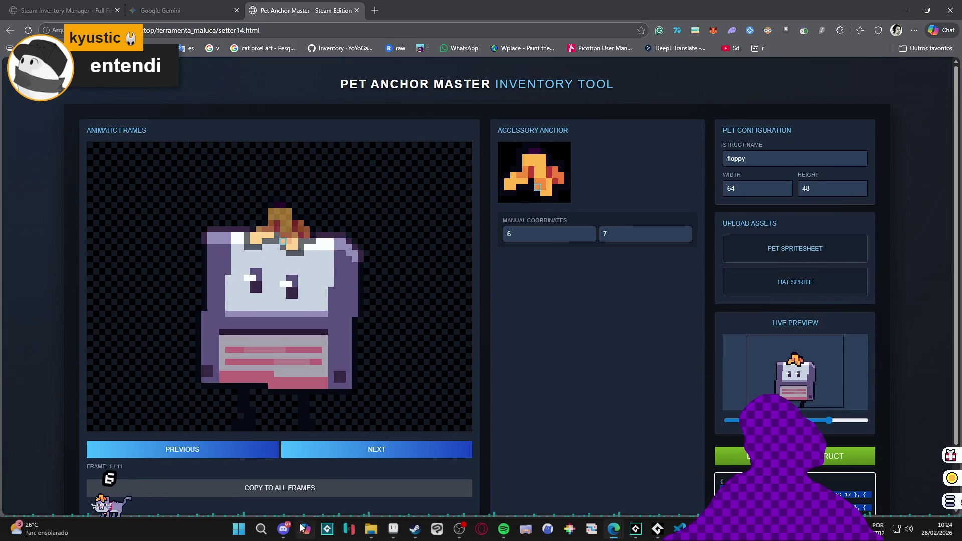
# - Load the frog spritesheet as the pet and anchor the hat on the frog's head
pyautogui.moveTo(347, 527)
pyautogui.moveTo(309, 497)
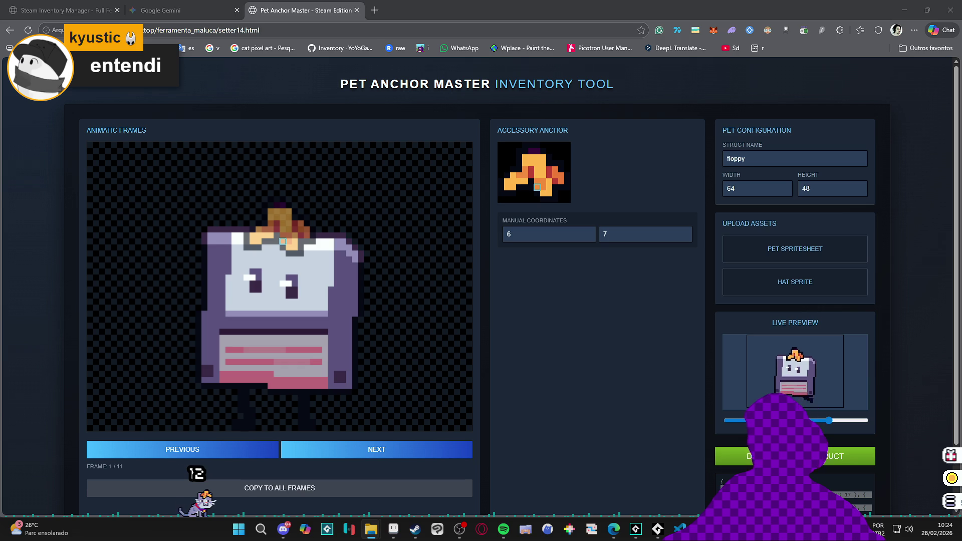
pyautogui.moveTo(643, 157)
pyautogui.mouseDown()
pyautogui.moveTo(826, 246)
pyautogui.moveTo(804, 253)
pyautogui.mouseUp()
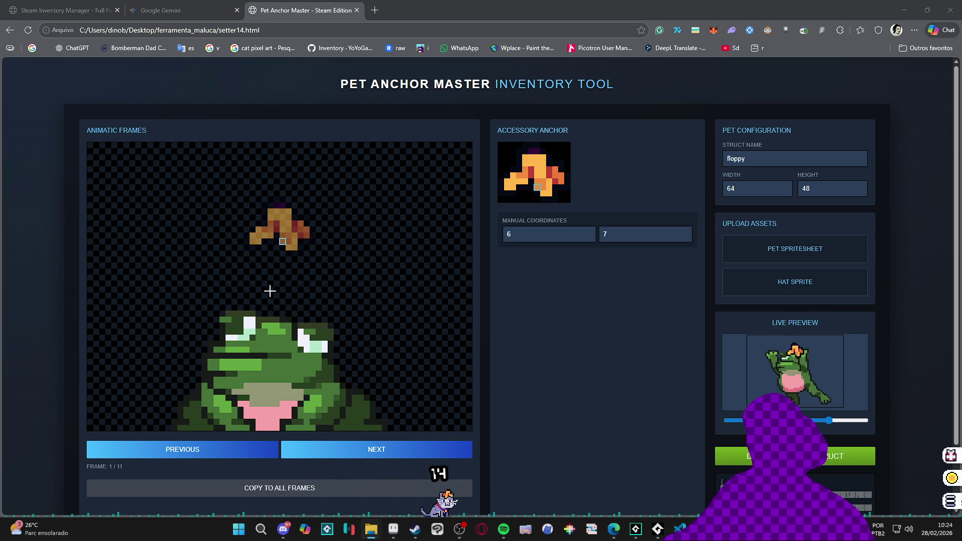
pyautogui.click(275, 323)
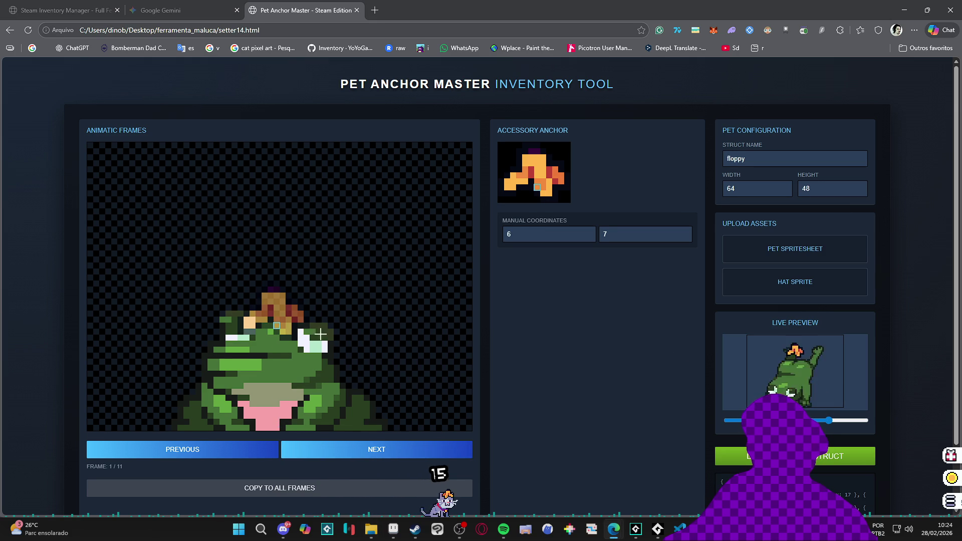
# - Step through the frog frames, repositioning the hat on its head wherever it is off
pyautogui.scroll(-1, 300, 421)
pyautogui.click(360, 399)
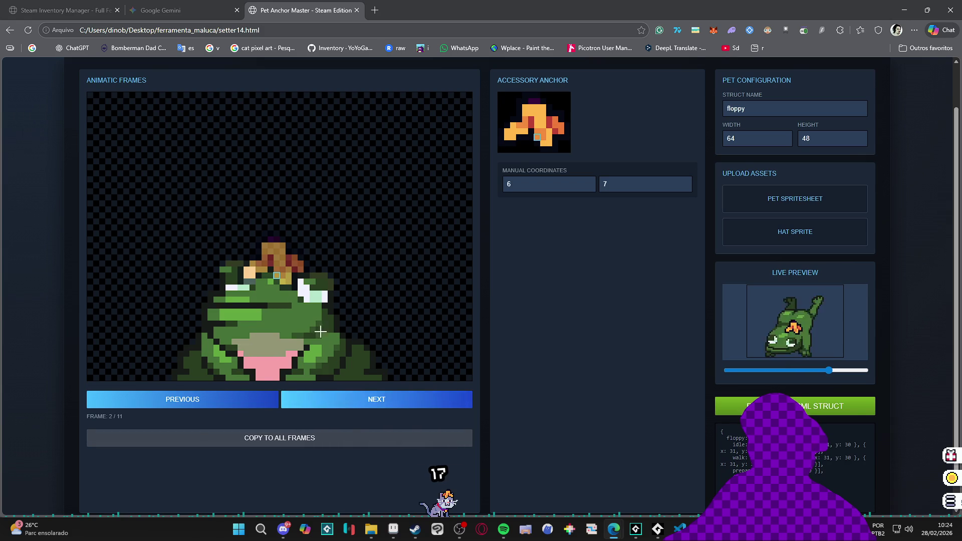
pyautogui.click(358, 401)
pyautogui.click(286, 225)
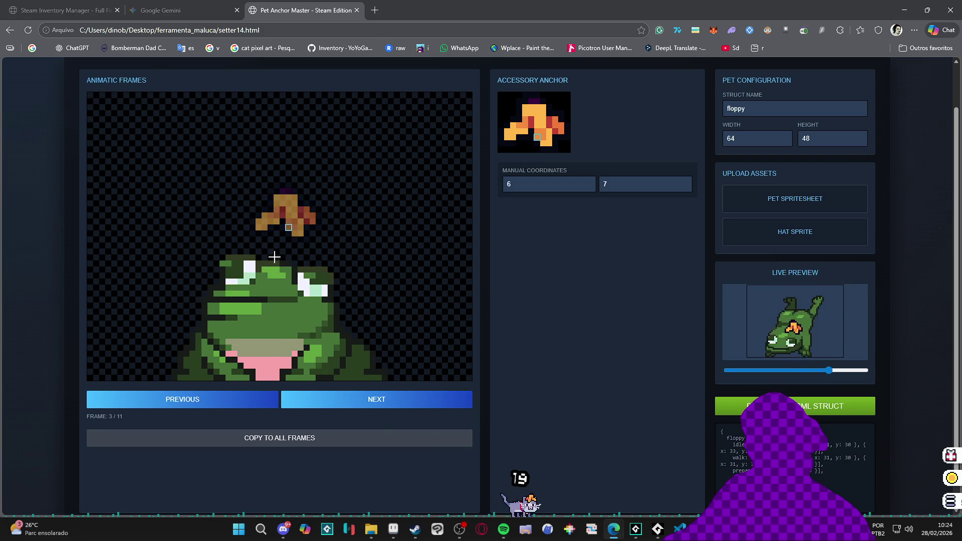
pyautogui.click(276, 275)
pyautogui.click(337, 399)
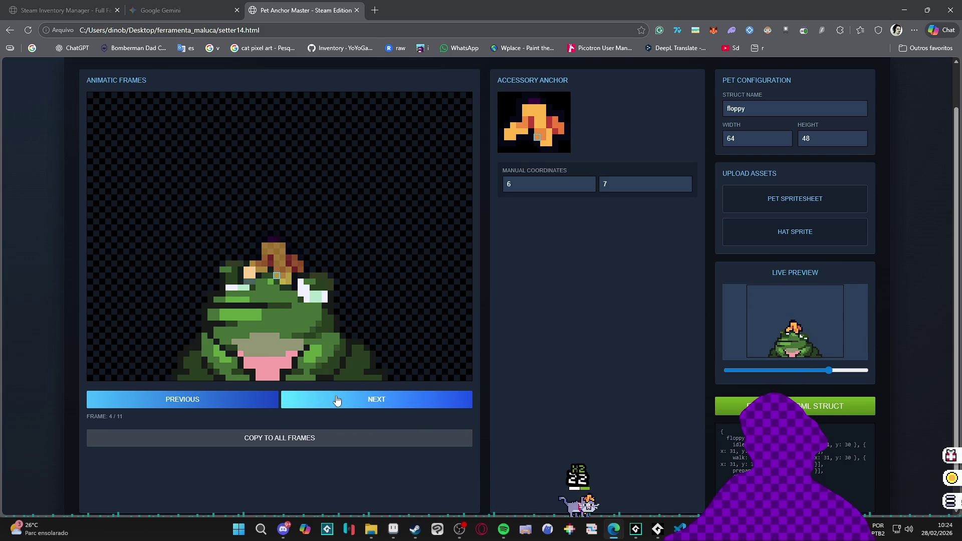
pyautogui.click(364, 406)
pyautogui.click(368, 406)
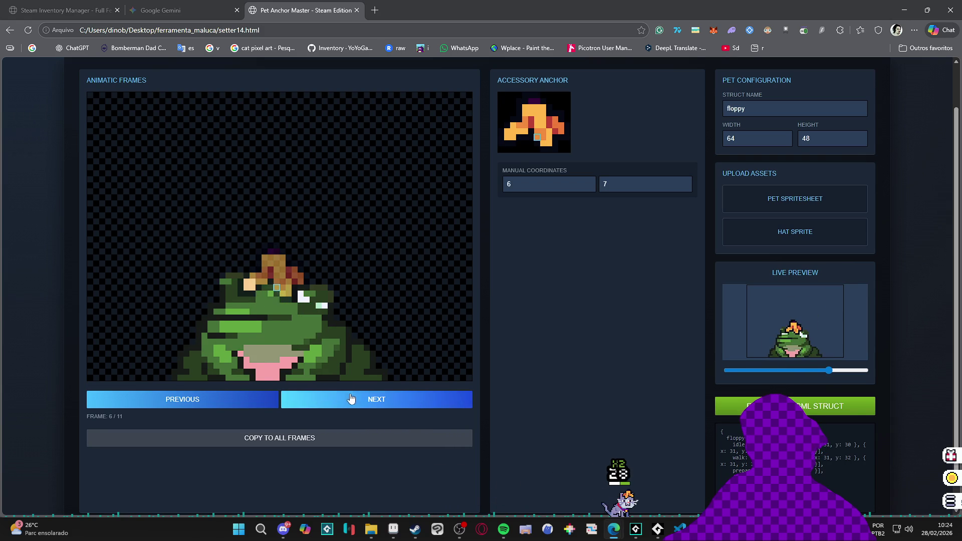
pyautogui.click(318, 399)
pyautogui.click(270, 172)
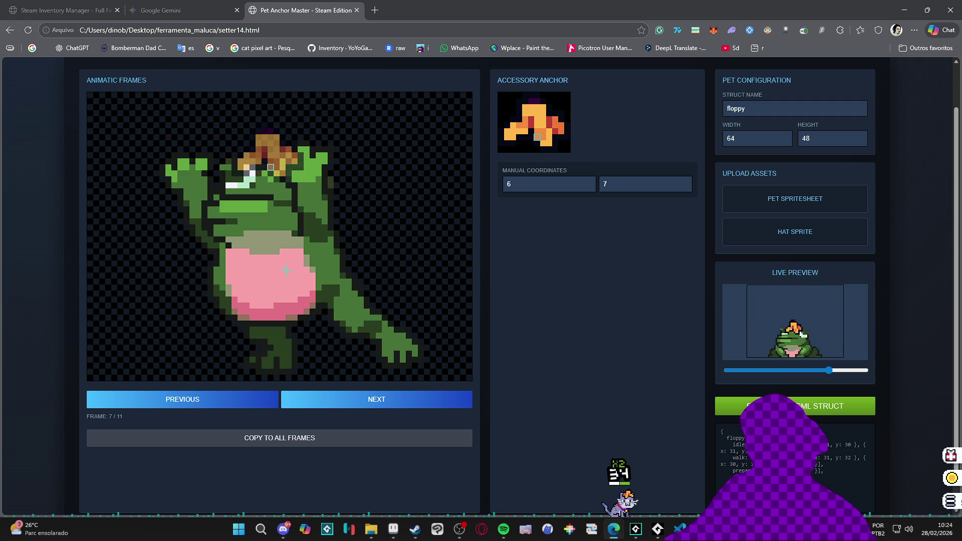
pyautogui.click(332, 401)
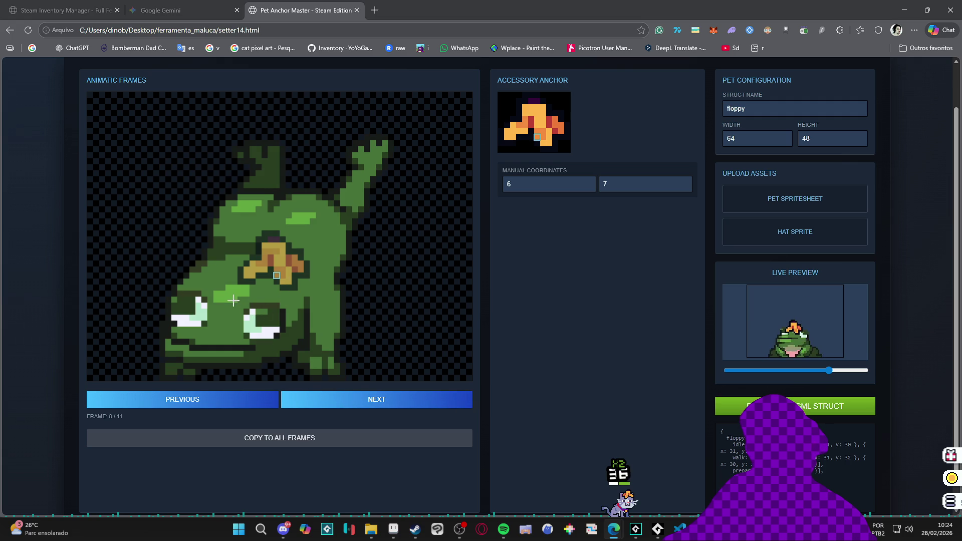
pyautogui.click(233, 300)
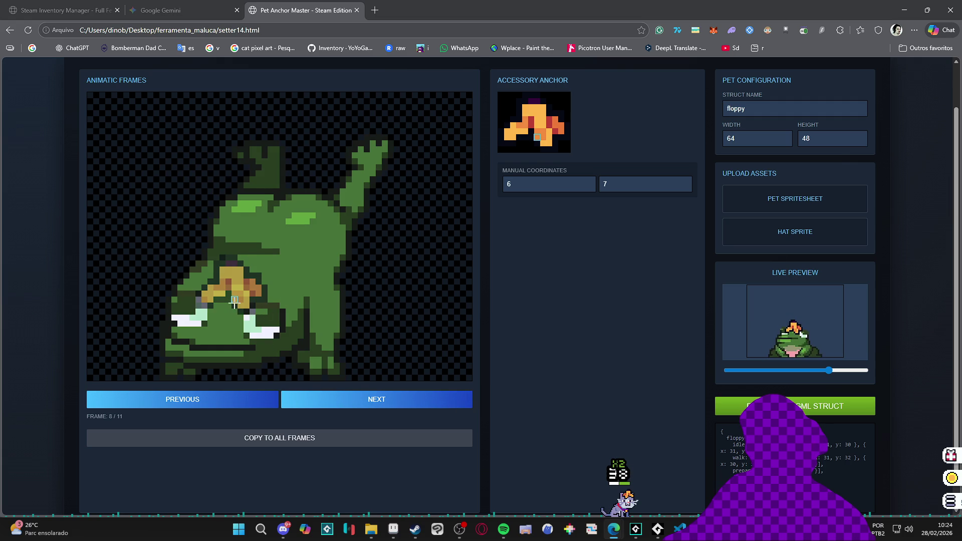
# - Review frog frames 9, 10 and 11, then wrap back to the first frame
pyautogui.click(346, 401)
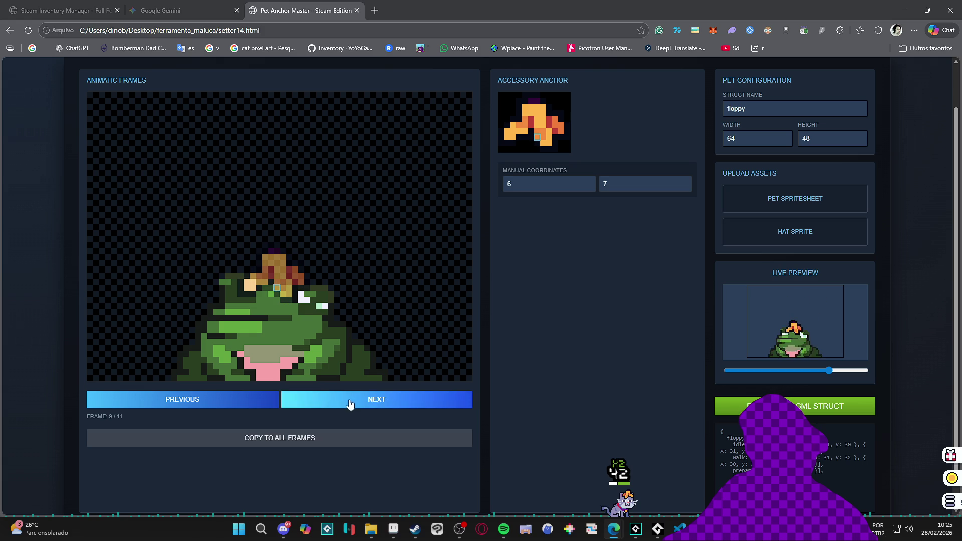
pyautogui.click(317, 402)
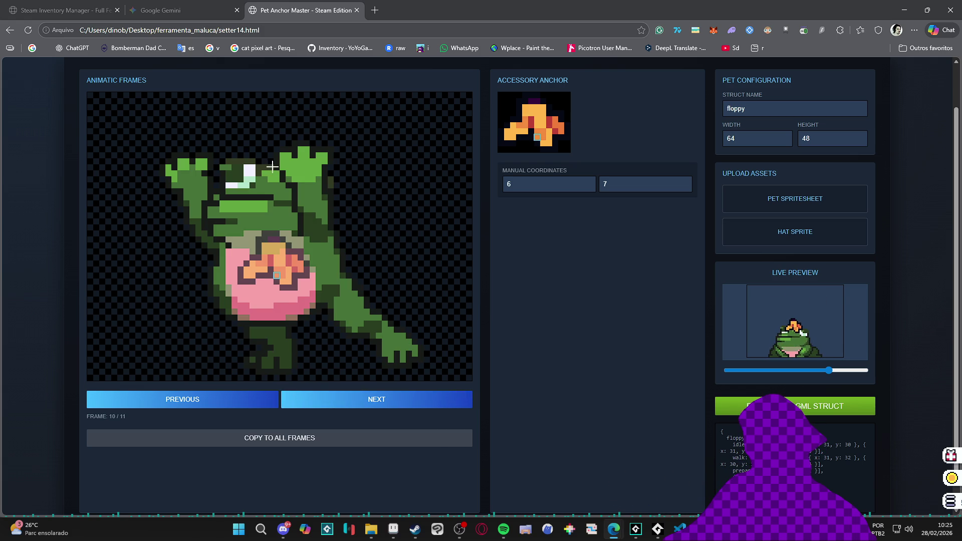
pyautogui.click(331, 405)
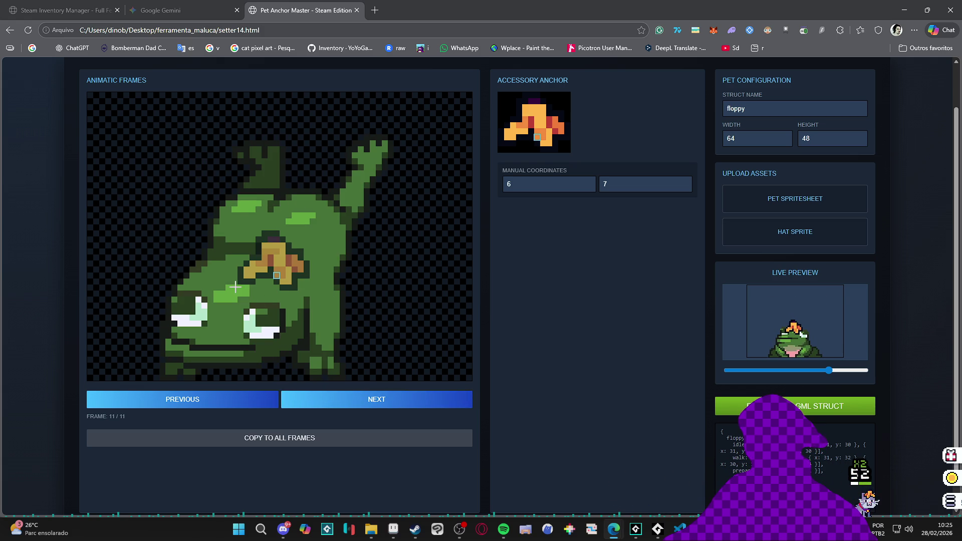
pyautogui.click(317, 399)
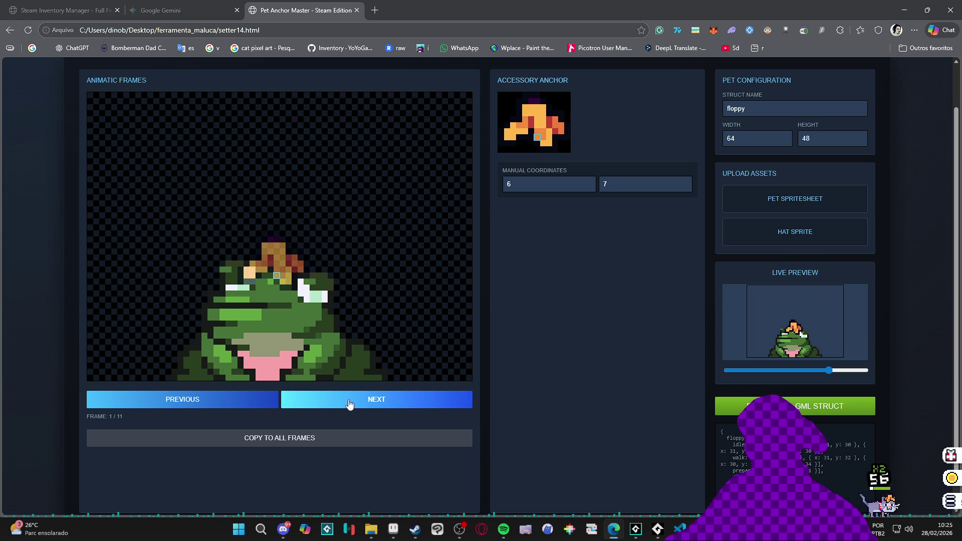
# - Cycle through the frog frames again up to frame 9 to verify the hat placement
pyautogui.click(350, 403)
pyautogui.click(349, 402)
pyautogui.click(349, 402)
pyautogui.click(349, 402)
pyautogui.click(349, 403)
pyautogui.click(349, 402)
pyautogui.click(349, 404)
pyautogui.click(349, 403)
pyautogui.click(349, 404)
pyautogui.click(349, 404)
pyautogui.click(350, 403)
pyautogui.click(349, 404)
pyautogui.click(349, 404)
pyautogui.click(349, 404)
pyautogui.click(349, 404)
pyautogui.click(349, 404)
pyautogui.click(349, 403)
pyautogui.click(349, 404)
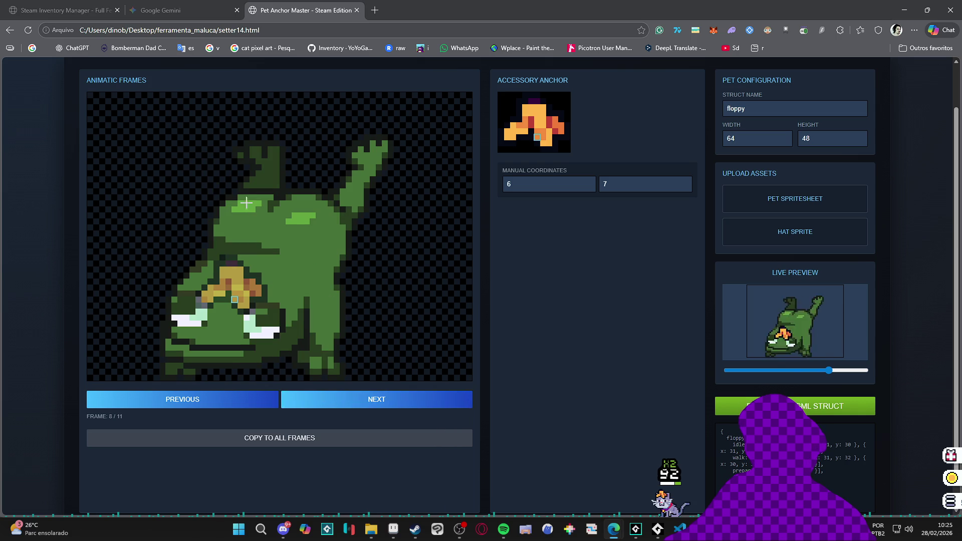
pyautogui.click(404, 403)
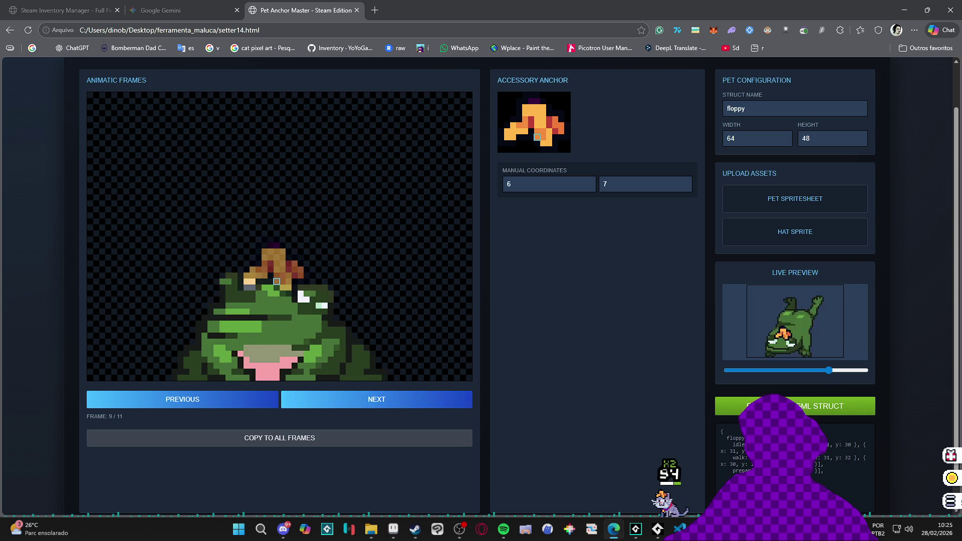
pyautogui.scroll(-1, 752, 451)
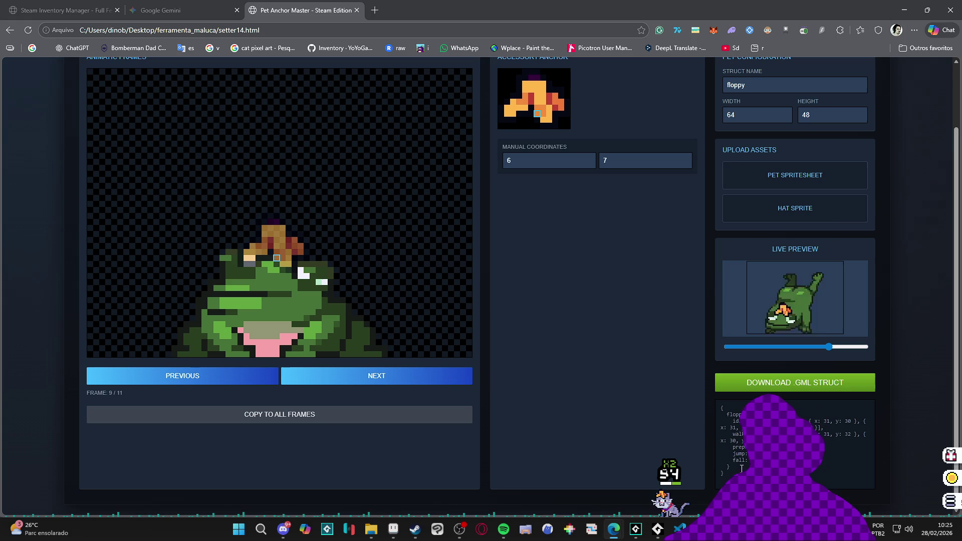
# - Rename the generated struct to froggo in Pet Anchor Master
pyautogui.moveTo(751, 468); pyautogui.dragTo(719, 420)
pyautogui.scroll(2, 694, 201)
pyautogui.doubleClick(761, 160)
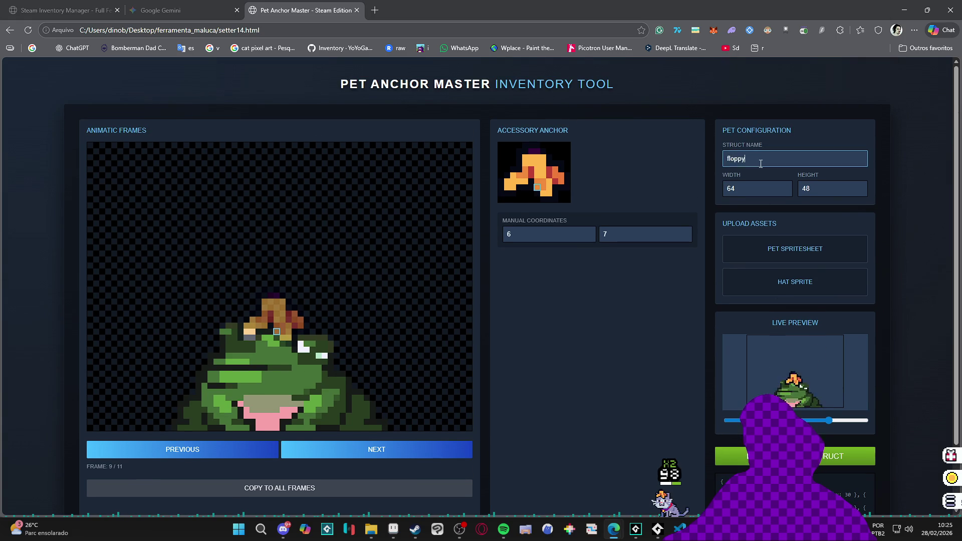
pyautogui.write('froggo')
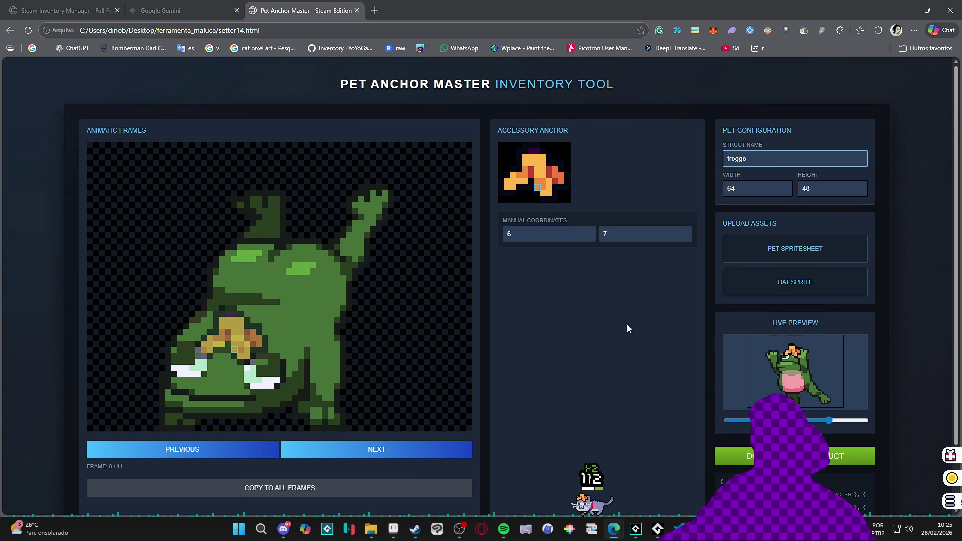
pyautogui.scroll(-2, 674, 287)
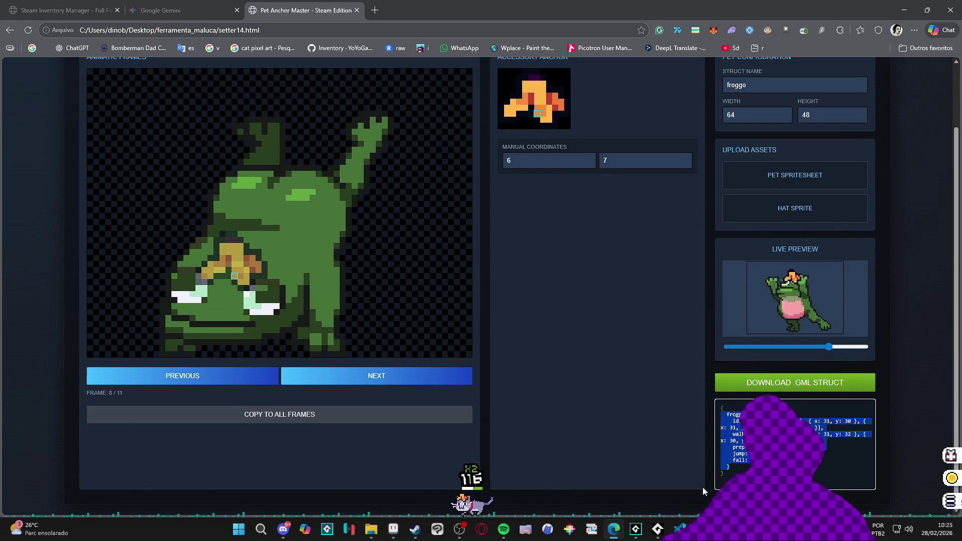
# - In GameMaker, paste the new froggo struct over the old froggo anchor block
pyautogui.click(637, 532)
pyautogui.scroll(-1, 272, 277)
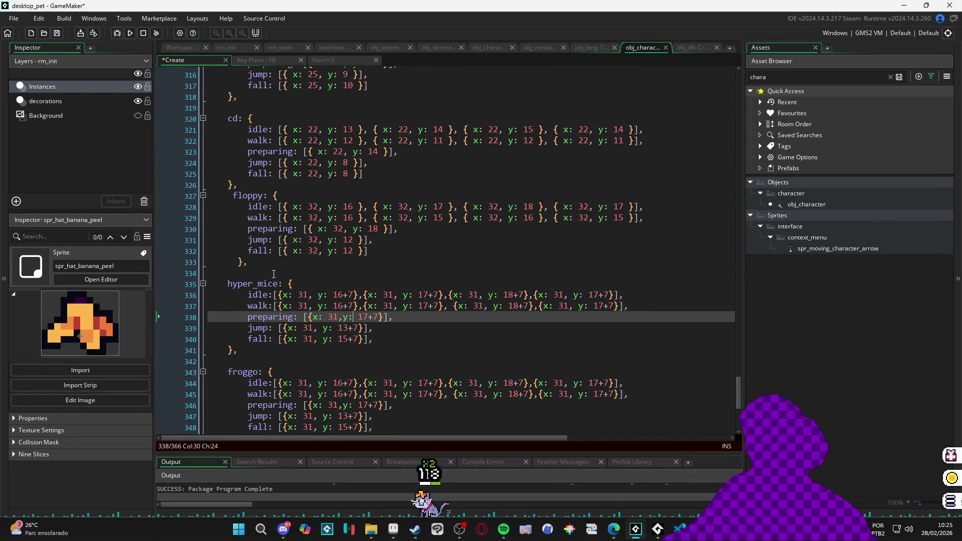
pyautogui.scroll(-3, 272, 287)
pyautogui.moveTo(239, 339); pyautogui.dragTo(224, 274)
pyautogui.write('froggo: {     idle: [{ x: 31, y: 30 }, { x: 31, y: 30 }, { x: 31, y: 29 }, { x: 31, y: 30 }],     walk: [{ x: 31, y: 30 }, { x: 31, y: 32 }, { x: 30, y: 12 }, { x: 24, y: 34 }],     preparing: [{ x: 31, y: 31 }],     jump: [{ x: 30, y: 12 }],     fall: [{ x: 23, y: 32 }]   }')
# - Re-indent the froggo block and its inner animation lines to match the neighbouring entries
pyautogui.moveTo(278, 334); pyautogui.dragTo(208, 271)
pyautogui.hotkey('shift', 'Tab')
pyautogui.hotkey('shift', 'Tab')
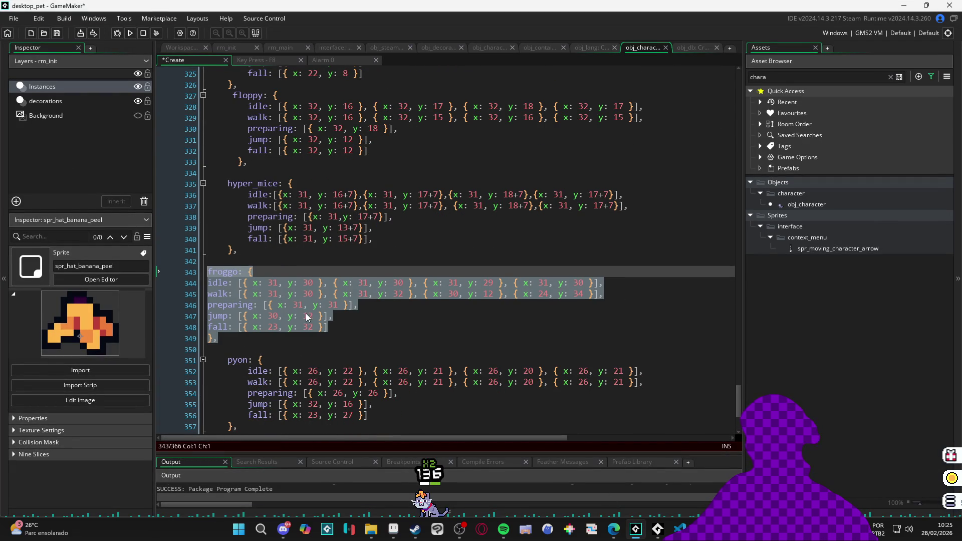
pyautogui.press('Tab')
pyautogui.moveTo(390, 323); pyautogui.dragTo(211, 287)
pyautogui.press('Tab')
pyautogui.click(306, 326)
pyautogui.scroll(-2, 309, 335)
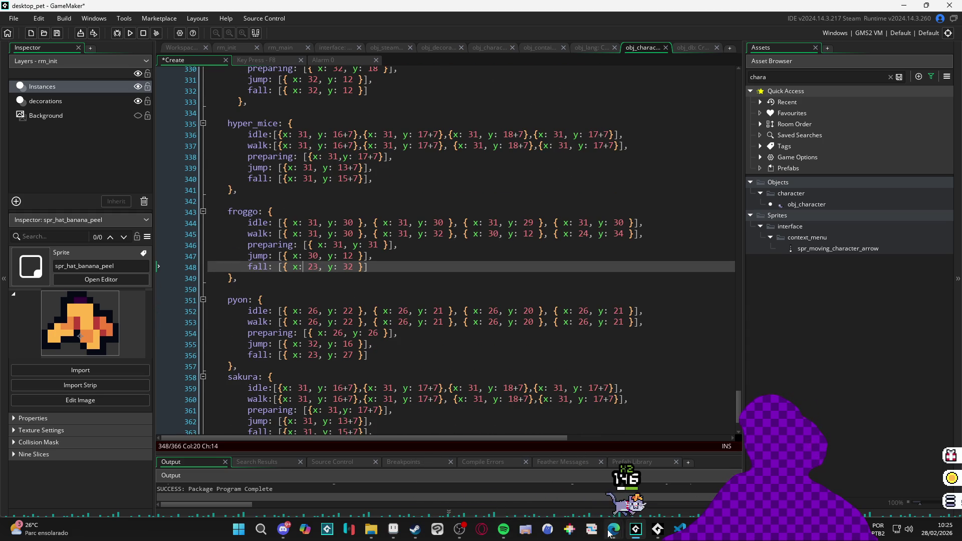
pyautogui.moveTo(614, 529)
pyautogui.click(706, 475)
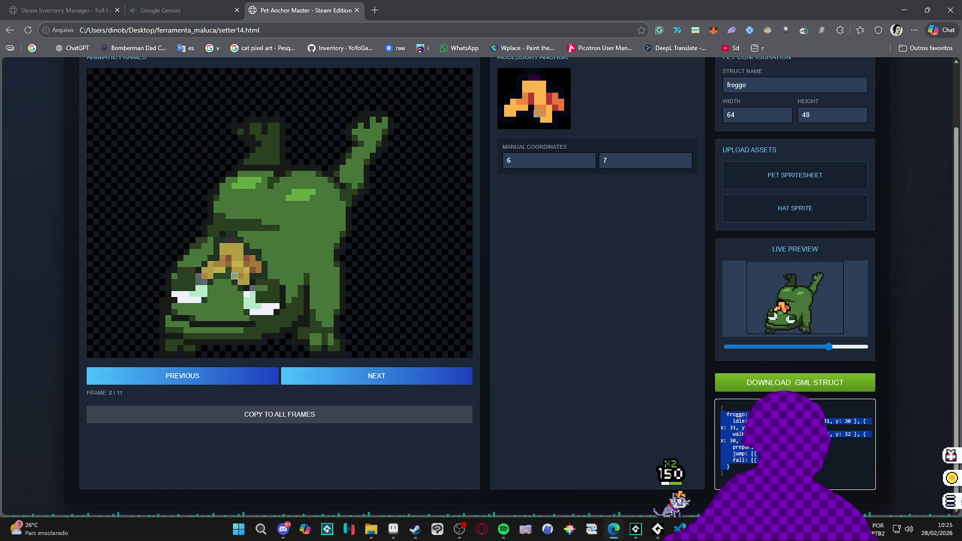
# - Load the mouse spritesheet as the pet and select the struct name for renaming
pyautogui.click(370, 528)
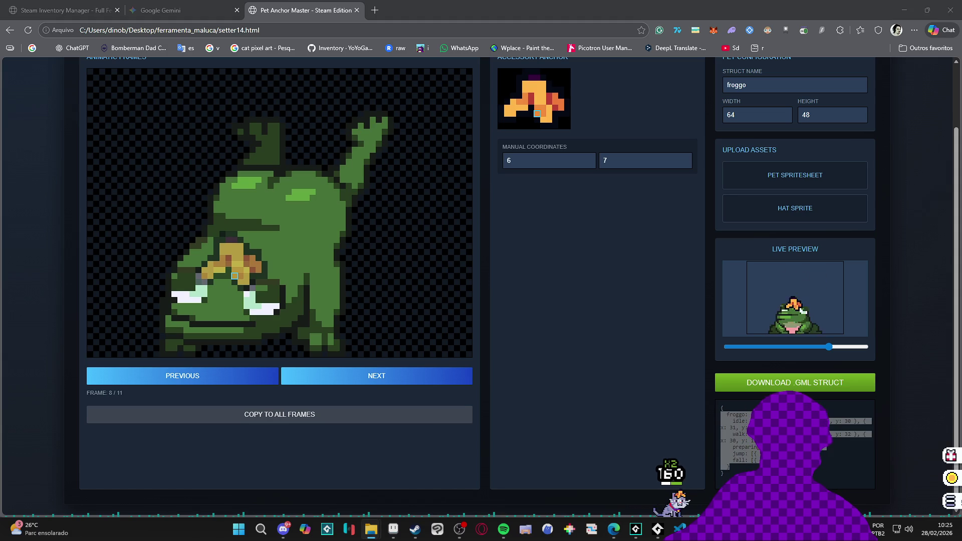
pyautogui.moveTo(0, 105)
pyautogui.mouseDown()
pyautogui.moveTo(806, 180)
pyautogui.moveTo(817, 192)
pyautogui.mouseUp()
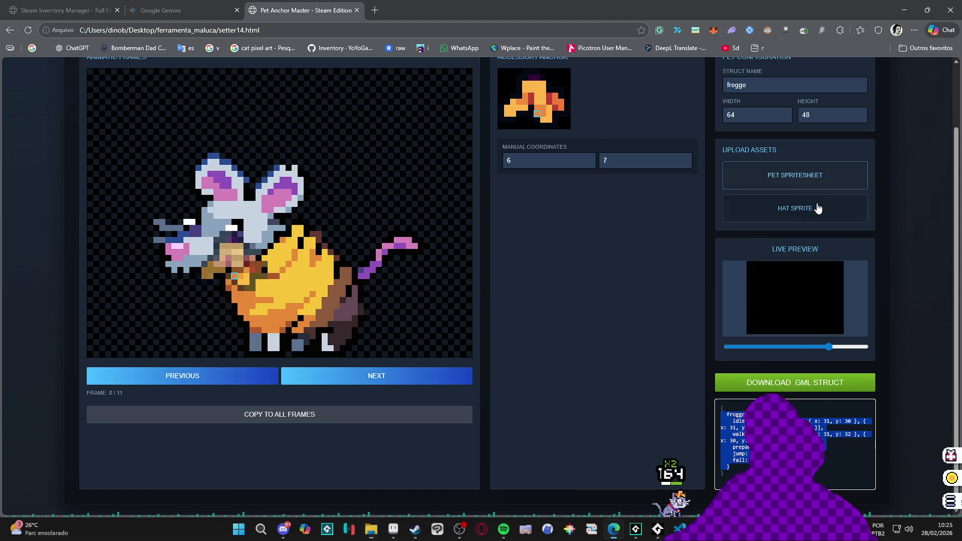
pyautogui.scroll(1, 575, 331)
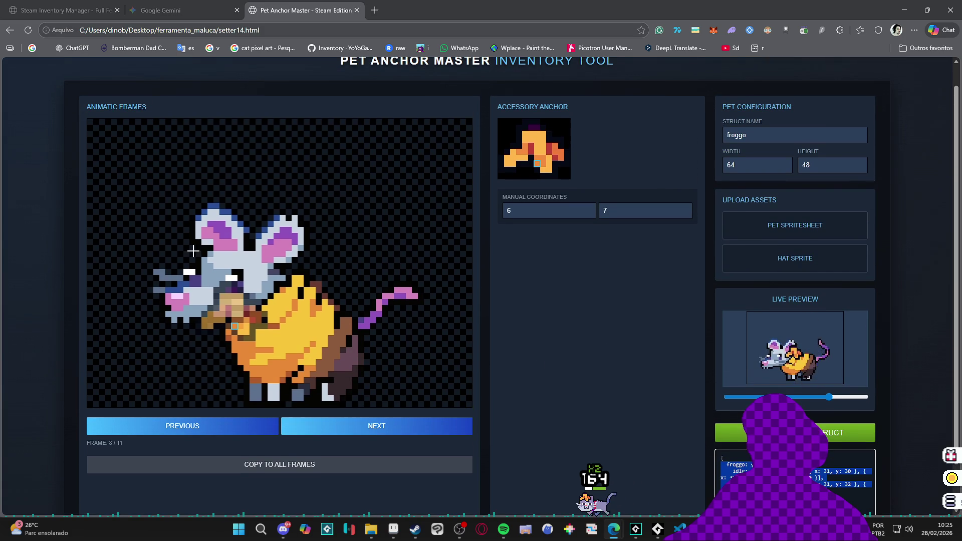
pyautogui.doubleClick(766, 133)
pyautogui.write('hyper_mice')
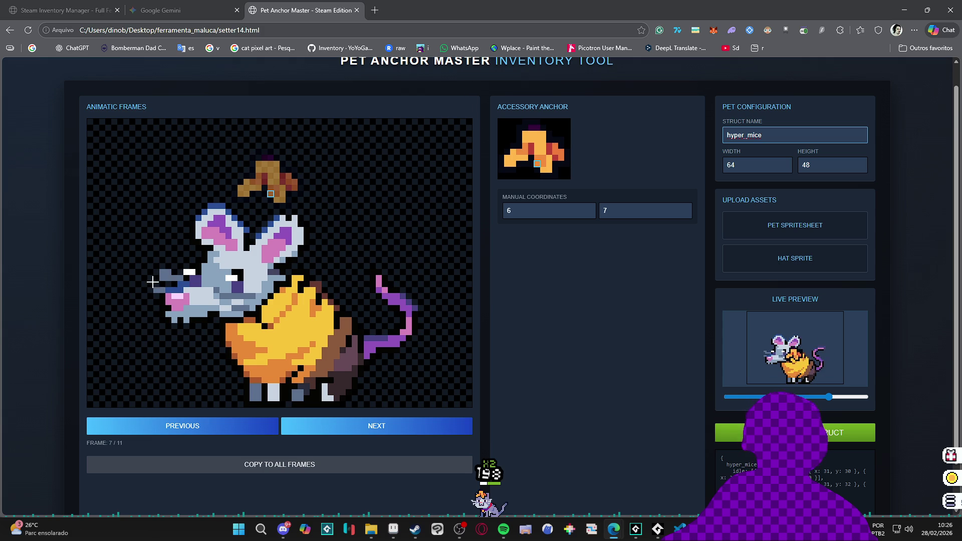
pyautogui.hotkey('alt', 'Tab')
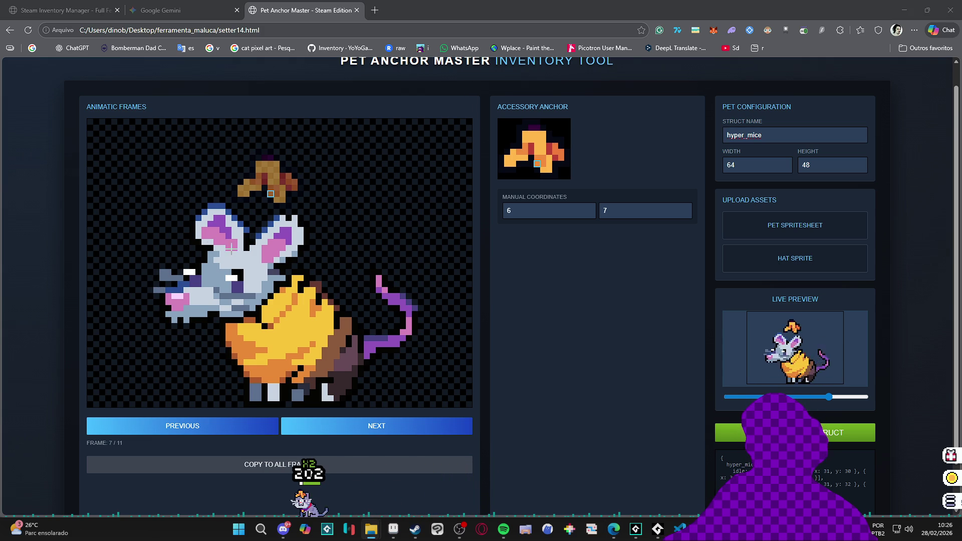
# - Place the hat on the mouse's head and step through its frames, wrapping round to frame 3
pyautogui.click(245, 250)
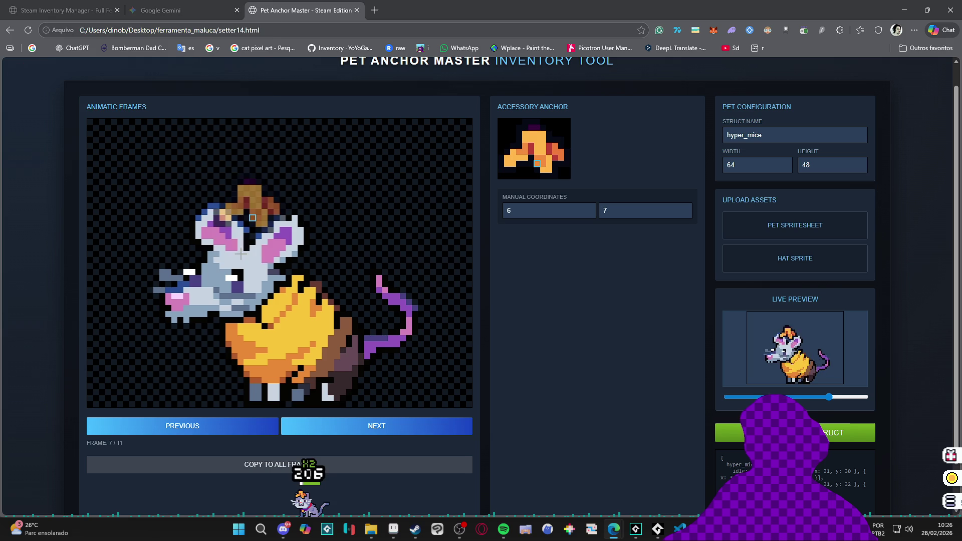
pyautogui.click(245, 247)
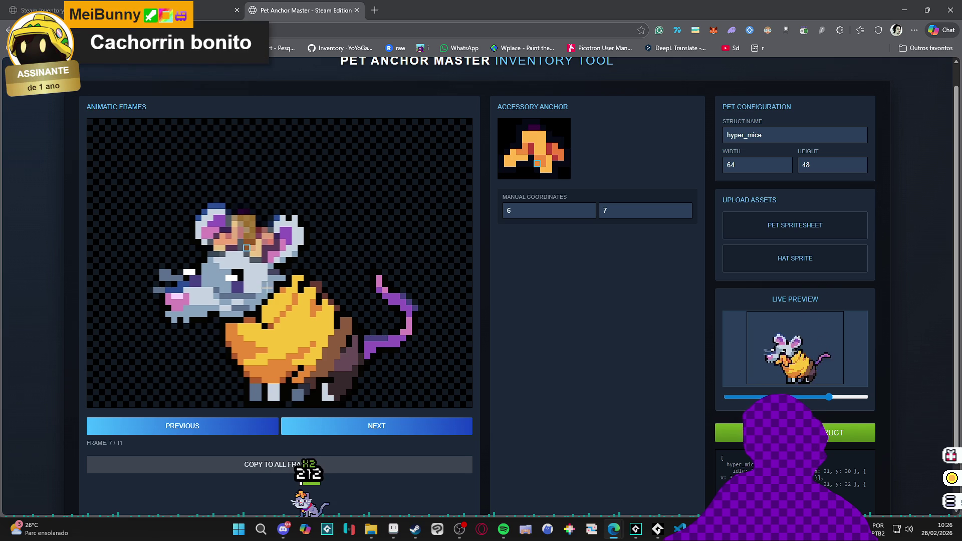
pyautogui.click(353, 421)
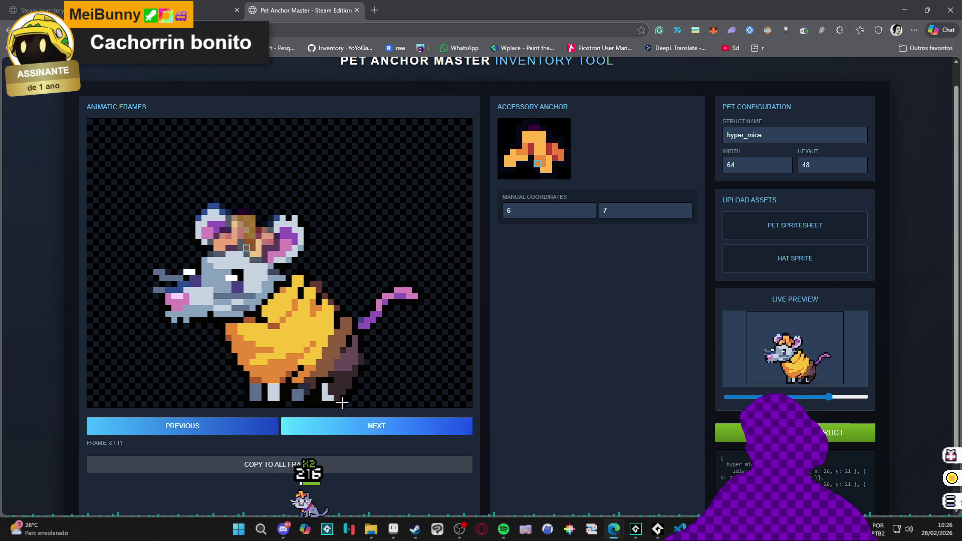
pyautogui.click(356, 431)
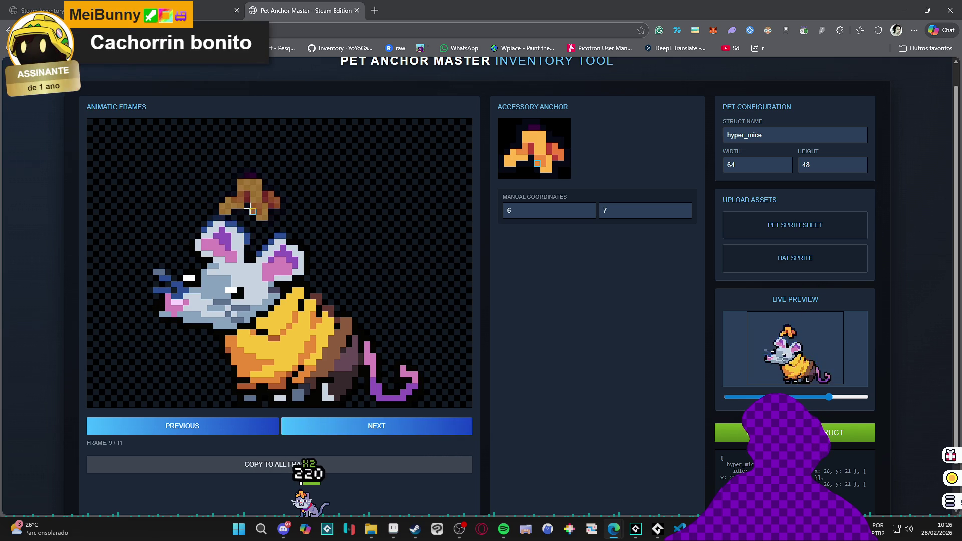
pyautogui.click(321, 434)
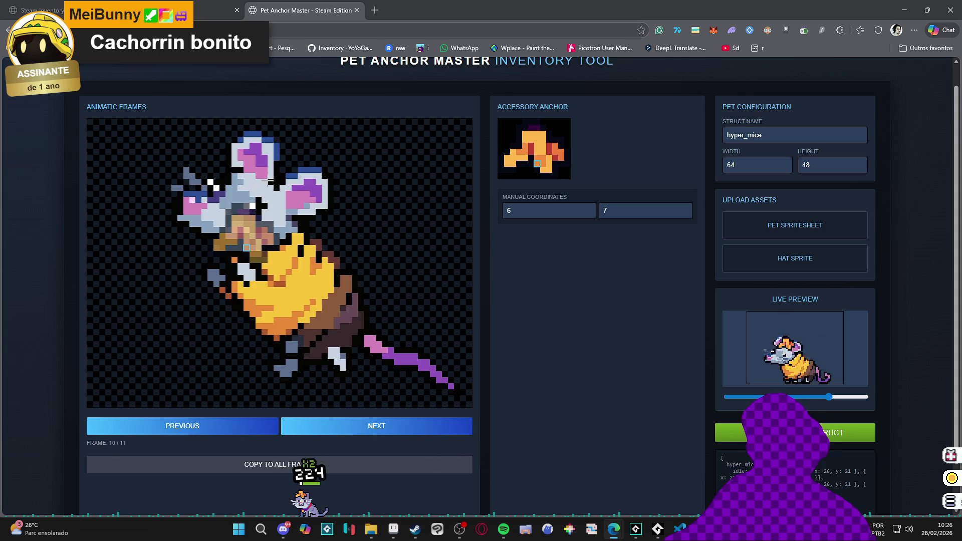
pyautogui.click(323, 425)
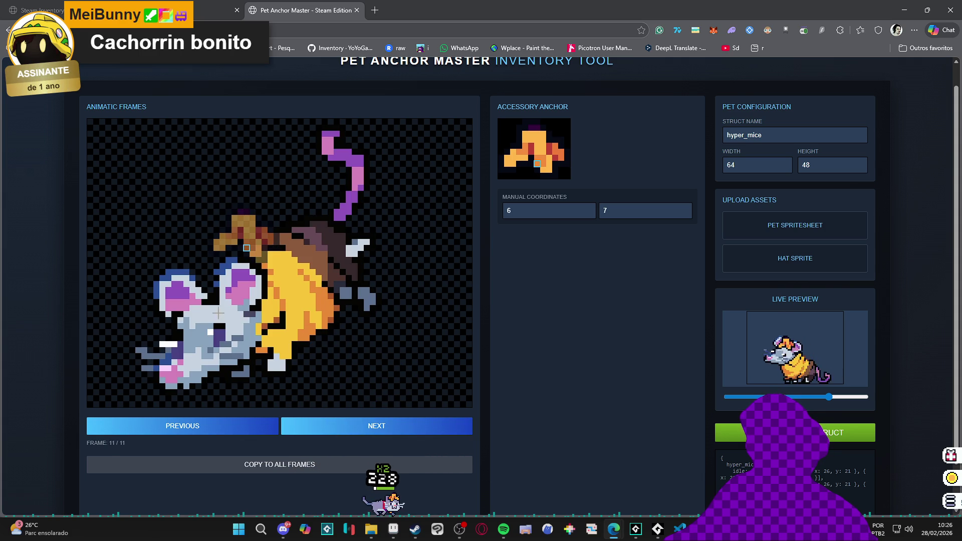
pyautogui.click(351, 427)
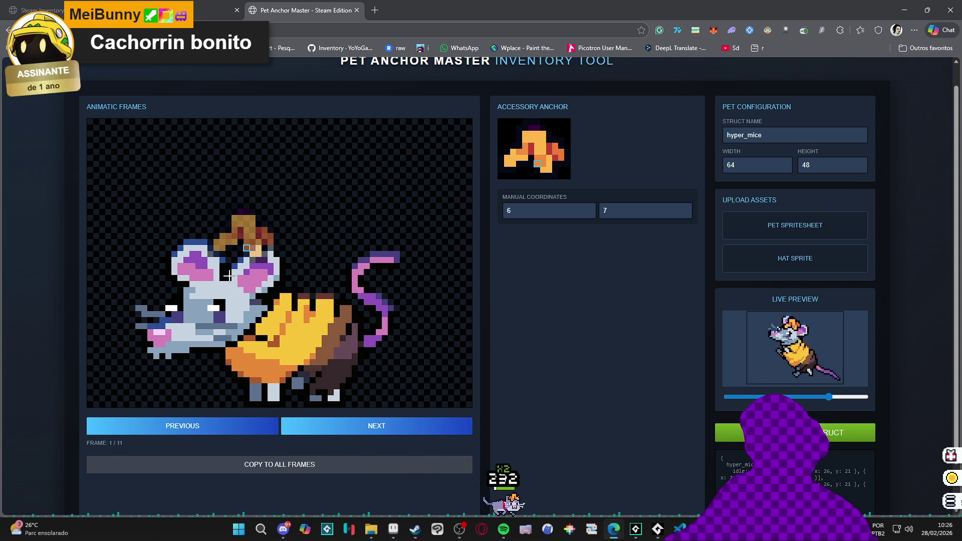
pyautogui.click(316, 427)
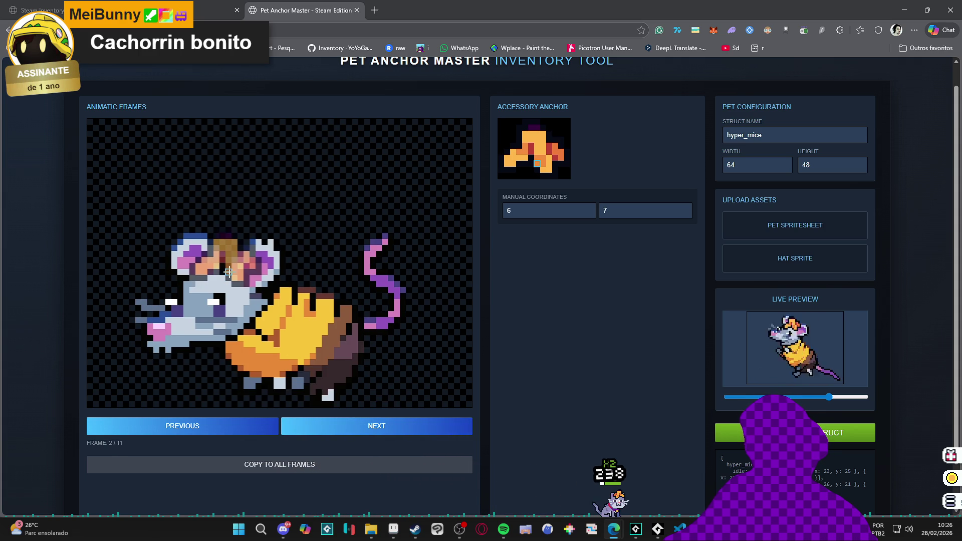
pyautogui.click(325, 426)
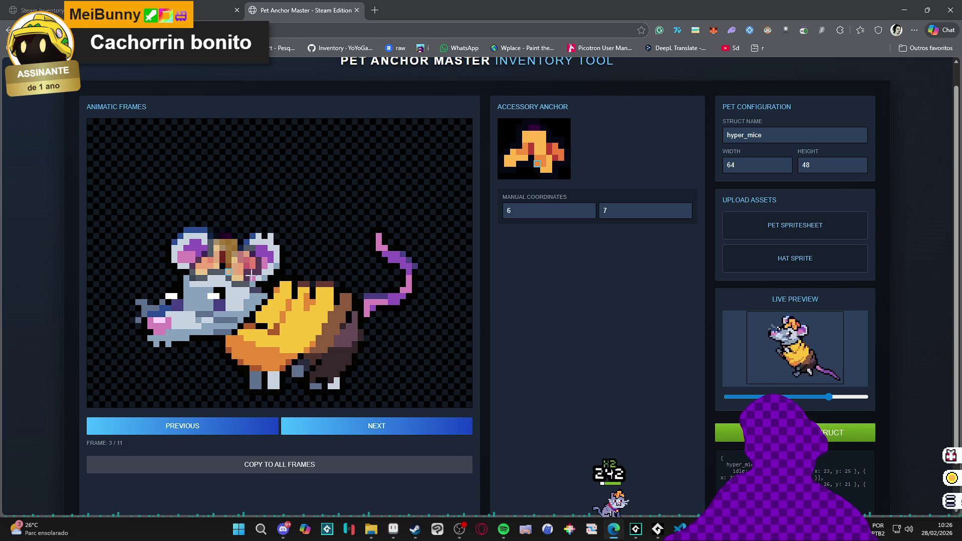
# - Nudge the hat higher on frame 3, check the following frames, and copy the hyper_mice struct
pyautogui.click(228, 265)
pyautogui.click(339, 422)
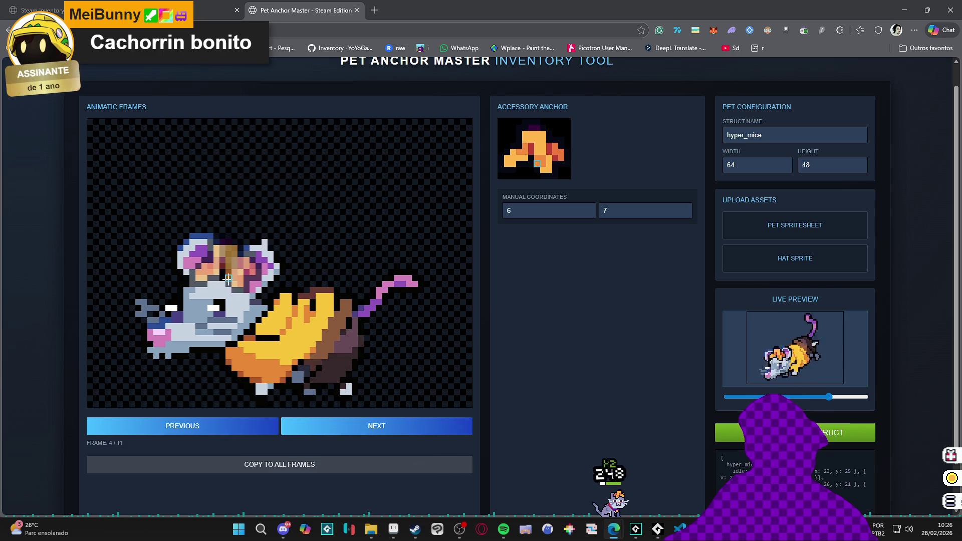
pyautogui.click(351, 426)
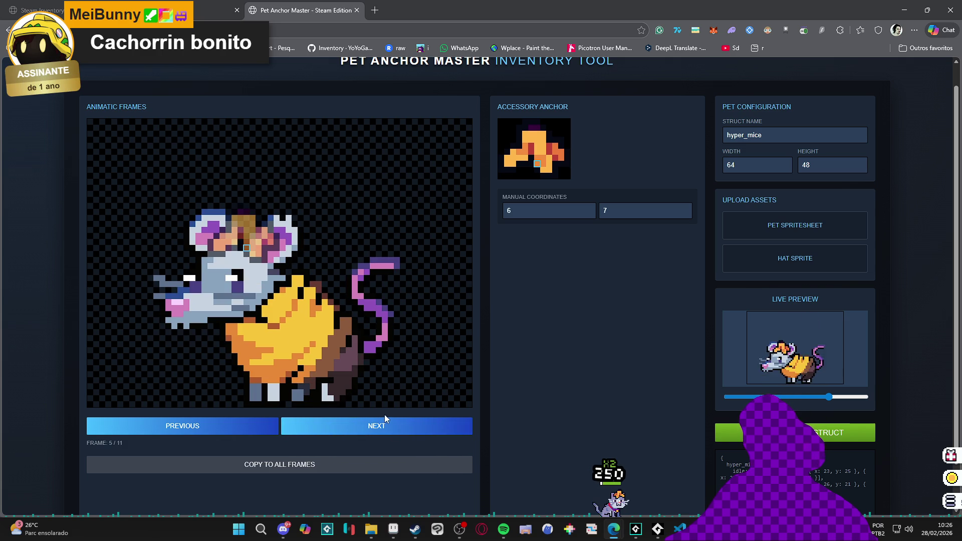
pyautogui.scroll(-1, 729, 440)
pyautogui.click(728, 440)
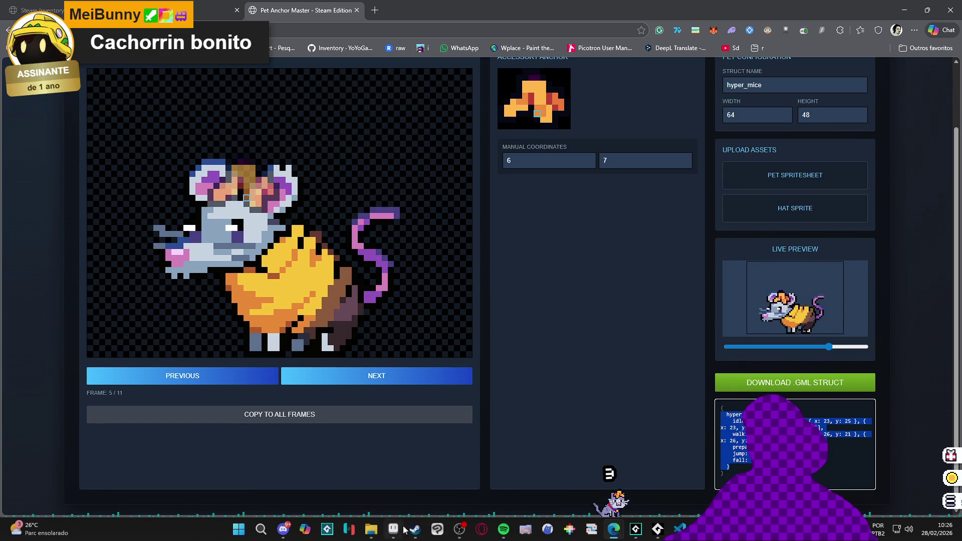
pyautogui.click(635, 530)
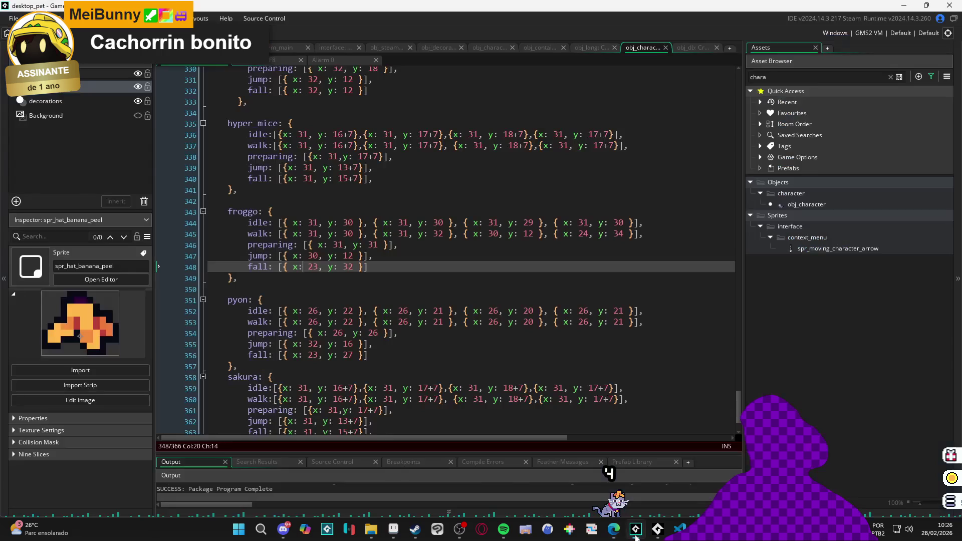
# - Paste the new hyper_mice coordinates over the old block and indent its state lines one level
pyautogui.scroll(-1, 309, 298)
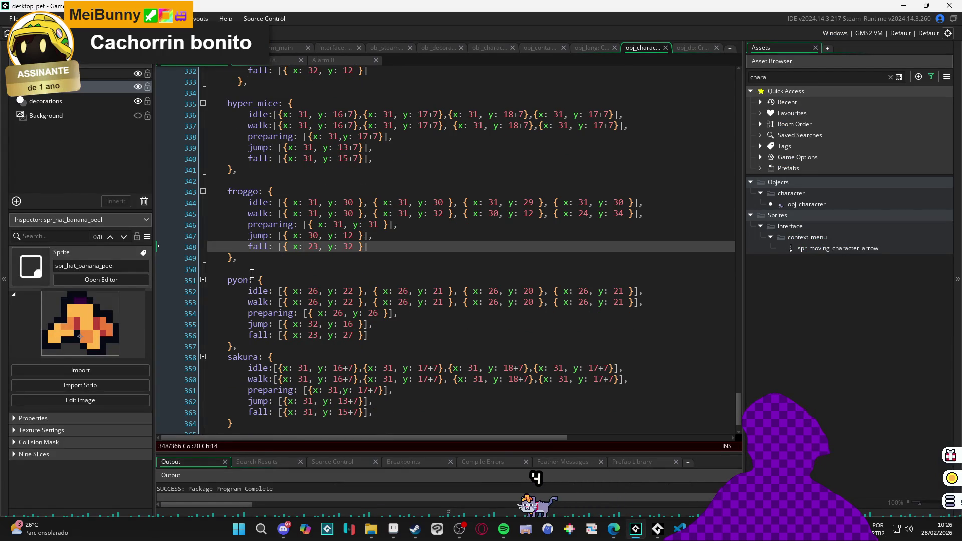
pyautogui.scroll(1, 231, 138)
pyautogui.moveTo(228, 123); pyautogui.dragTo(233, 192)
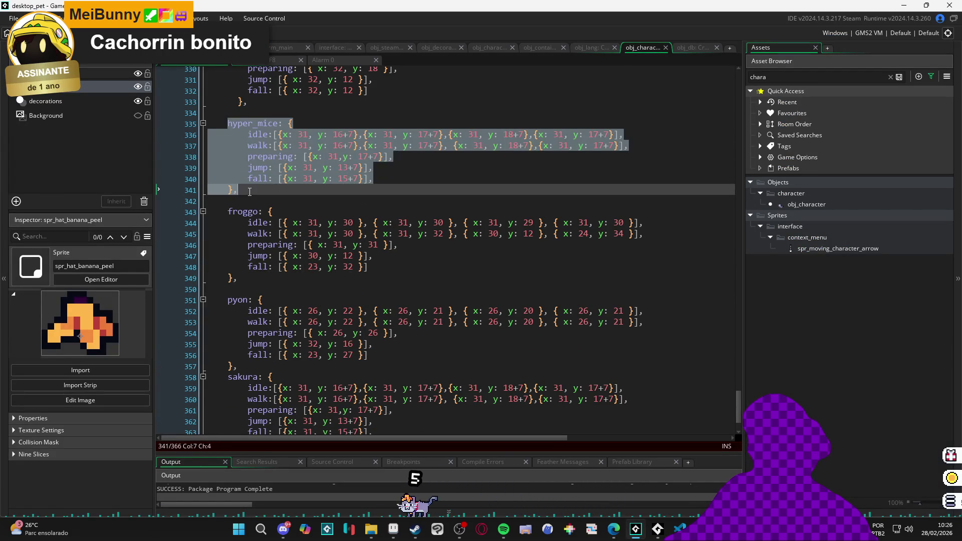
pyautogui.write('hyper_mice: {     idle: [{ x: 23, y: 26 }, { x: 23, y: 25 }, { x: 23, y: 24 }, { x: 23, y: 26 }],     walk: [{ x: 26, y: 21 }, { x: 26, y: 21 }, { x: 26, y: 21 }, { x: 26, y: 21 }],     preparing: [{ x: 26, y: 23 }],     jump: [{ x: 30, y: 10 }],     fall: [{ x: 20, y: 30 }]   }')
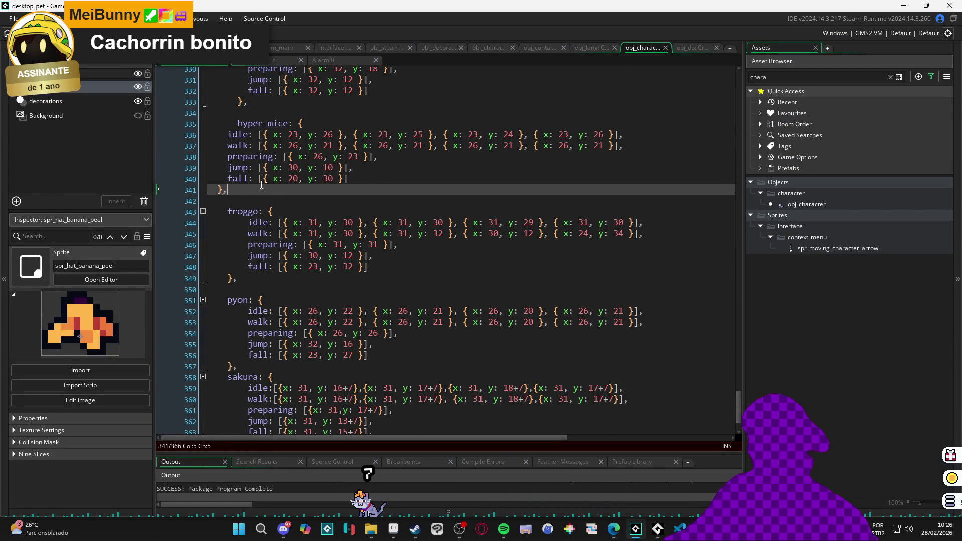
pyautogui.hotkey('shift', 'Up')
pyautogui.hotkey('shift', 'Up')
pyautogui.hotkey('shift', 'Up')
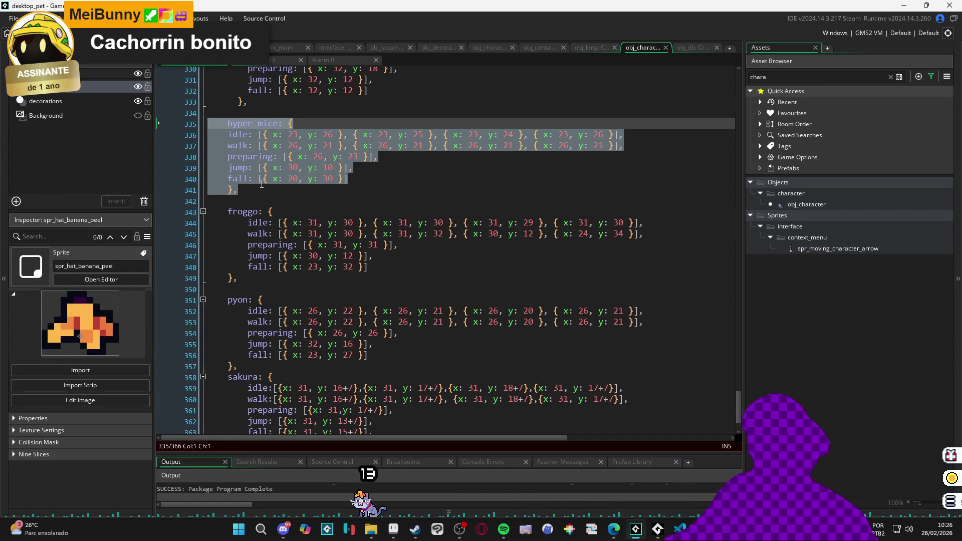
pyautogui.moveTo(349, 179); pyautogui.dragTo(208, 135)
pyautogui.press('Tab')
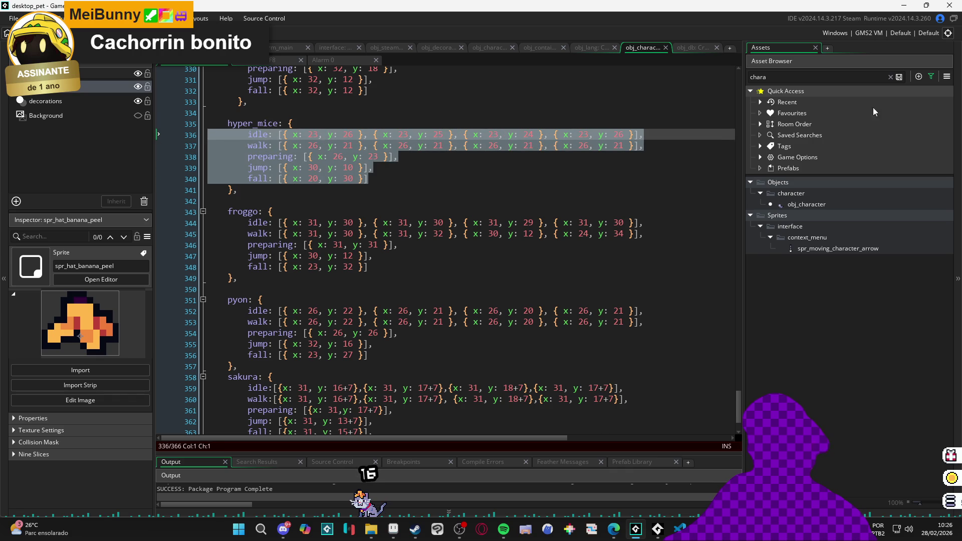
pyautogui.click(904, 5)
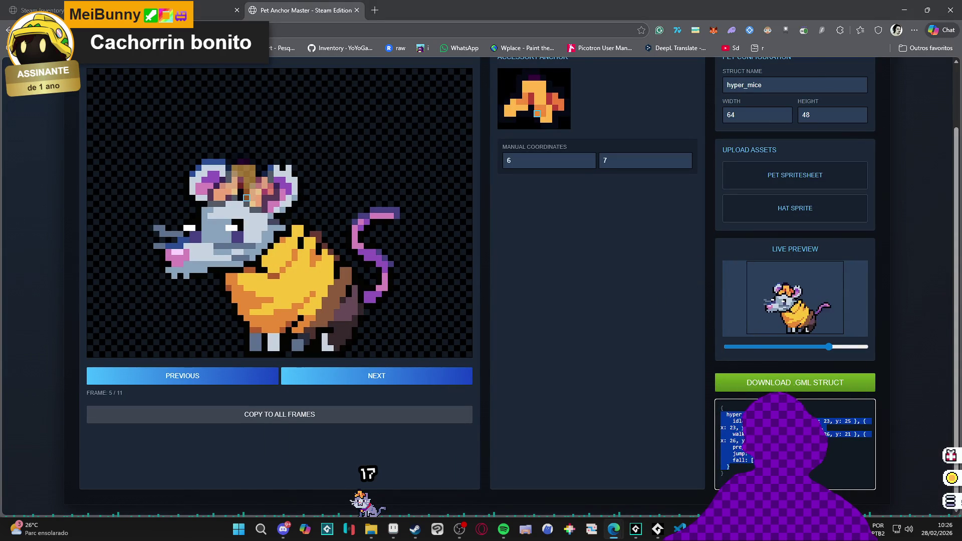
# - Find the parrot spritesheet in File Explorer and drop it onto the PET SPRITESHEET upload box
pyautogui.hotkey('alt', 'Tab')
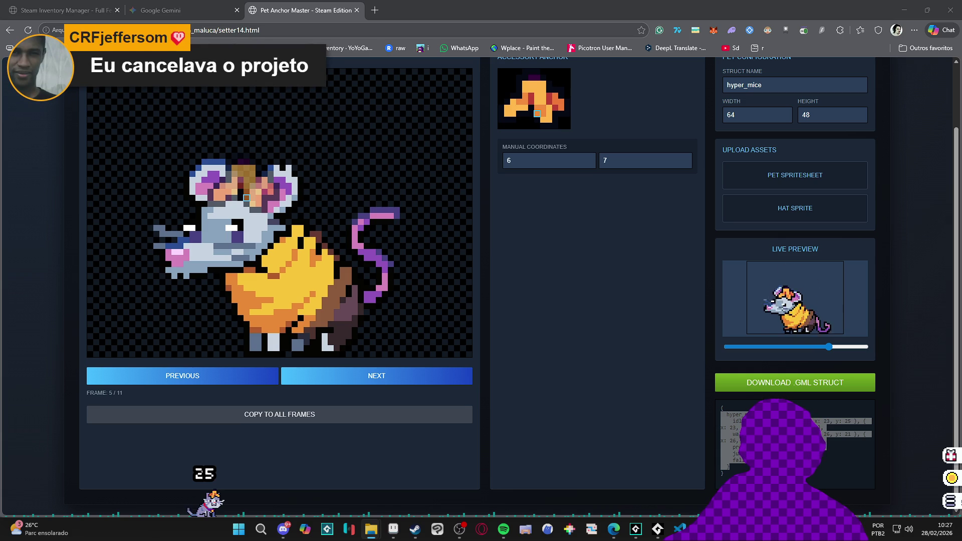
pyautogui.scroll(2, 578, 284)
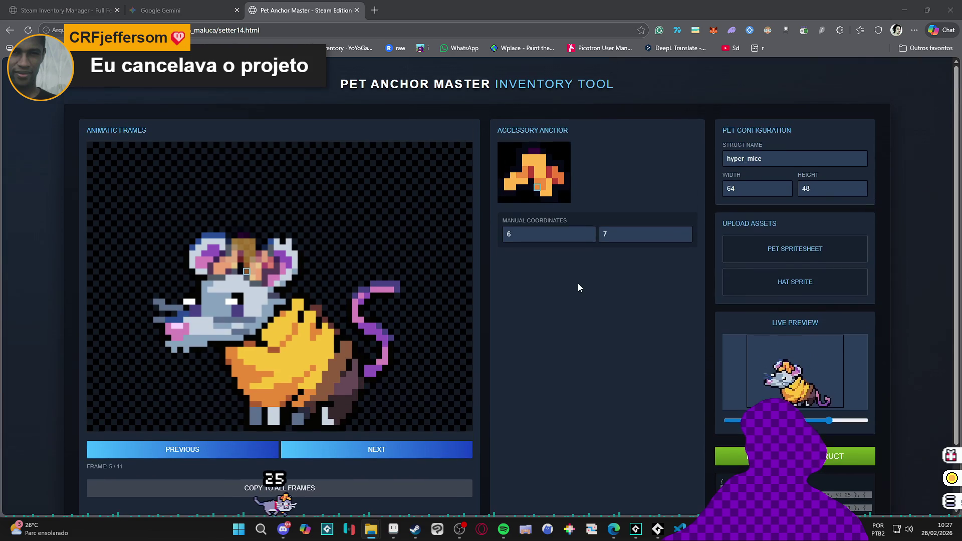
pyautogui.scroll(-1, 22, 133)
pyautogui.scroll(1, 23, 133)
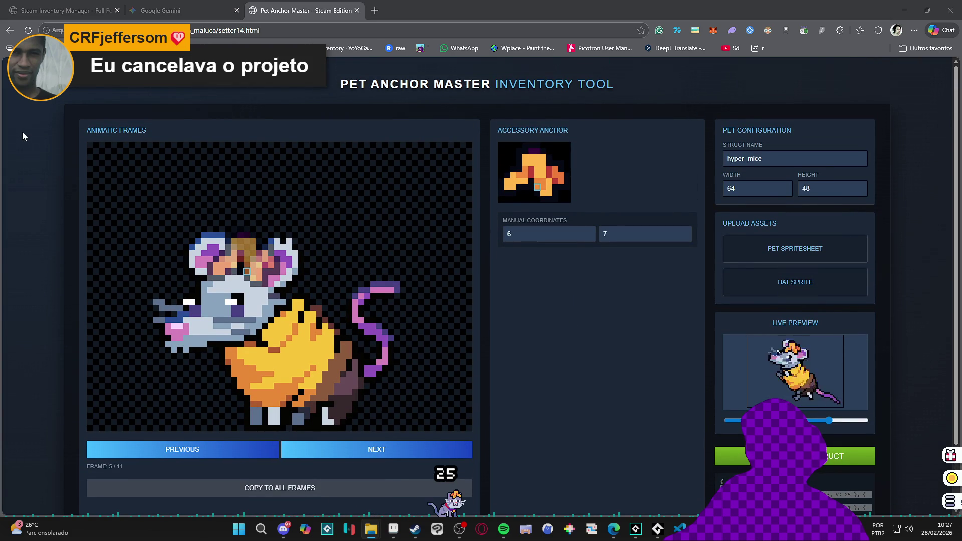
pyautogui.scroll(-1, 22, 133)
pyautogui.scroll(1, 22, 133)
pyautogui.scroll(-1, 22, 133)
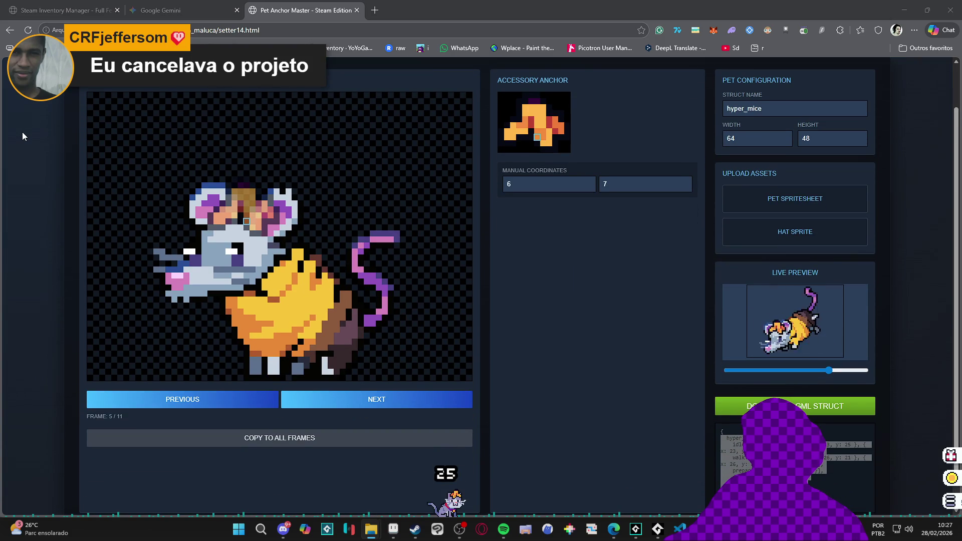
pyautogui.scroll(-1, 365, 181)
pyautogui.scroll(2, 364, 181)
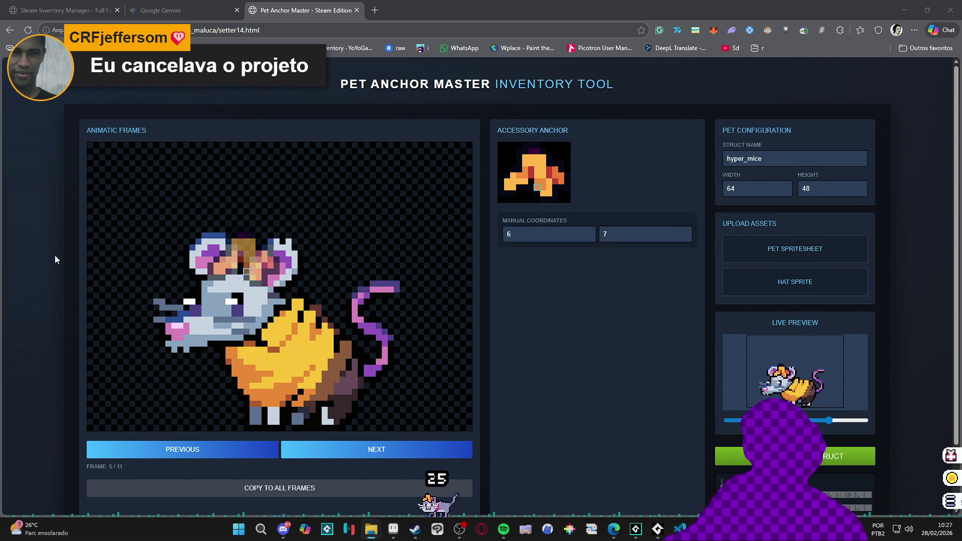
pyautogui.scroll(-1, 55, 255)
pyautogui.scroll(1, 56, 254)
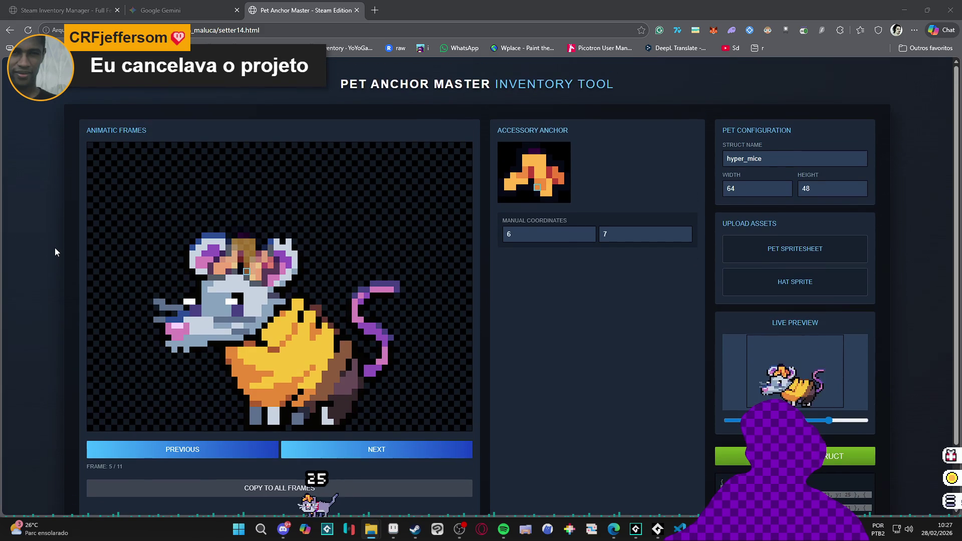
pyautogui.scroll(-1, 55, 245)
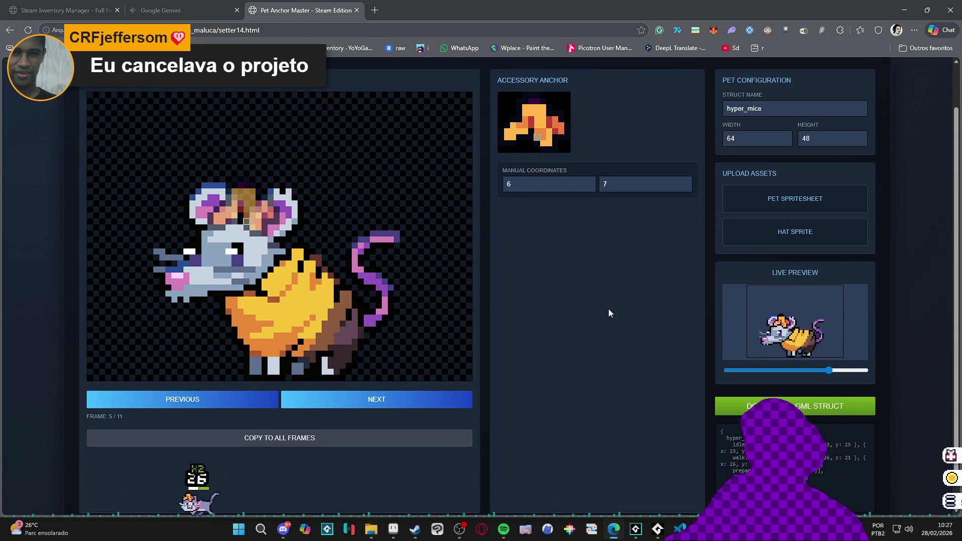
pyautogui.scroll(-1, 581, 293)
pyautogui.scroll(2, 578, 286)
pyautogui.scroll(-1, 580, 320)
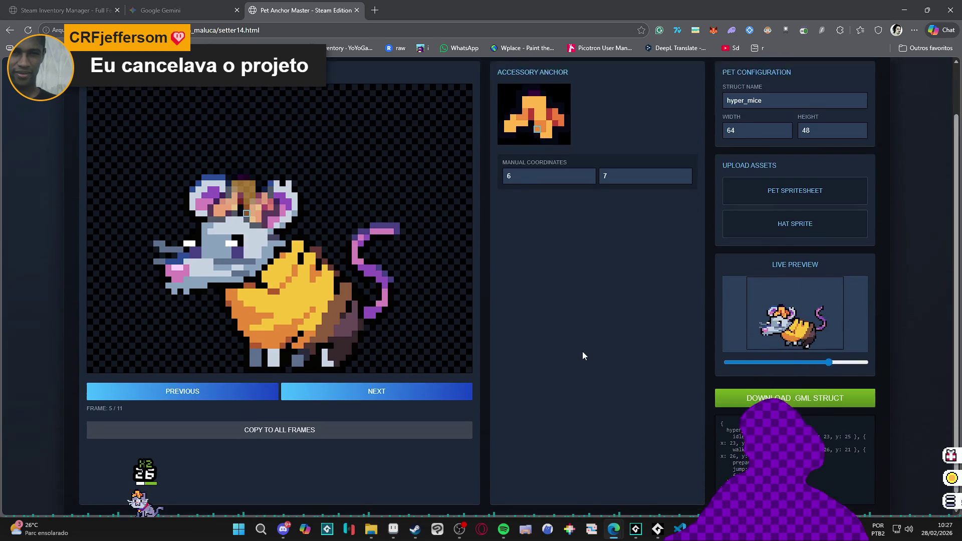
pyautogui.scroll(2, 582, 351)
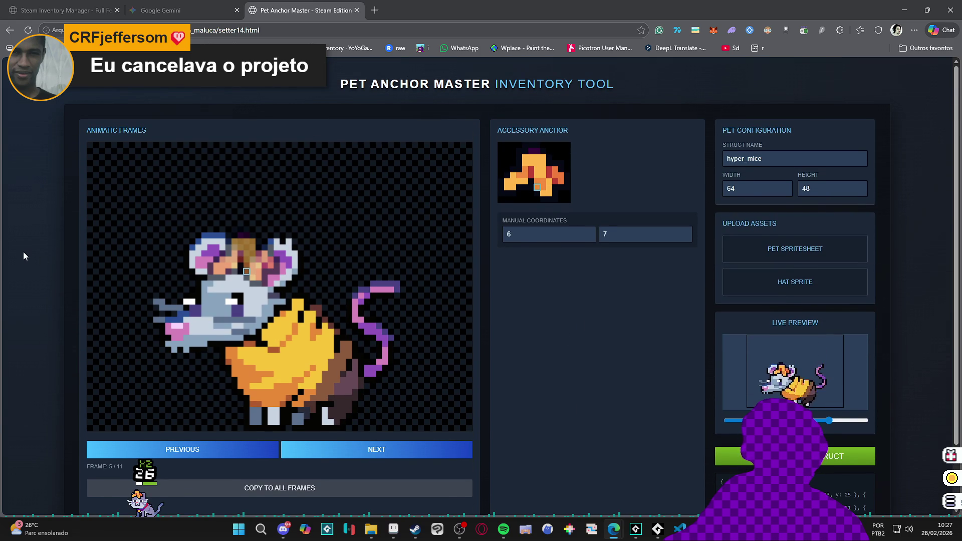
pyautogui.scroll(-1, 12, 240)
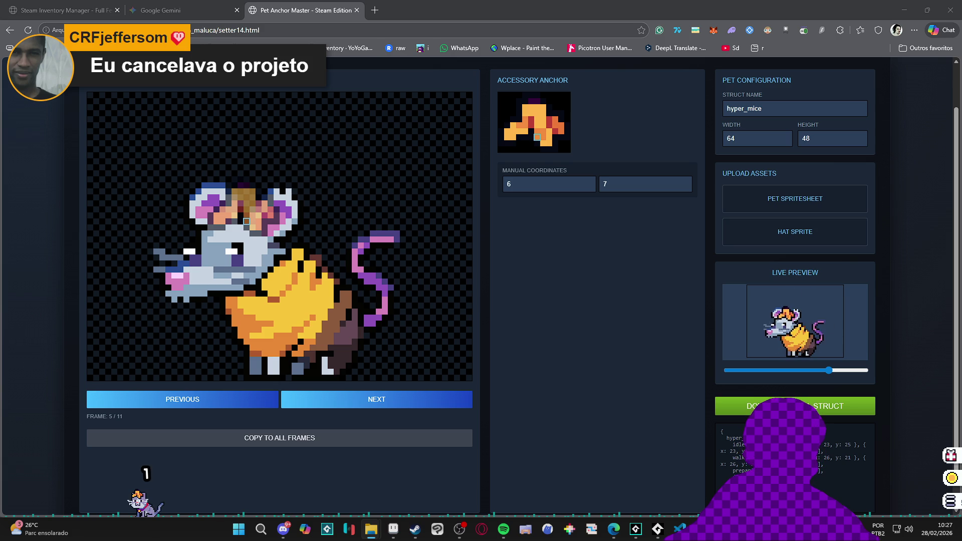
pyautogui.scroll(1, 591, 294)
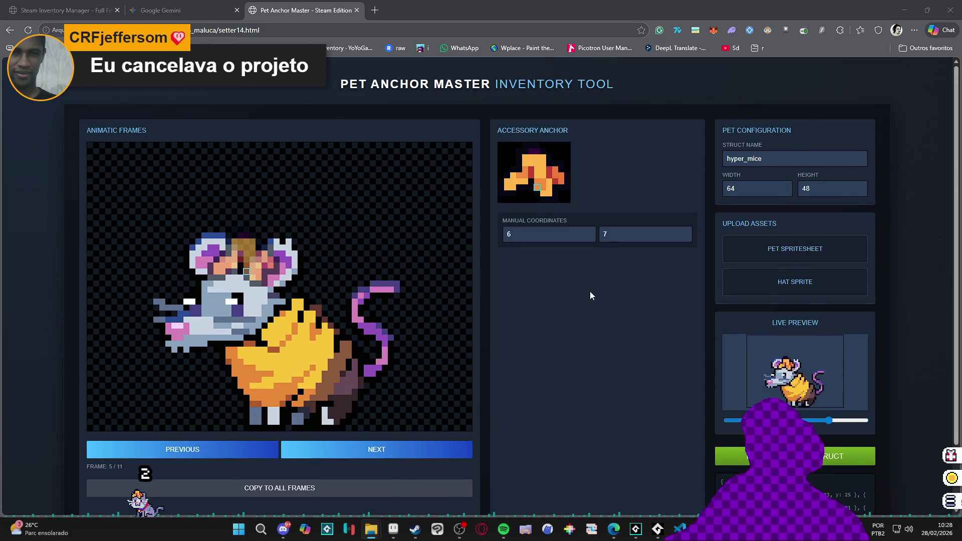
pyautogui.scroll(-1, 566, 294)
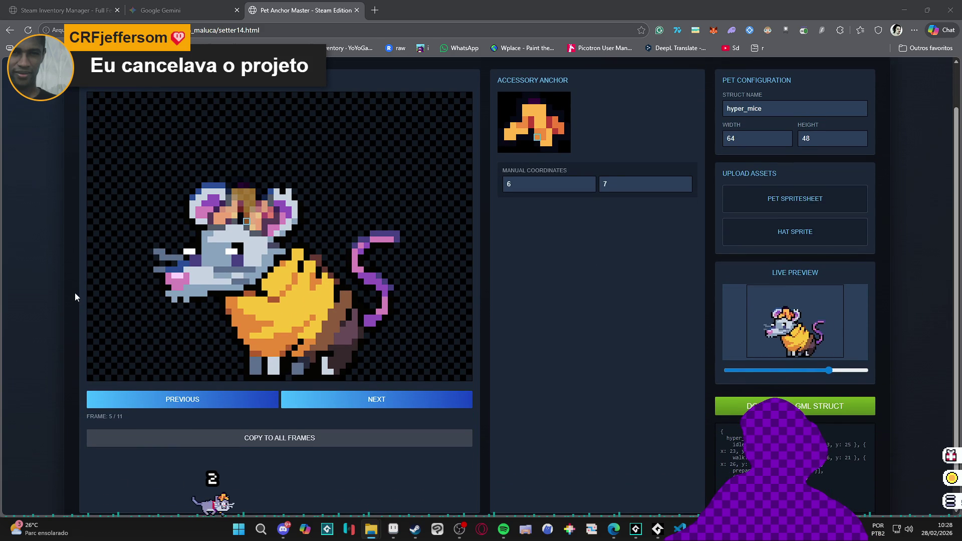
pyautogui.scroll(-1, 74, 293)
pyautogui.scroll(2, 80, 287)
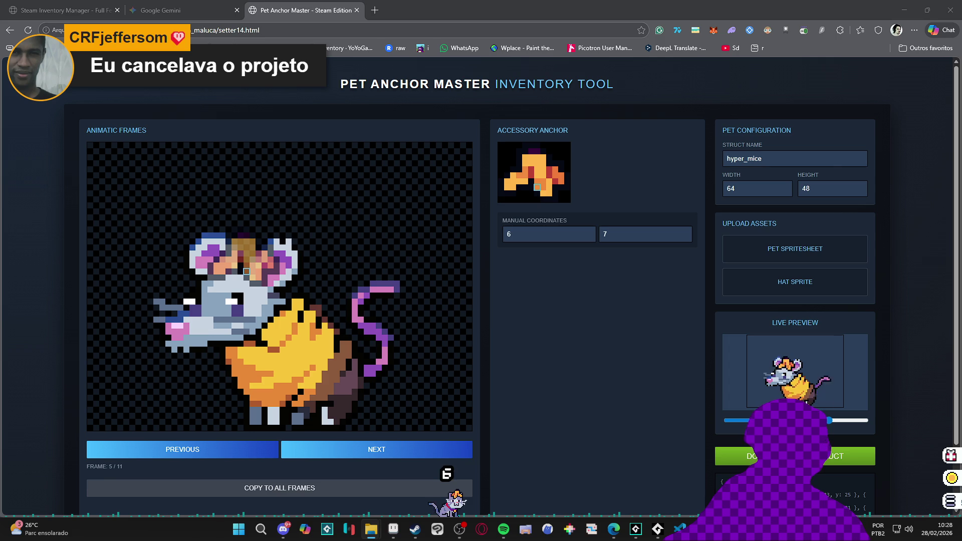
pyautogui.moveTo(694, 151)
pyautogui.mouseDown()
pyautogui.moveTo(842, 181)
pyautogui.moveTo(799, 258)
pyautogui.mouseUp()
pyautogui.moveTo(799, 257)
pyautogui.mouseDown()
pyautogui.moveTo(831, 258)
pyautogui.moveTo(796, 253)
pyautogui.mouseUp()
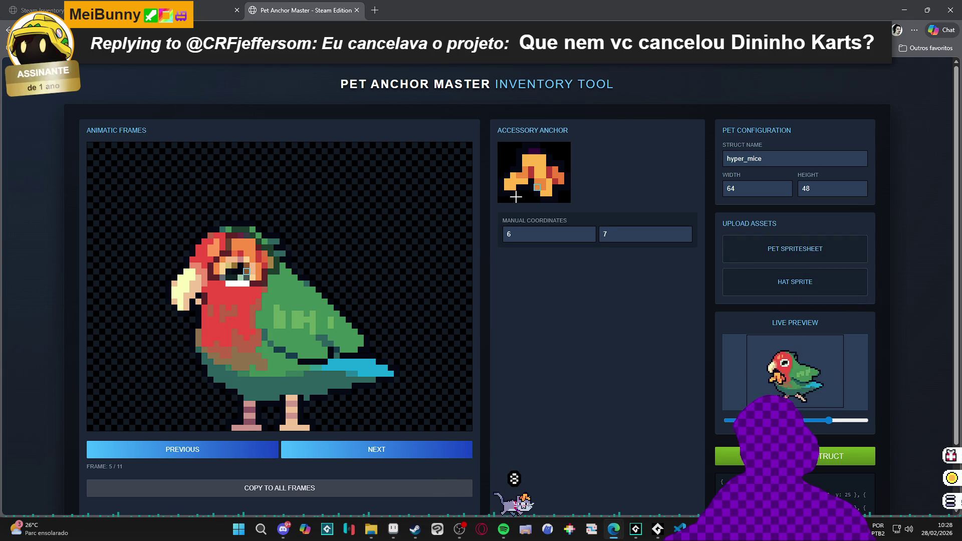
# - Place the hat on the parrot's head in frames 5 through 11 and frame 1
pyautogui.click(240, 210)
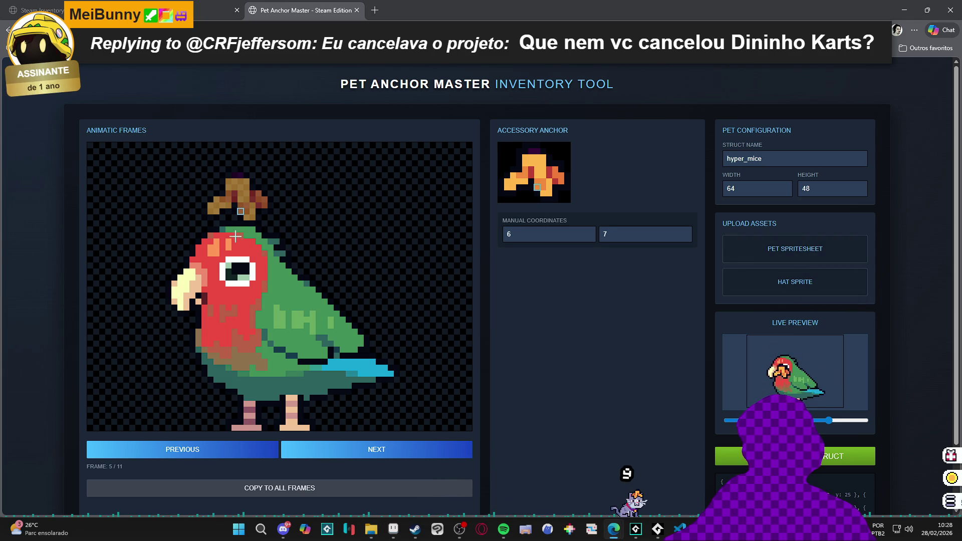
pyautogui.click(233, 235)
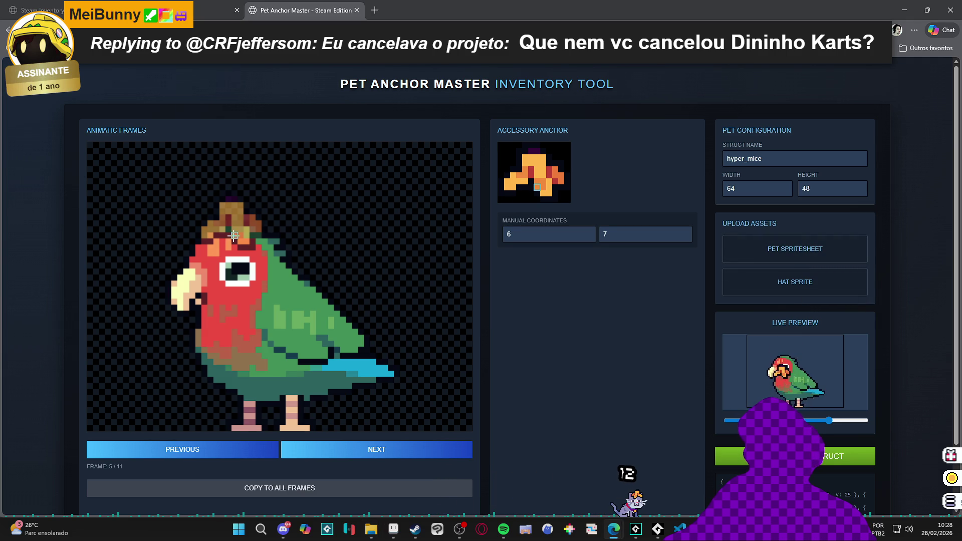
pyautogui.press('Right')
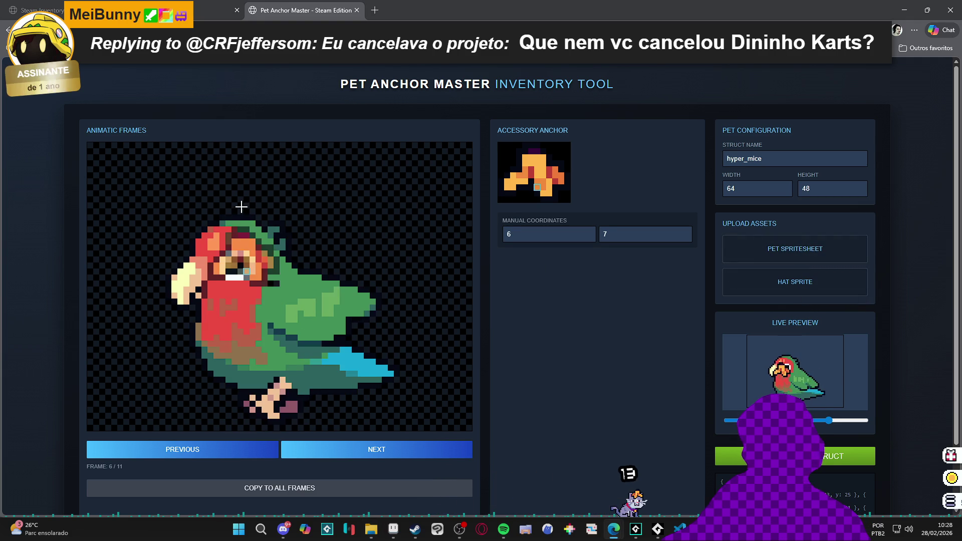
pyautogui.click(231, 228)
pyautogui.press('Left')
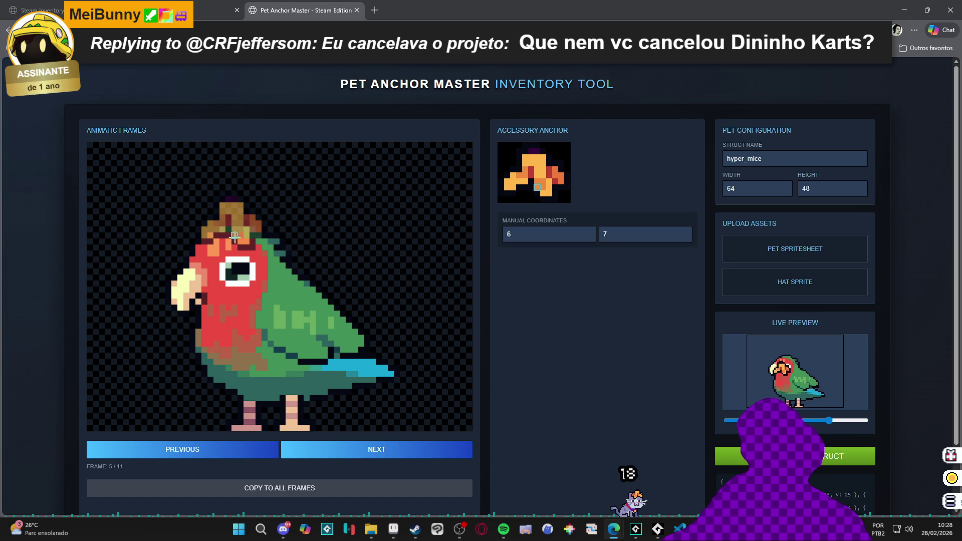
pyautogui.press('Right')
pyautogui.press('Right')
pyautogui.click(233, 229)
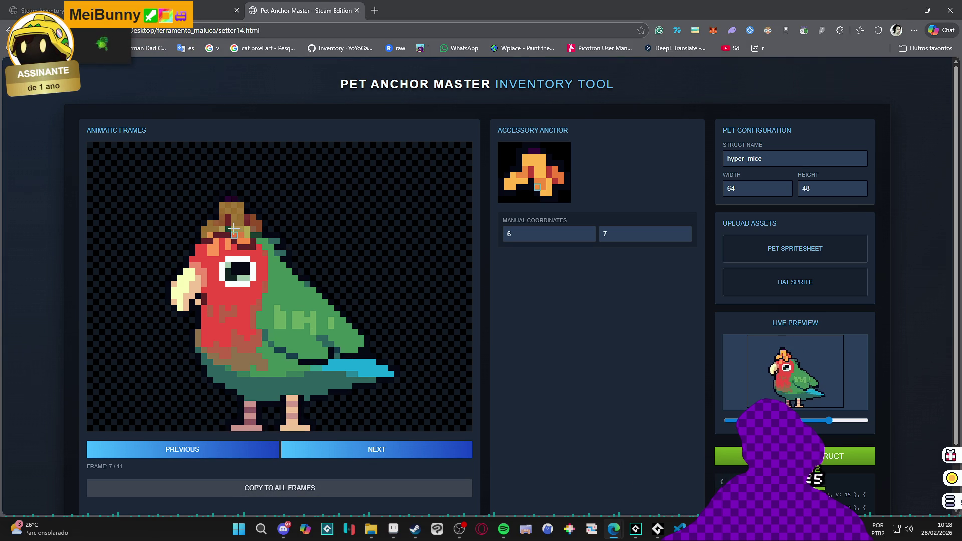
pyautogui.press('Right')
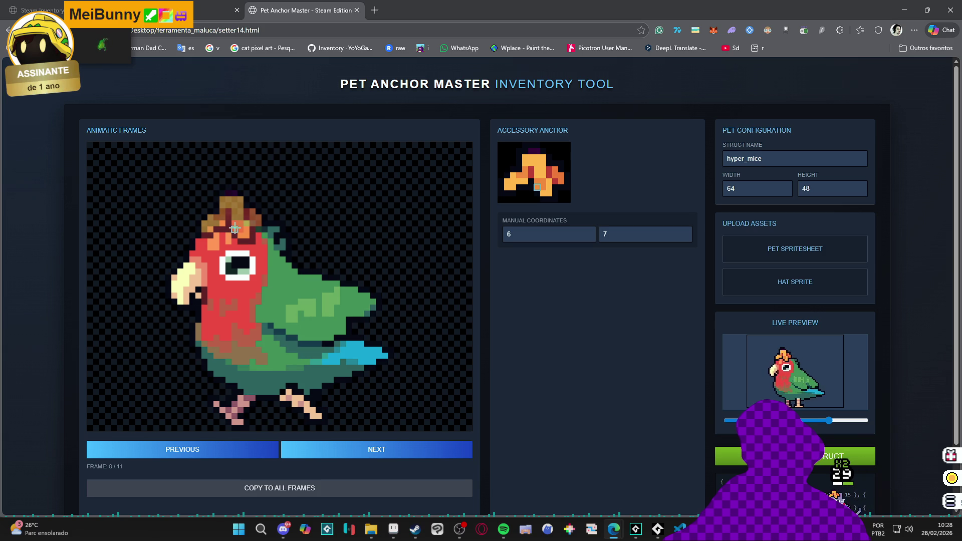
pyautogui.press('Right')
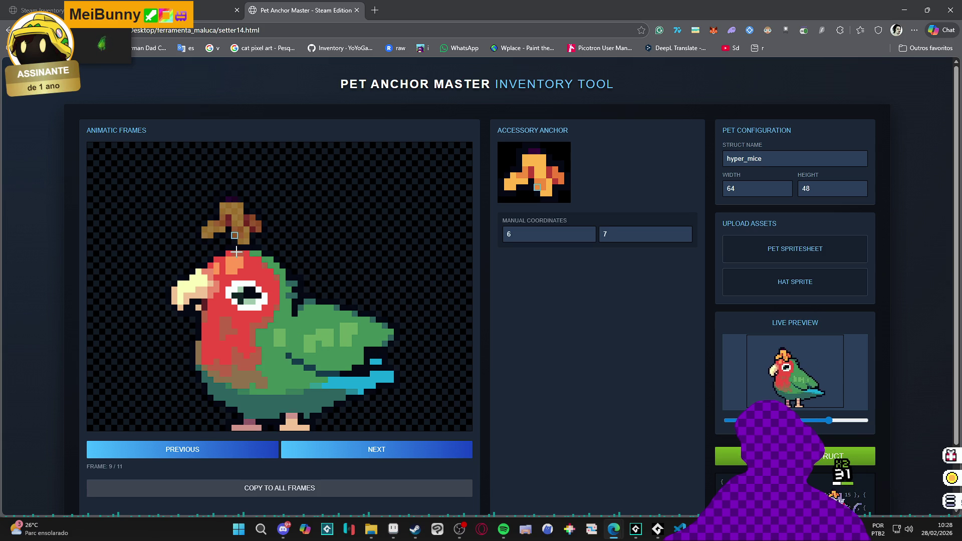
pyautogui.click(241, 252)
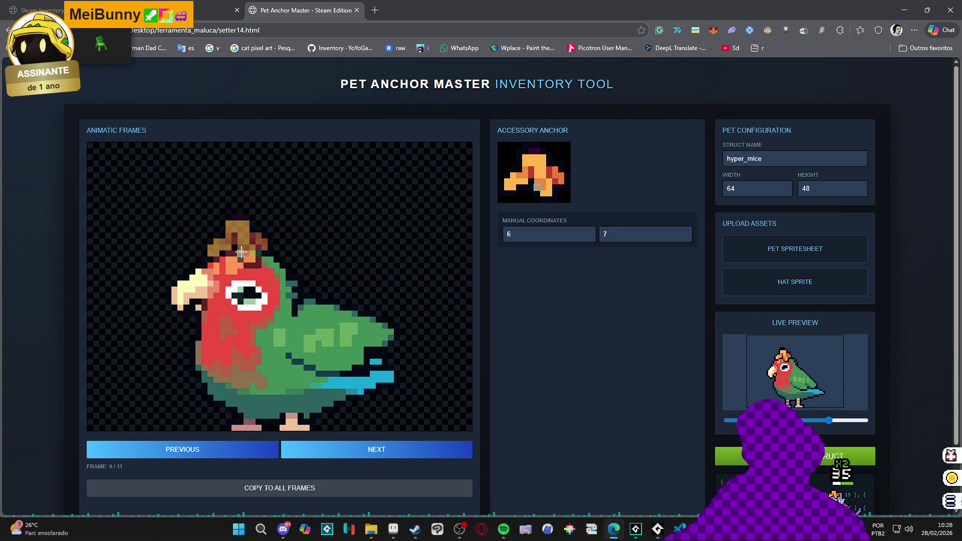
pyautogui.press('Right')
pyautogui.click(241, 209)
pyautogui.press('Right')
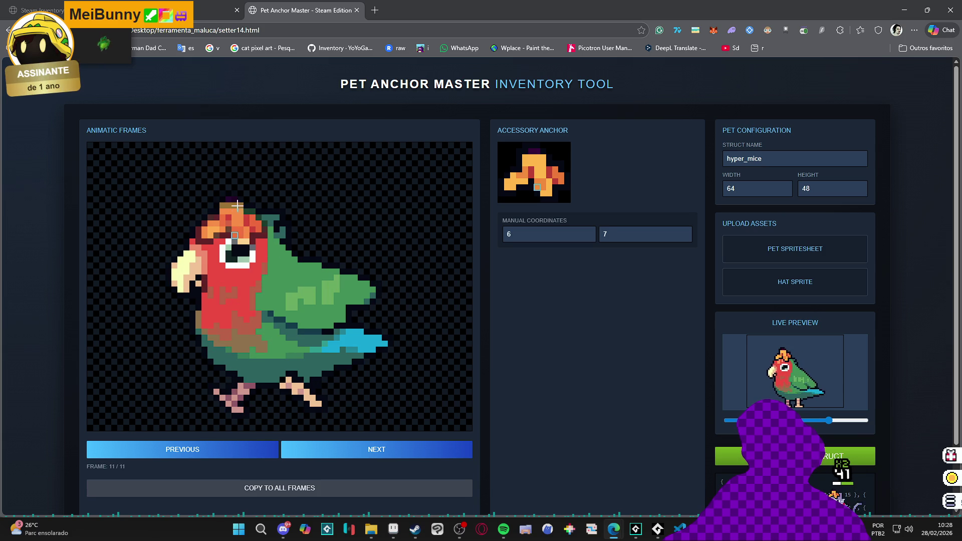
pyautogui.press('Right')
pyautogui.click(234, 235)
pyautogui.press('Right')
pyautogui.press('Right')
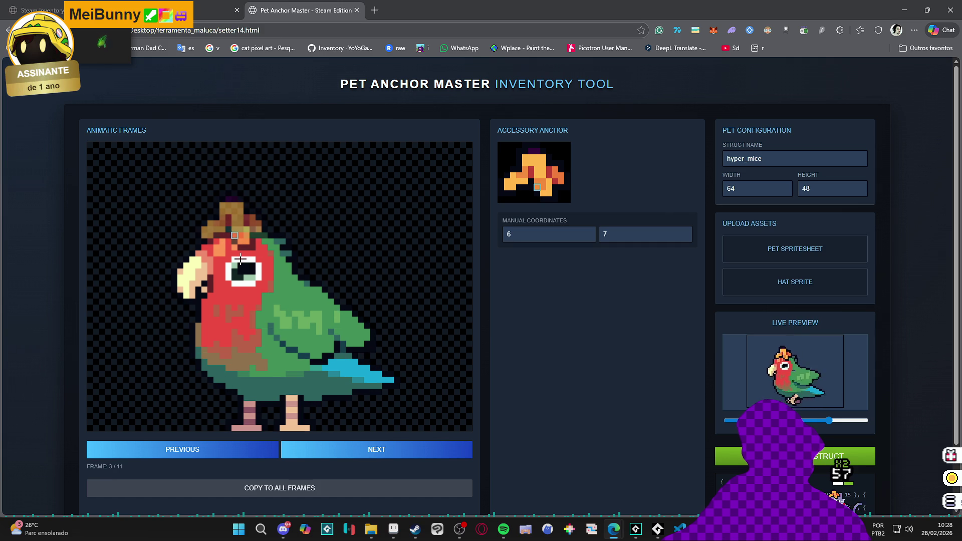
pyautogui.press('Right')
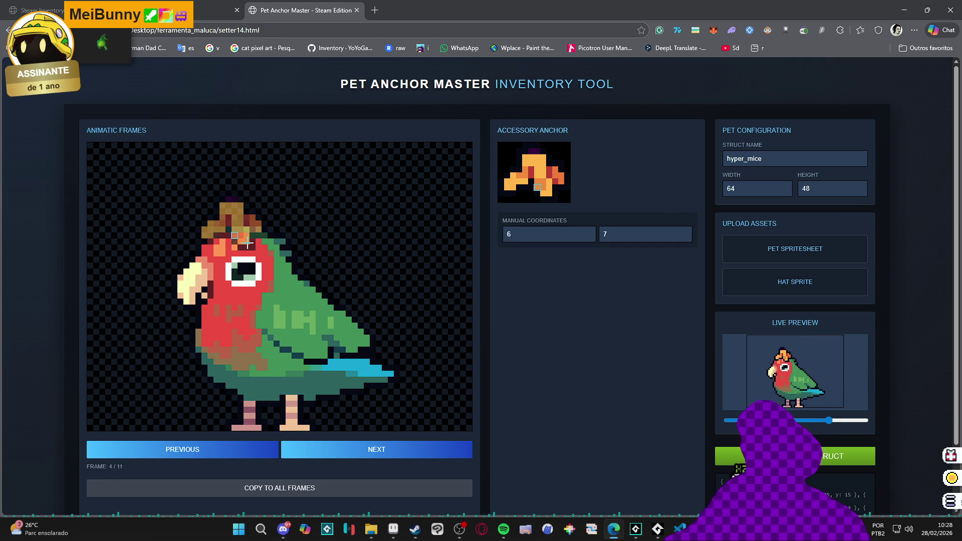
pyautogui.press('Right')
pyautogui.moveTo(231, 234)
pyautogui.mouseDown()
pyautogui.moveTo(235, 165)
pyautogui.moveTo(243, 230)
pyautogui.moveTo(249, 178)
pyautogui.moveTo(241, 203)
pyautogui.mouseUp()
pyautogui.press('Right')
pyautogui.press('Right')
pyautogui.press('Right')
pyautogui.press('Right')
pyautogui.click(242, 223)
pyautogui.press('Right')
pyautogui.press('Right')
# - Make a second pass through the parrot frames, correcting the hat on frames 1, 11, 8 and 9
pyautogui.press('Right')
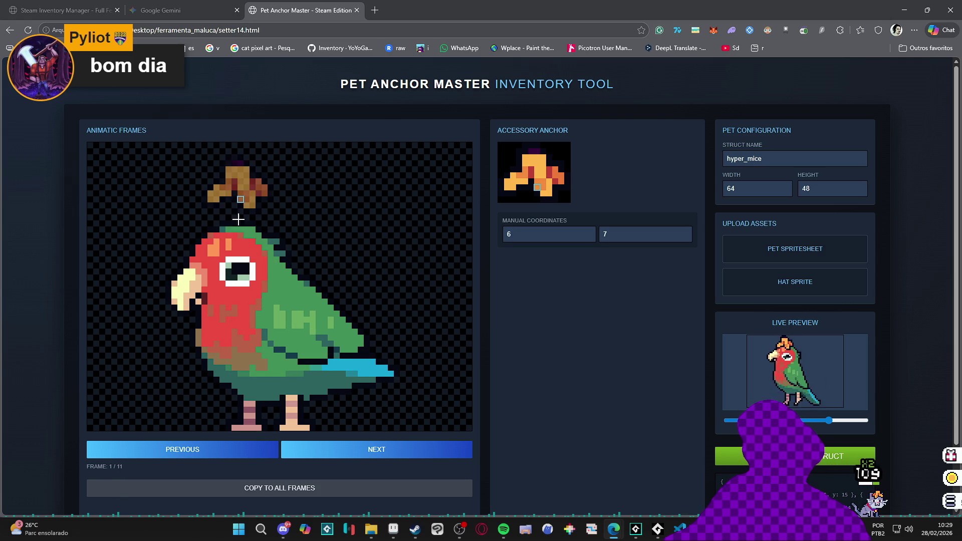
pyautogui.click(235, 235)
pyautogui.press('Right')
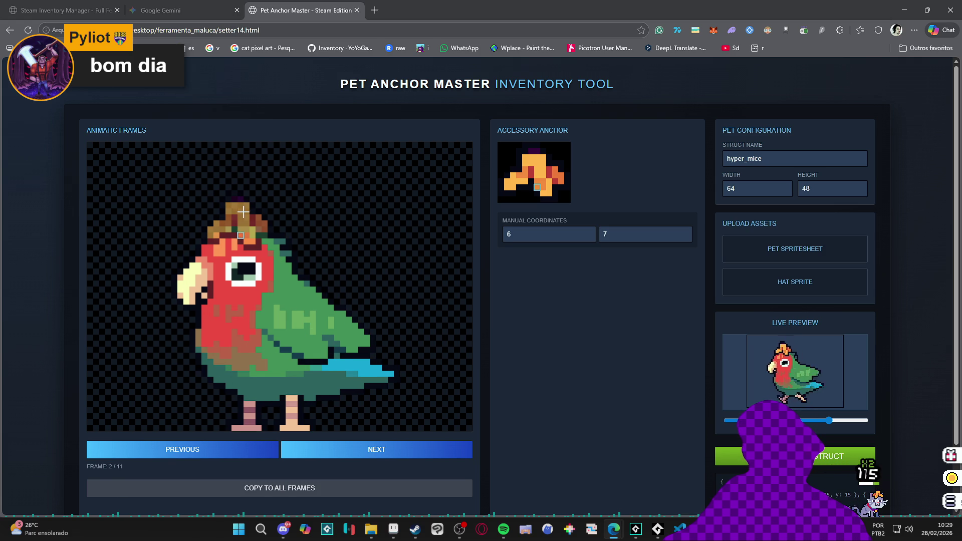
pyautogui.press('Right')
pyautogui.press('Right')
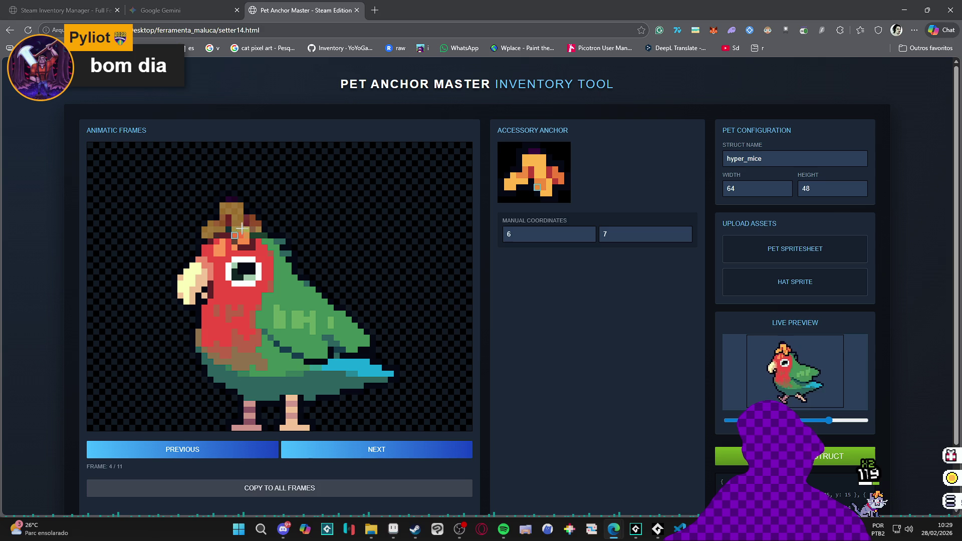
pyautogui.press('Right')
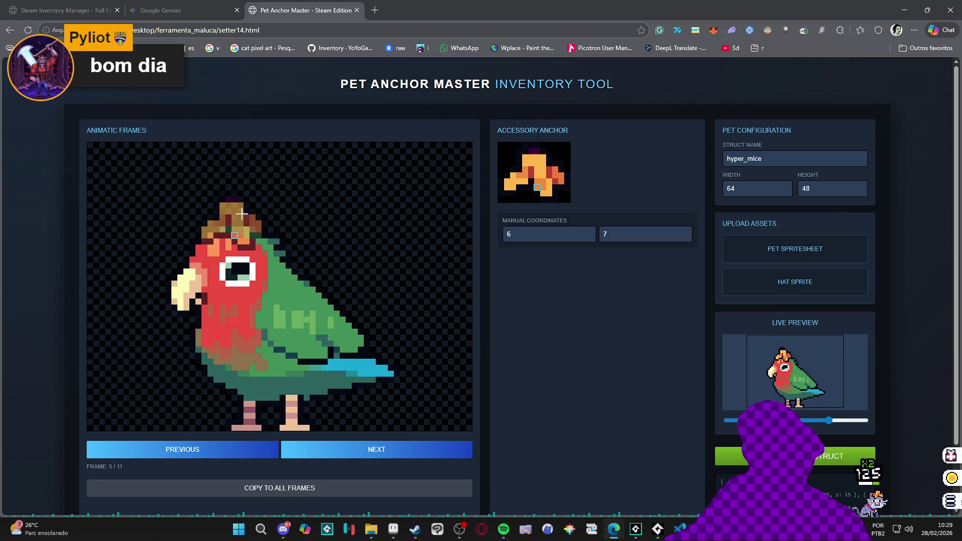
pyautogui.press('Right')
pyautogui.press('Right')
pyautogui.press('Right')
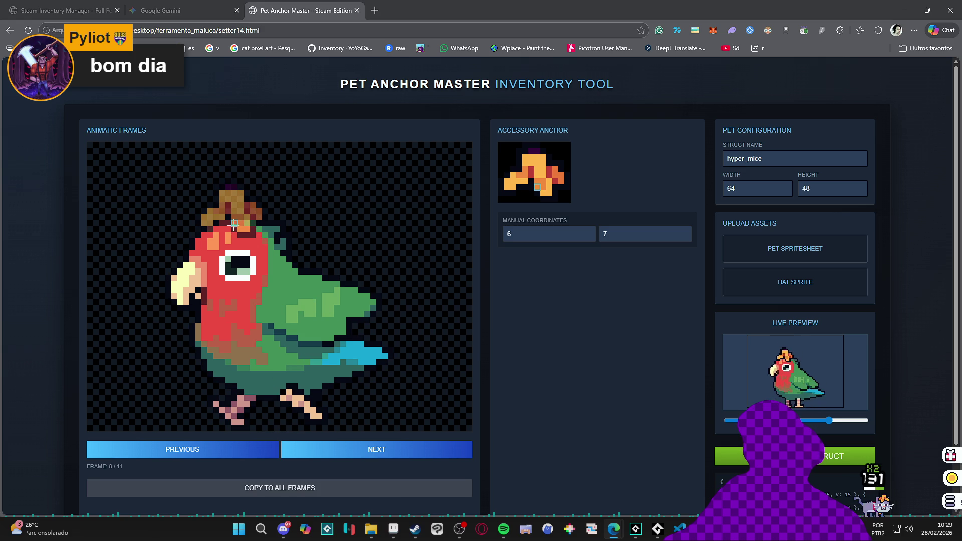
pyautogui.press('Right')
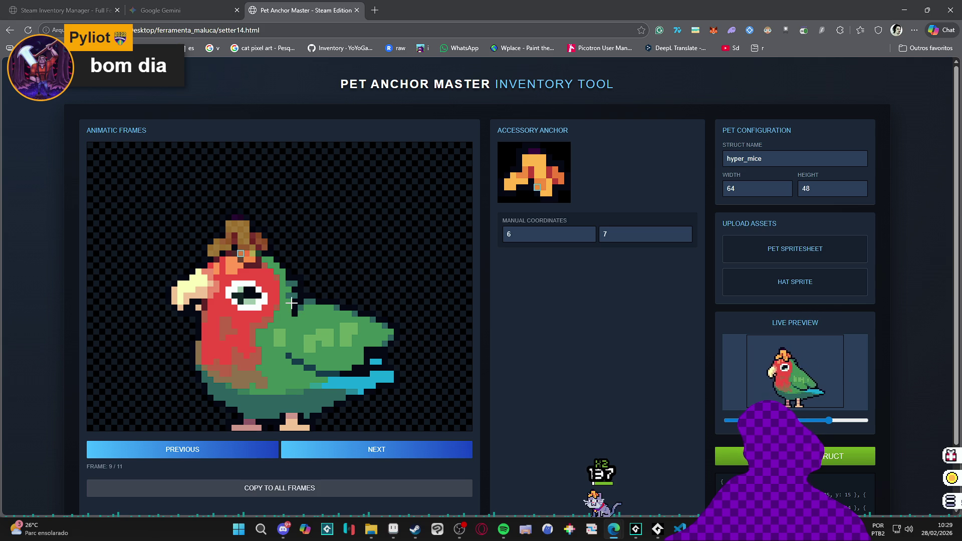
pyautogui.press('Right')
pyautogui.press('Right')
pyautogui.click(240, 164)
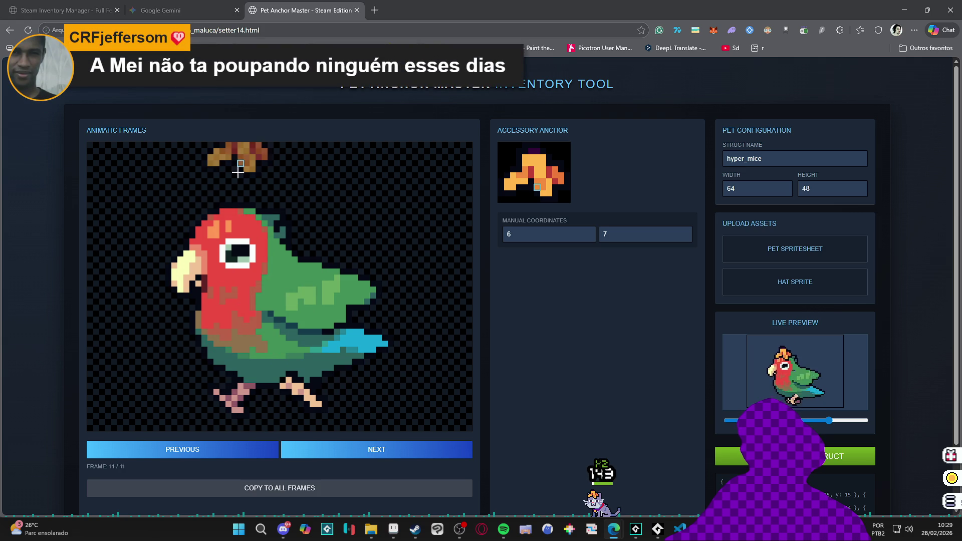
pyautogui.click(233, 213)
pyautogui.press('Right')
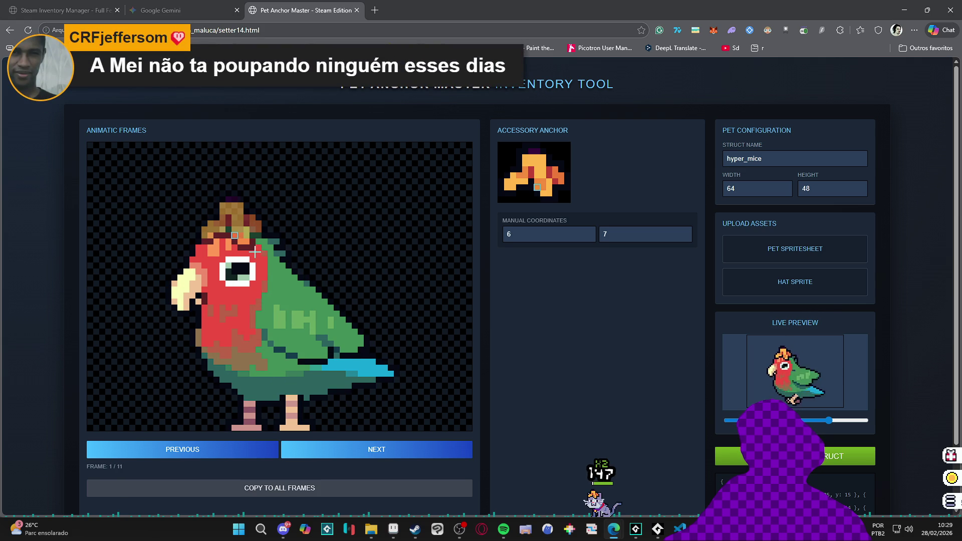
pyautogui.press('Right')
pyautogui.press('Right')
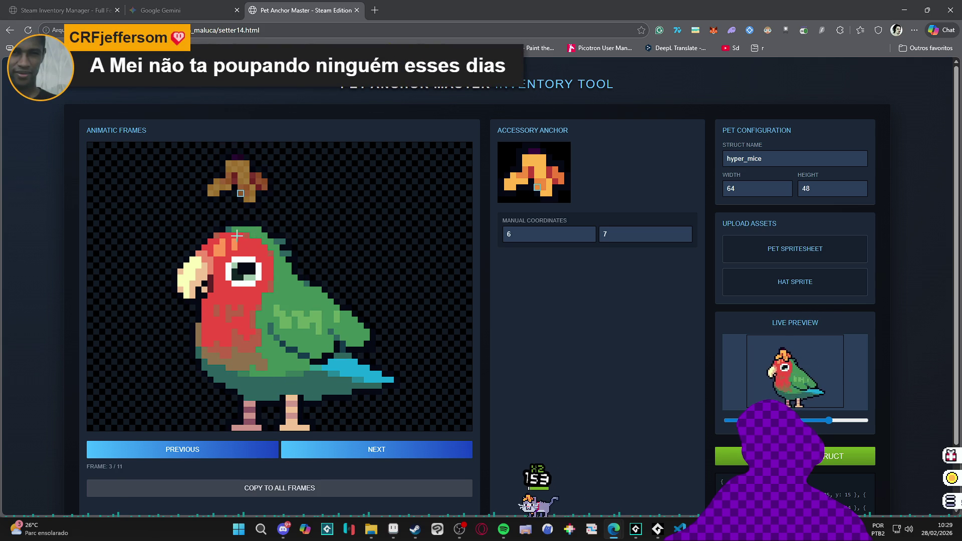
pyautogui.click(235, 230)
pyautogui.press('Right')
pyautogui.press('Right')
pyautogui.press('Right')
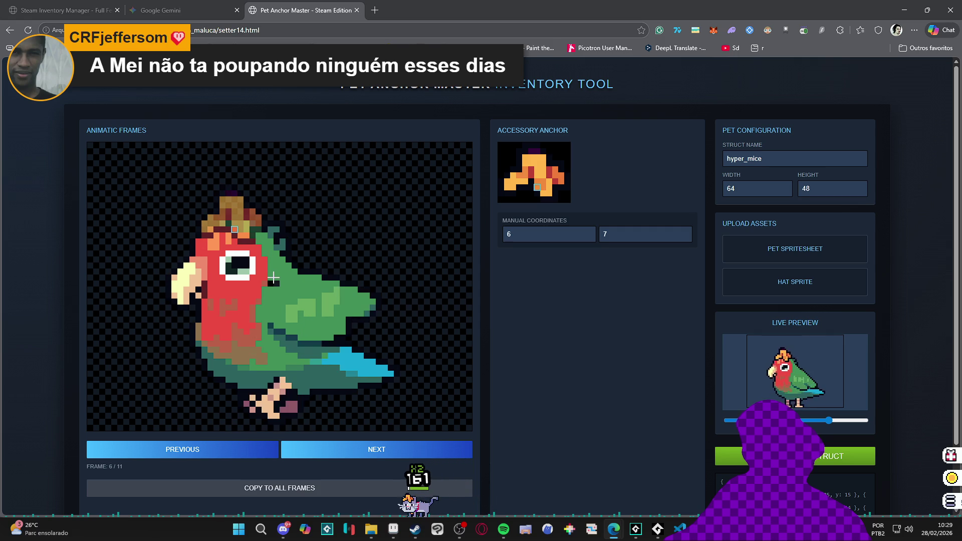
pyautogui.press('Right')
pyautogui.press('Right')
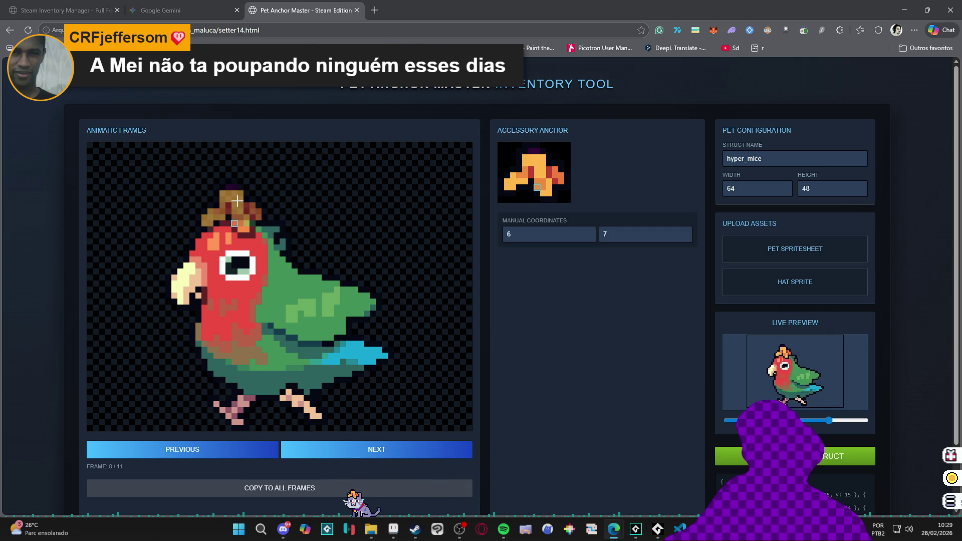
pyautogui.click(234, 221)
pyautogui.press('Right')
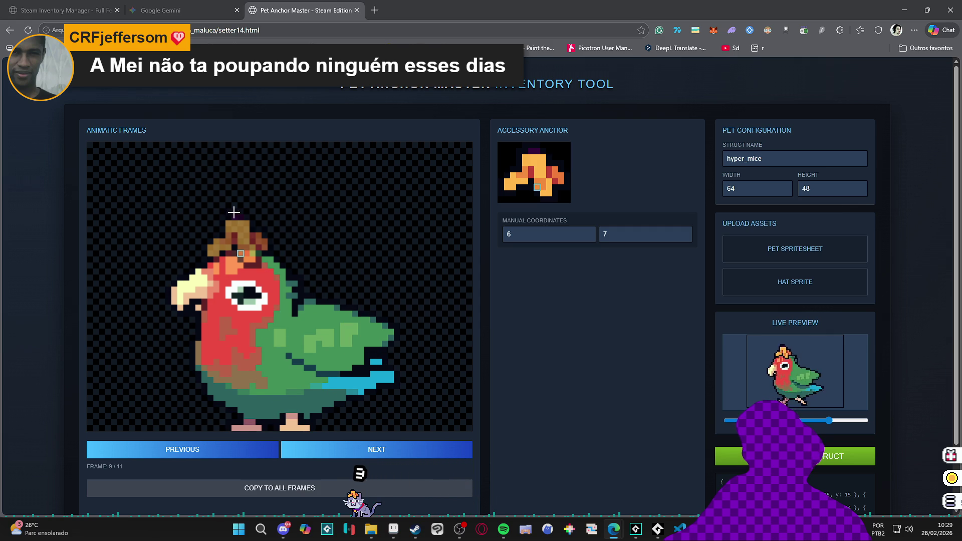
pyautogui.click(244, 253)
pyautogui.click(244, 253)
pyautogui.press('Right')
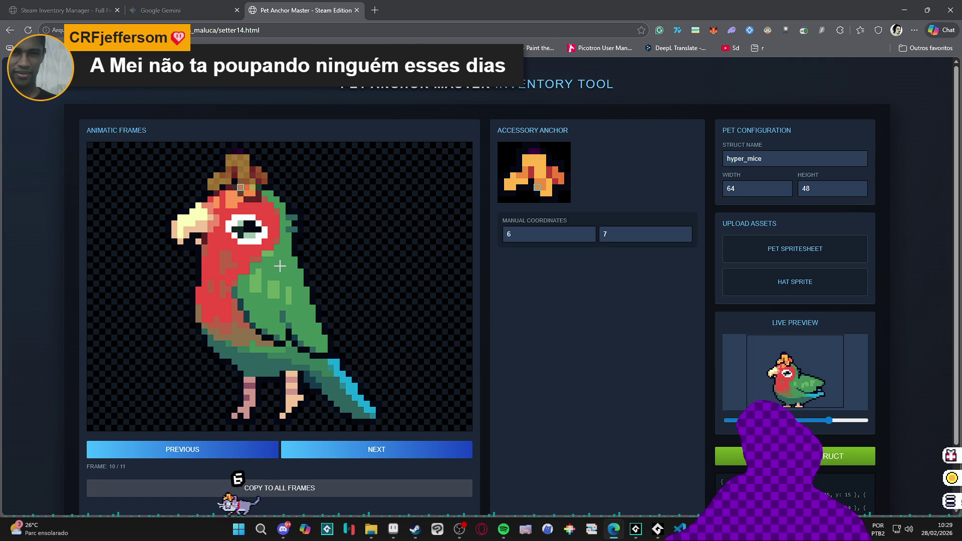
# - Change the struct name from hyper_mice to ozzy and select the generated GML code
pyautogui.scroll(-1, 687, 325)
pyautogui.scroll(1, 686, 325)
pyautogui.hotkey('ctrl', 'z')
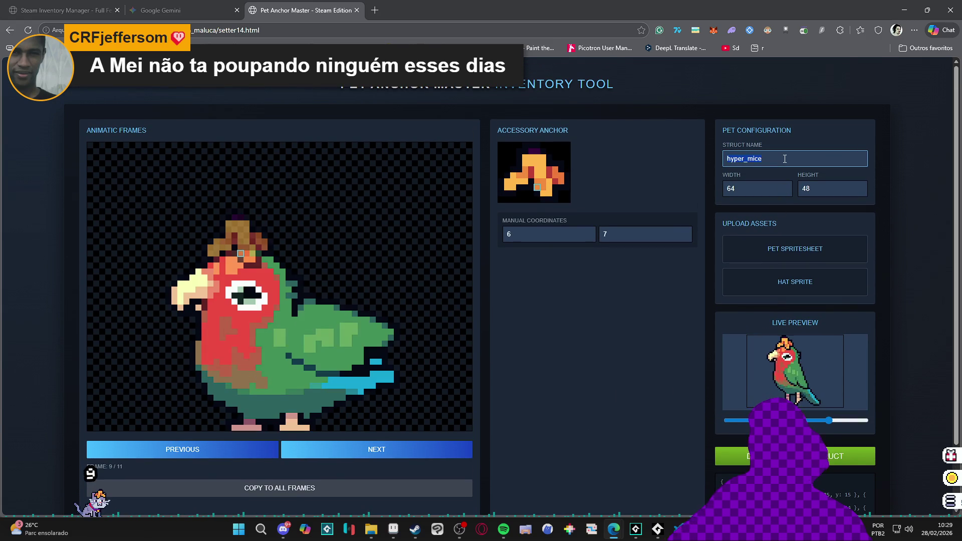
pyautogui.scroll(-2, 603, 311)
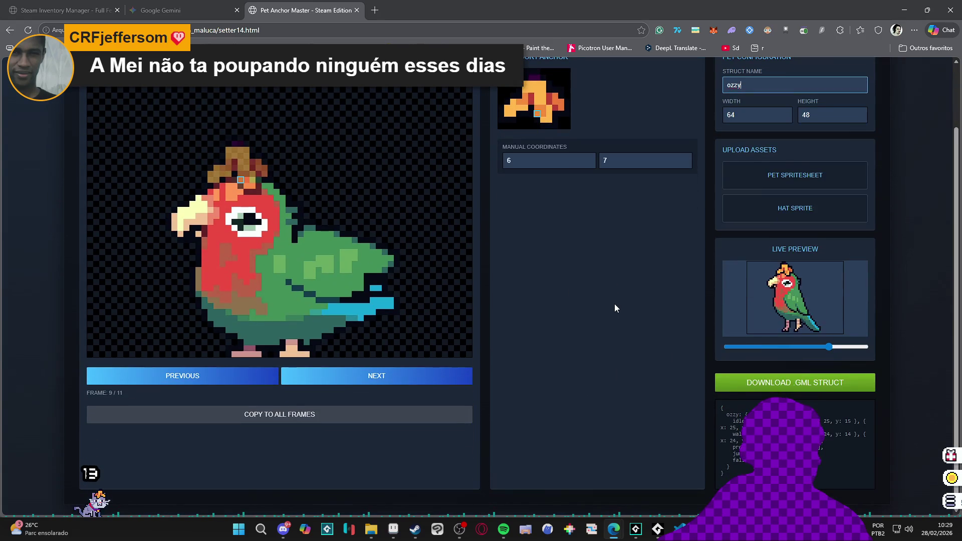
pyautogui.click(717, 413)
pyautogui.hotkey('ctrl', 'a')
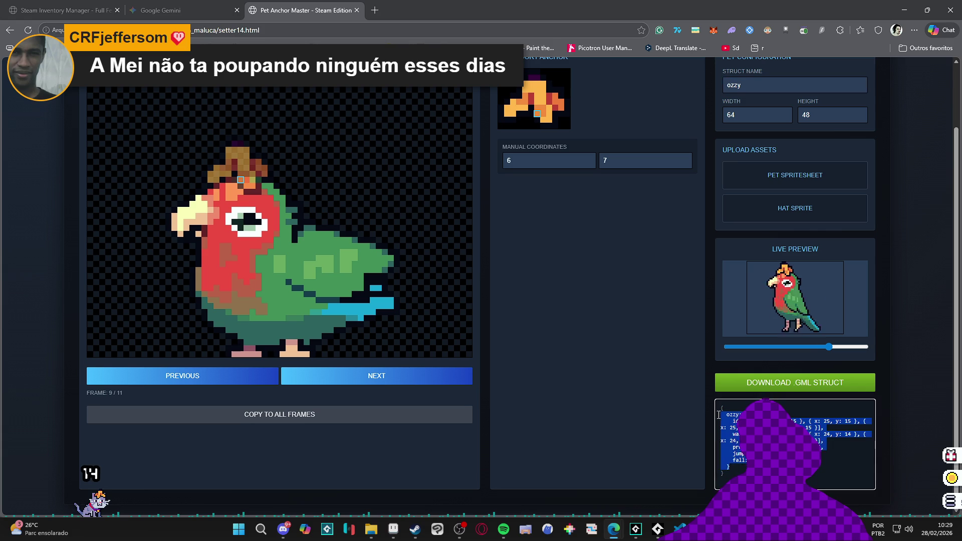
pyautogui.scroll(2, 634, 375)
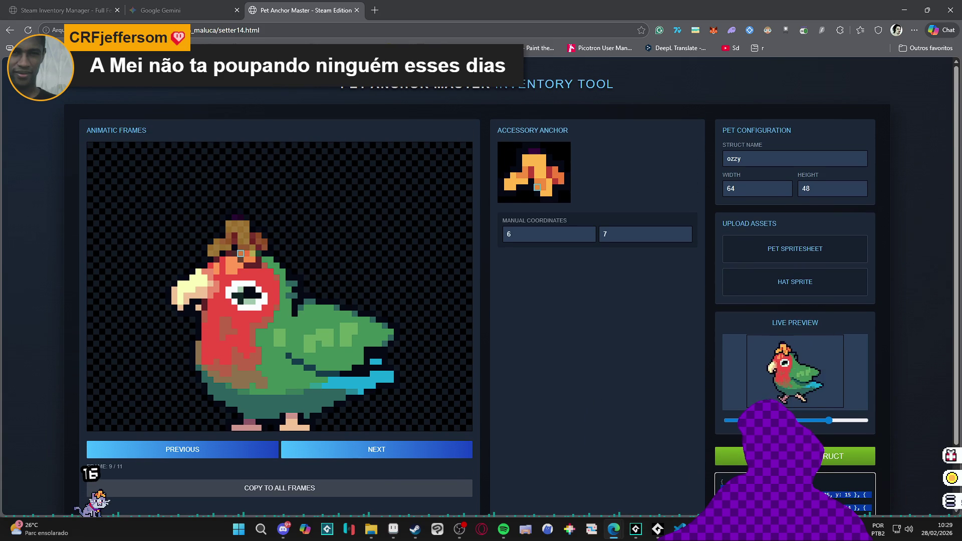
# - Paste the ozzy block into the GameMaker code right after the hyper_mice entry
pyautogui.click(636, 530)
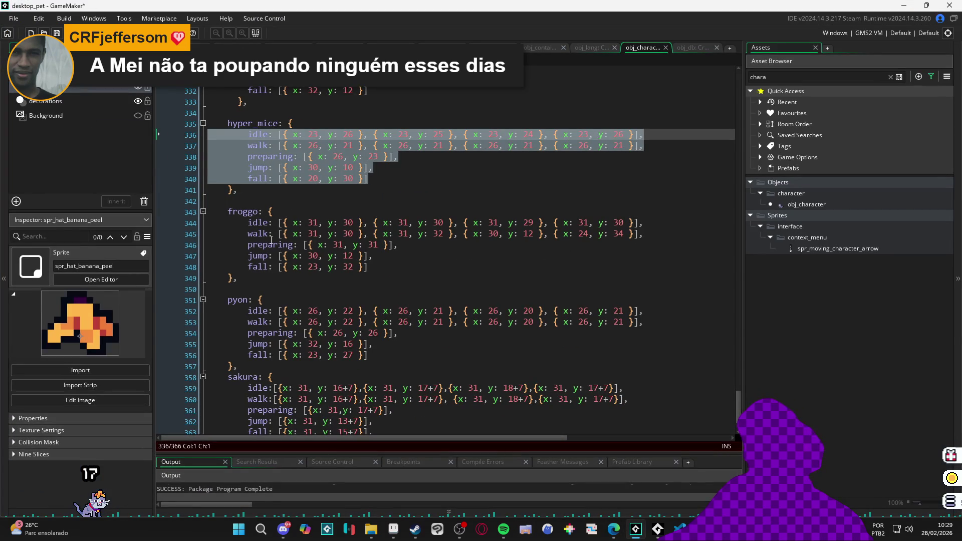
pyautogui.scroll(-2, 260, 299)
pyautogui.scroll(4, 259, 296)
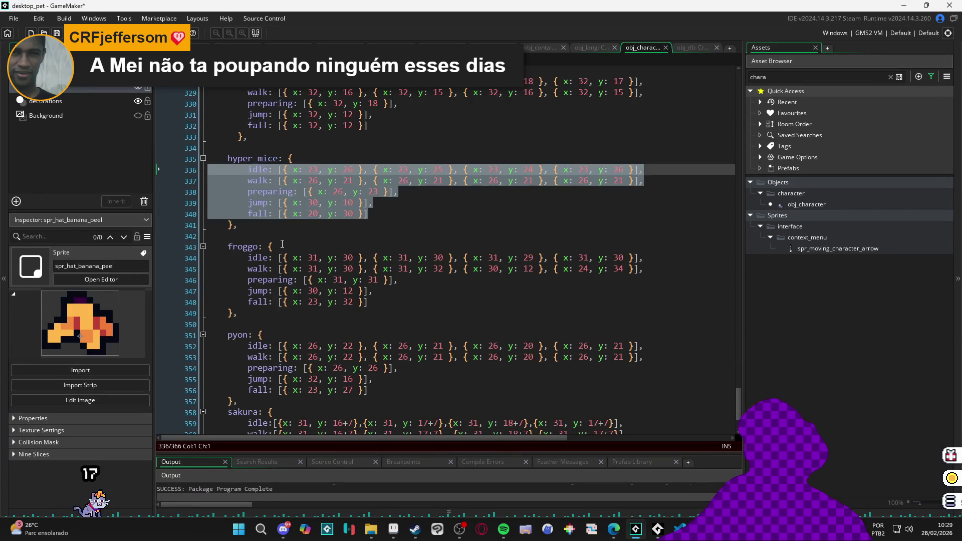
pyautogui.click(258, 294)
pyautogui.write('ozzy: {     idle: [{ x: 24, y: 15 }, { x: 25, y: 15 }, { x: 25, y: 15 }, { x: 25, y: 15 }],     walk: [{ x: 24, y: 15 }, { x: 24, y: 14 }, { x: 24, y: 15 }, { x: 24, y: 13 }],     preparing: [{ x: 25, y: 18 }],     jump: [{ x: 25, y: 7 }],     fall: [{ x: 24, y: 11 }]   }')
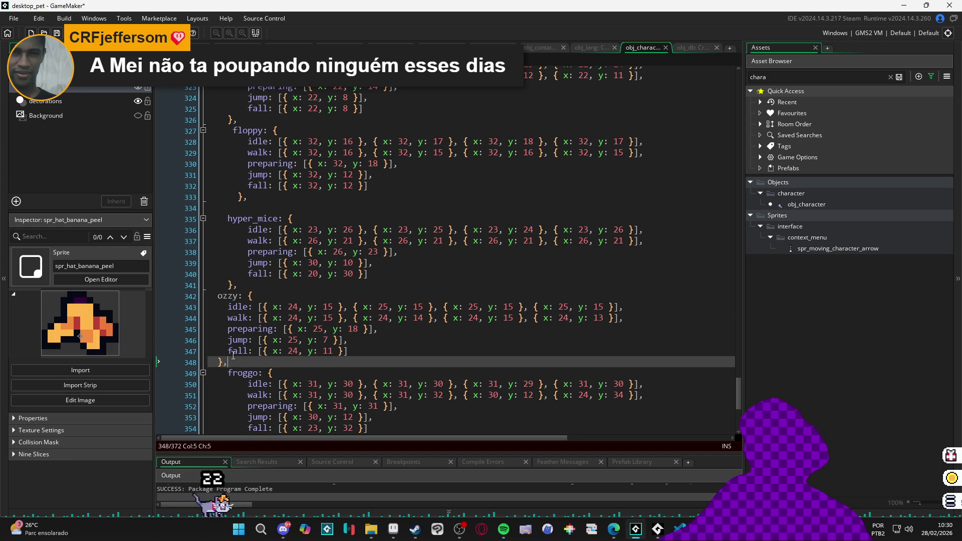
# - Indent the ozzy block to match the other pet entries and add a blank line before froggo
pyautogui.moveTo(238, 360); pyautogui.dragTo(207, 296)
pyautogui.hotkey('shift', 'Tab')
pyautogui.press('Tab')
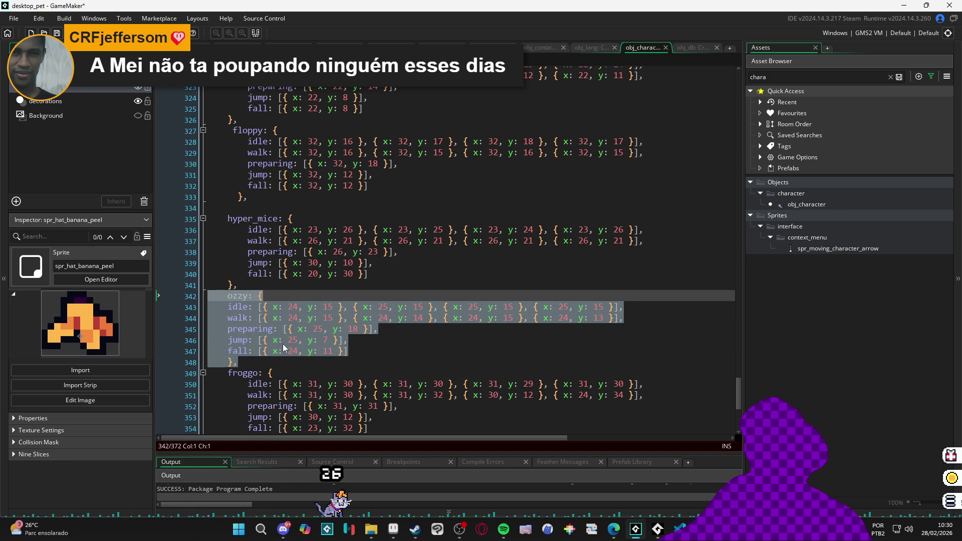
pyautogui.click(289, 350)
pyautogui.moveTo(349, 351); pyautogui.dragTo(190, 302)
pyautogui.press('Tab')
pyautogui.click(339, 341)
pyautogui.scroll(-2, 271, 320)
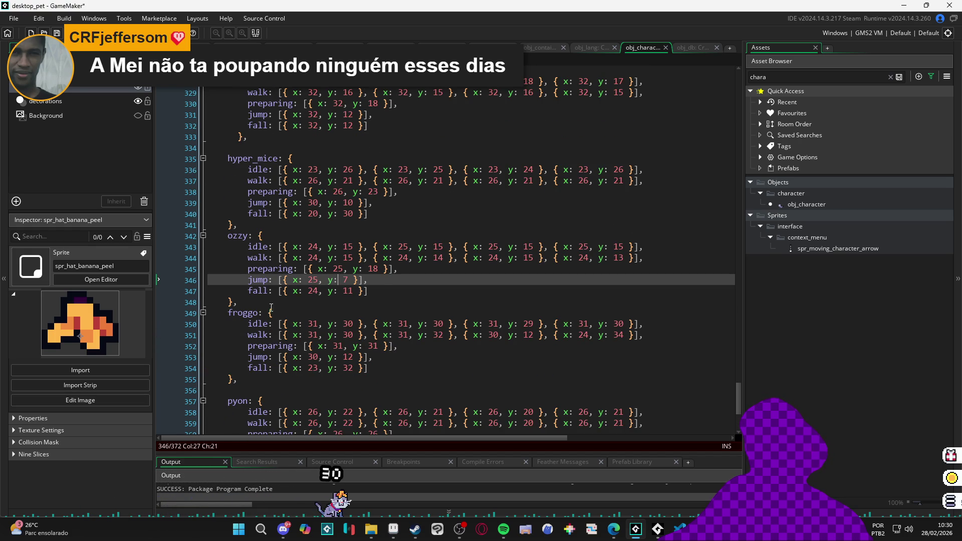
pyautogui.click(276, 302)
pyautogui.press('Return')
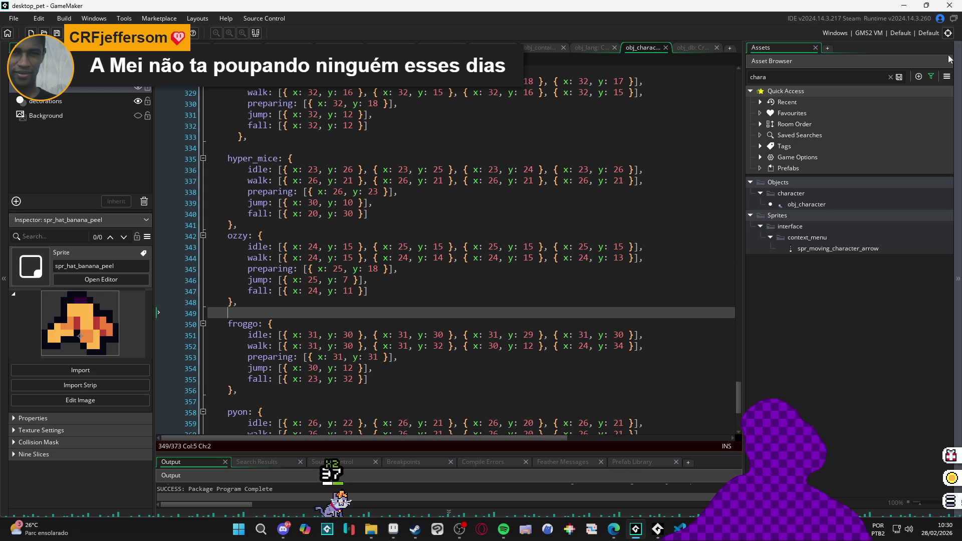
pyautogui.click(904, 5)
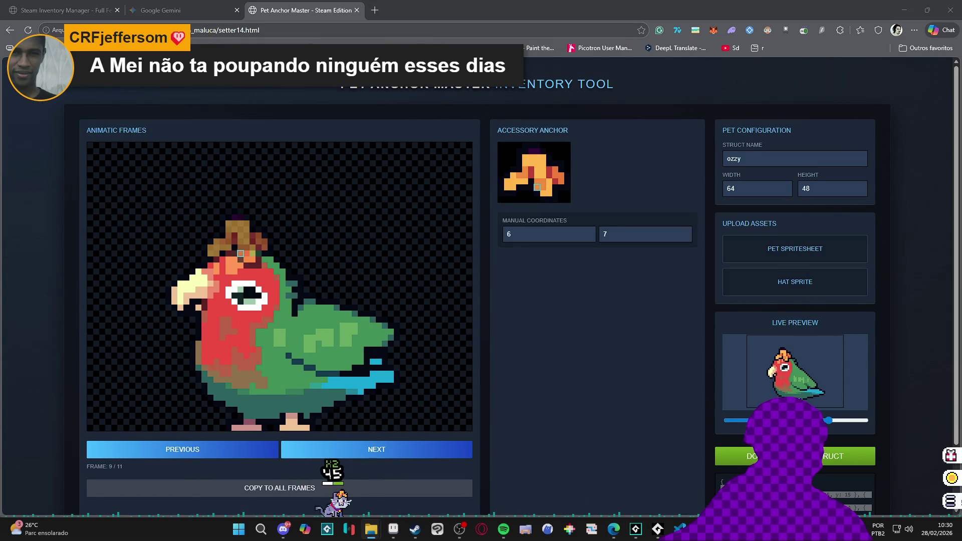
# - Load the panda spritesheet and anchor the hat on the panda's head, including frames 10 and 11
pyautogui.moveTo(755, 236); pyautogui.dragTo(806, 256)
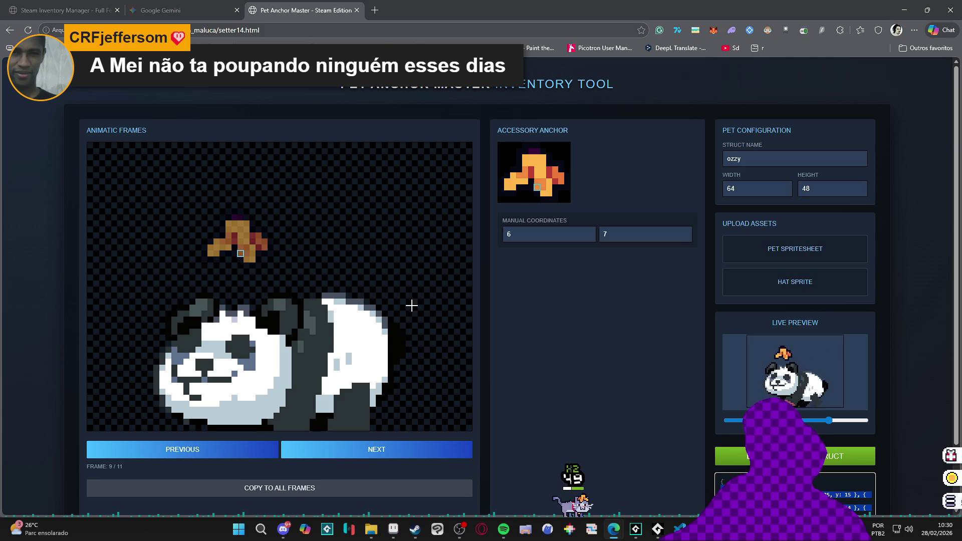
pyautogui.click(229, 322)
pyautogui.click(229, 277)
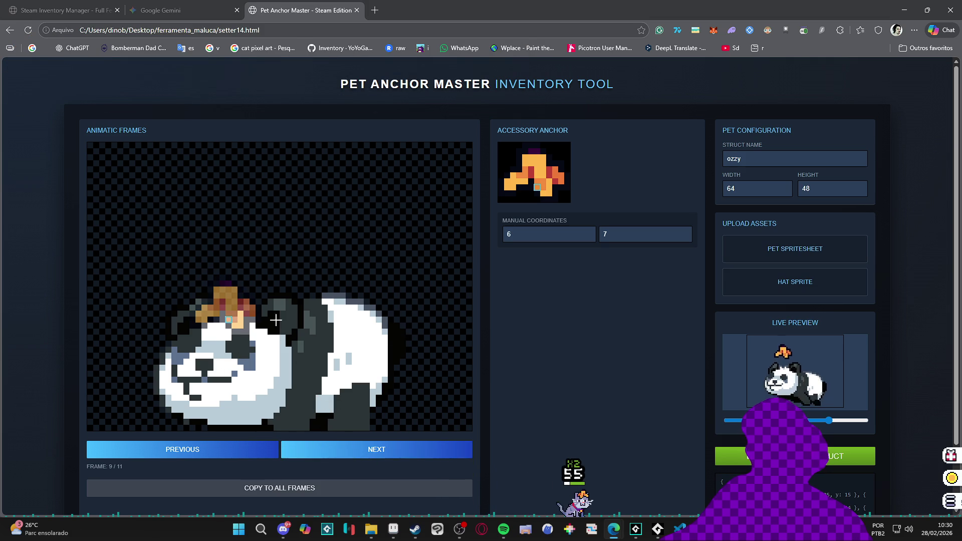
pyautogui.click(337, 489)
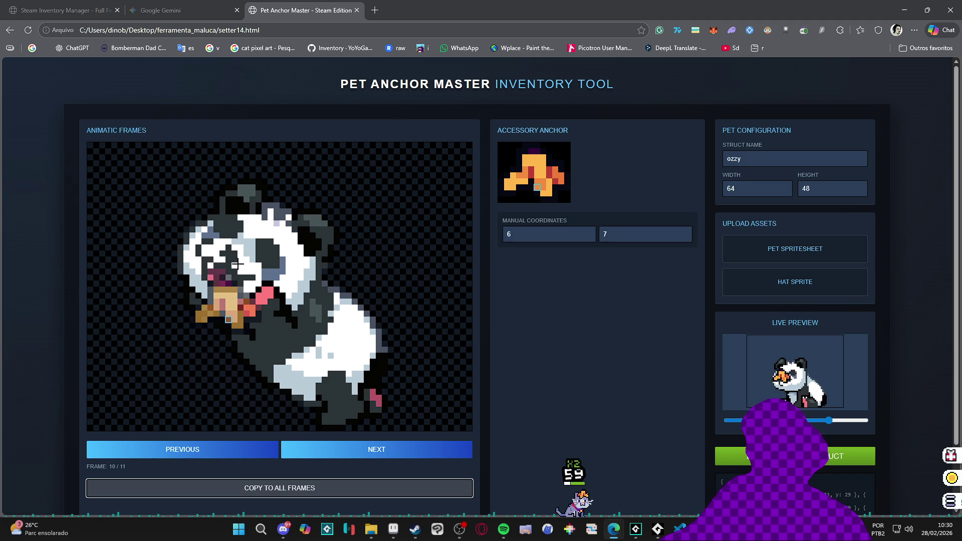
pyautogui.click(268, 231)
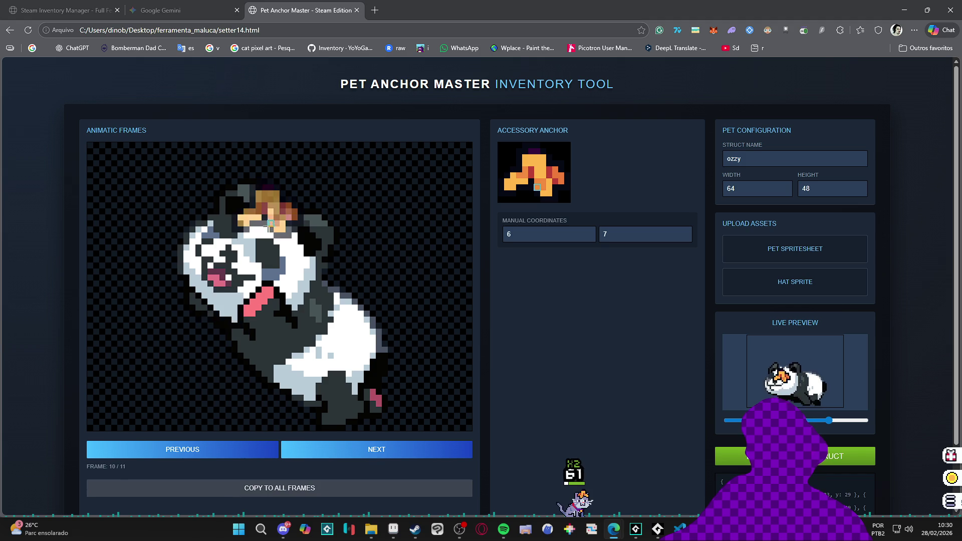
pyautogui.press('Right')
pyautogui.click(216, 242)
pyautogui.click(205, 302)
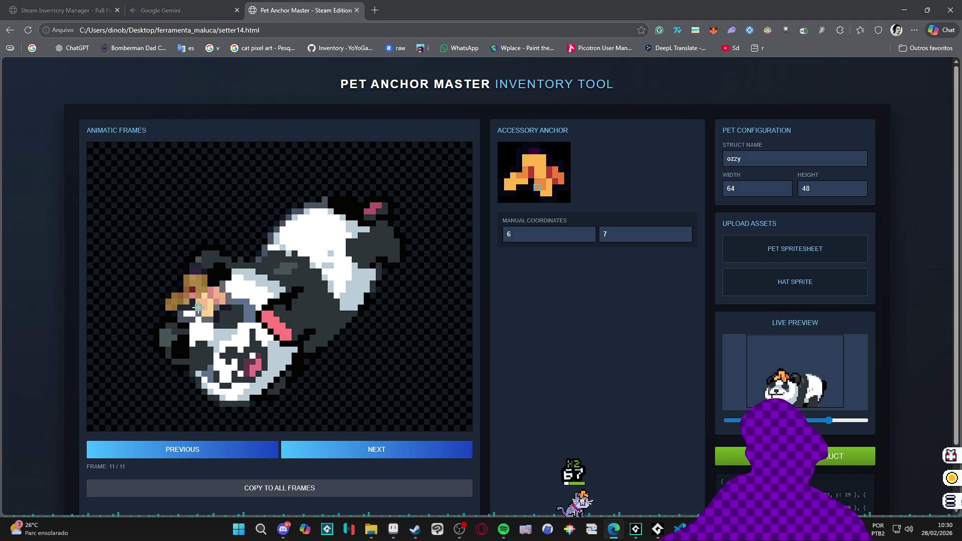
# - Set the frame 1 hat anchor to 6, 7, fix frame 2, then review the remaining panda frames
pyautogui.press('Right')
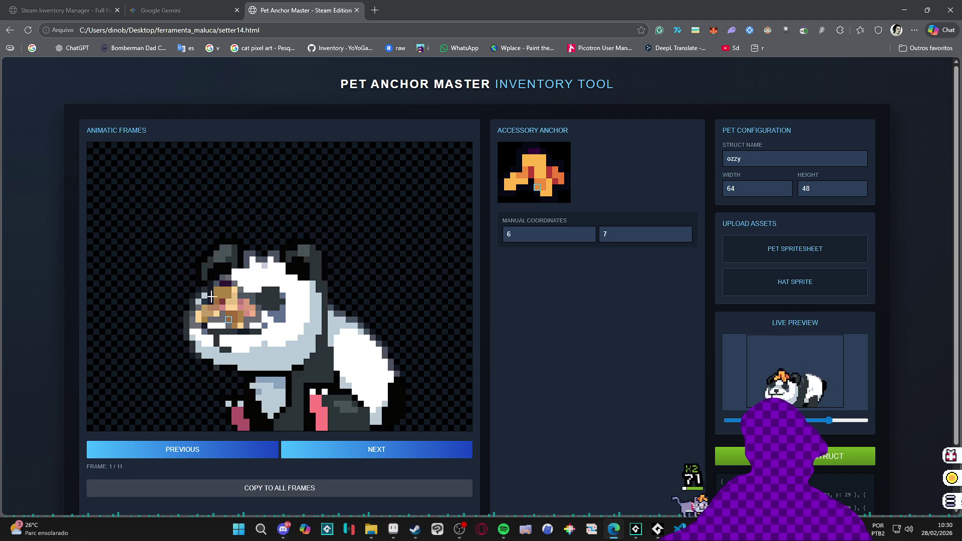
pyautogui.click(263, 265)
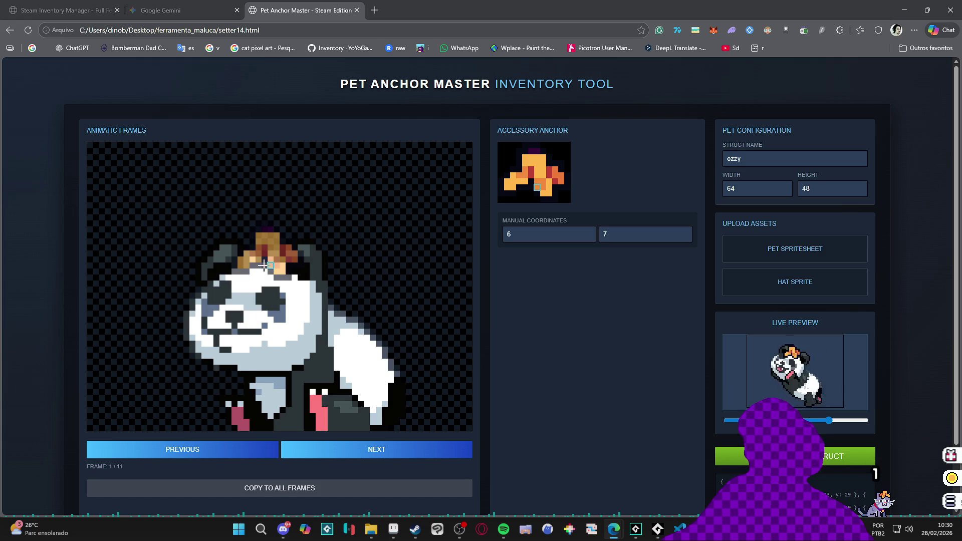
pyautogui.click(258, 265)
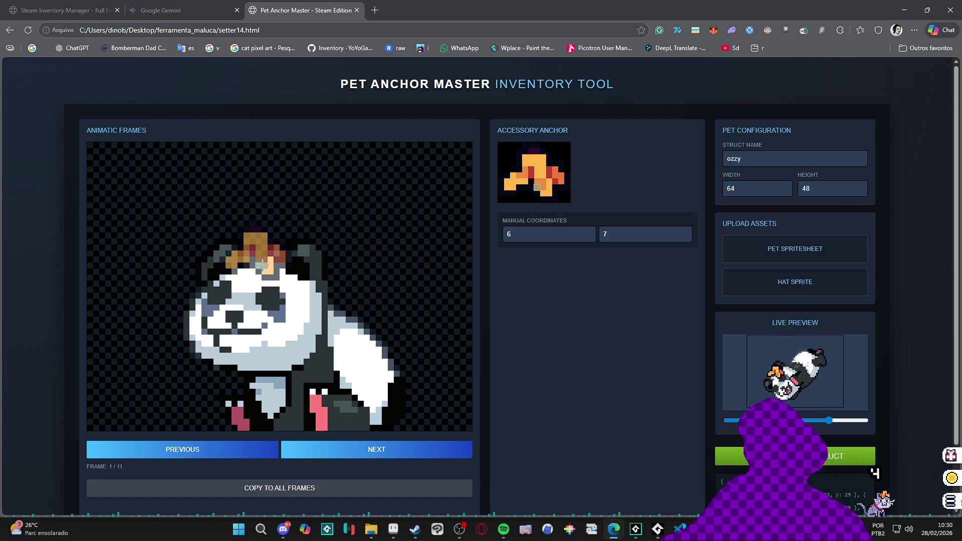
pyautogui.click(262, 264)
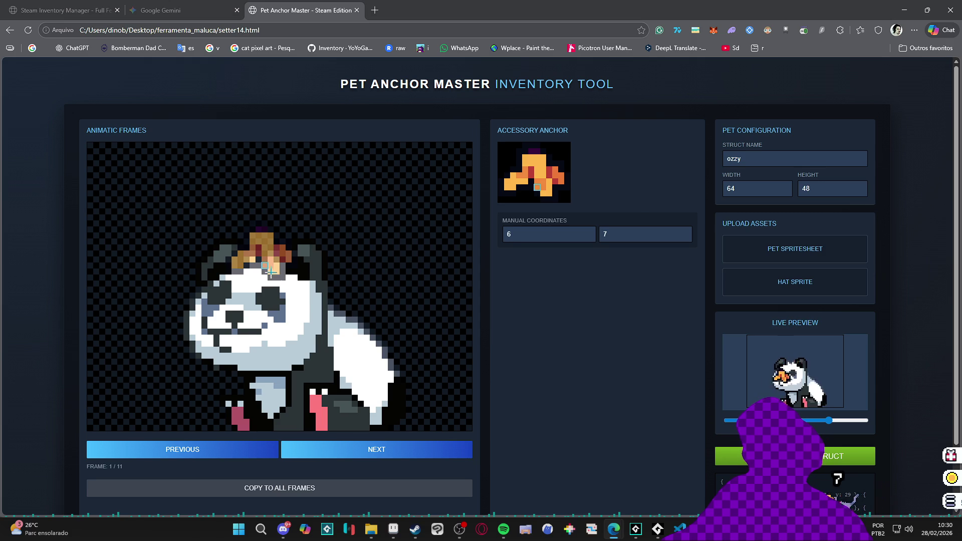
pyautogui.press('Right')
pyautogui.press('Right')
pyautogui.press('Right')
pyautogui.press('Right')
pyautogui.click(228, 270)
pyautogui.press('Right')
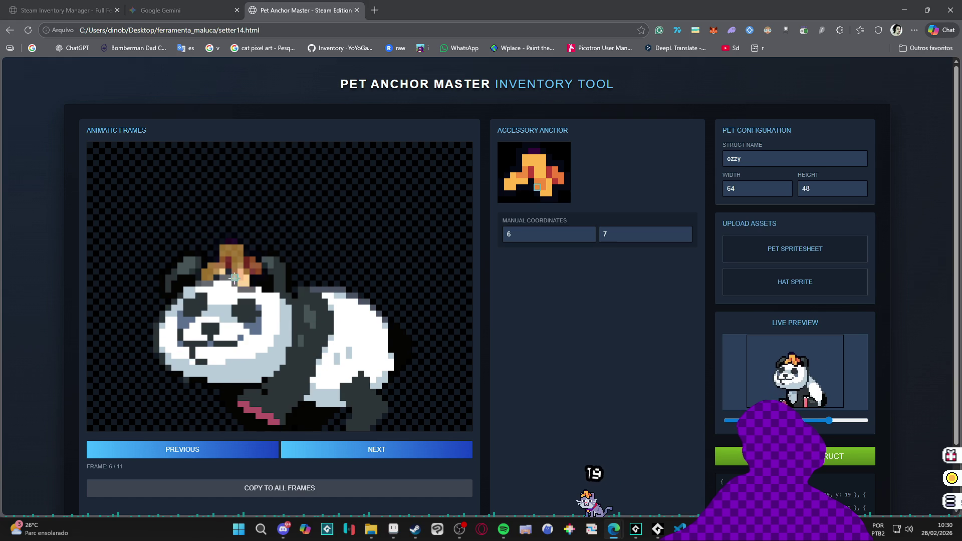
pyautogui.press('Right')
pyautogui.press('Right')
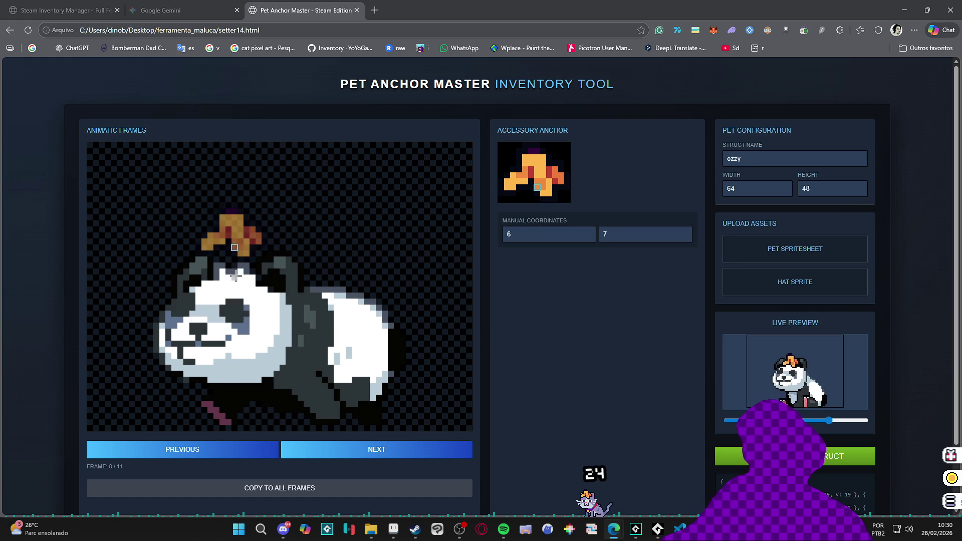
pyautogui.press('Right')
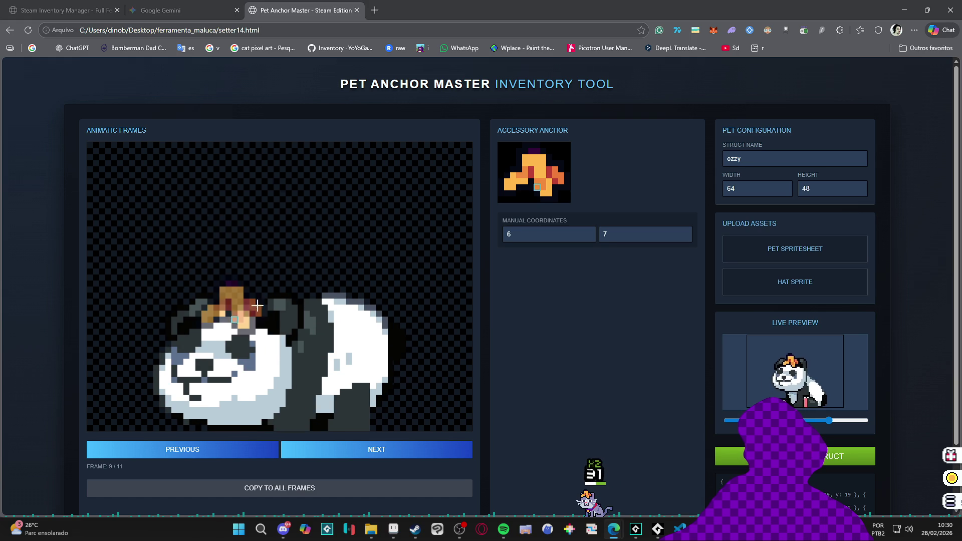
pyautogui.press('Right')
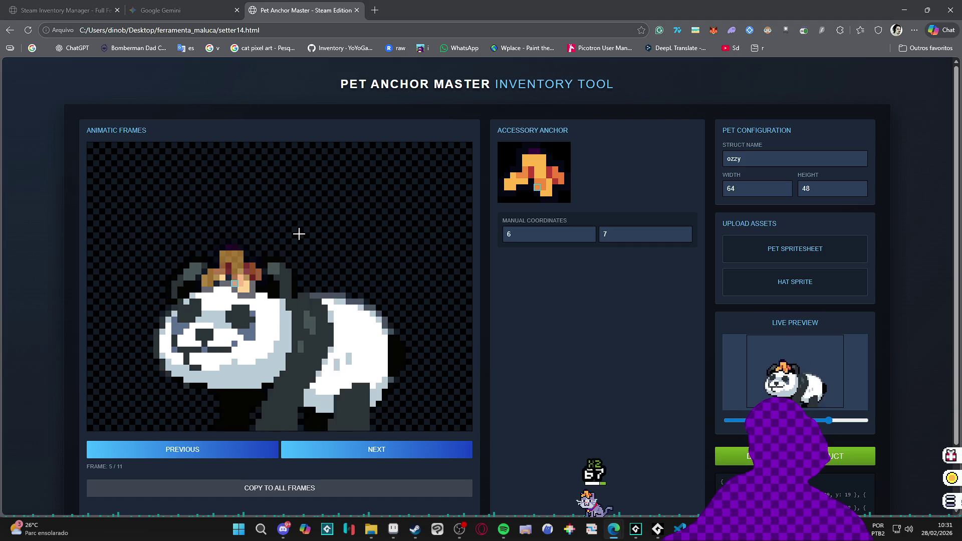
pyautogui.press('Right')
pyautogui.press('Left')
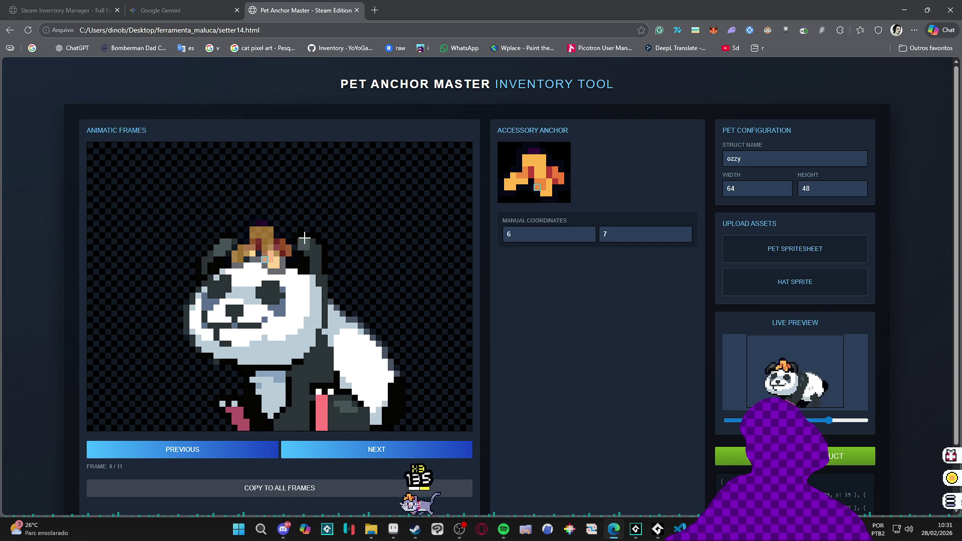
pyautogui.press('Right')
pyautogui.press('Right')
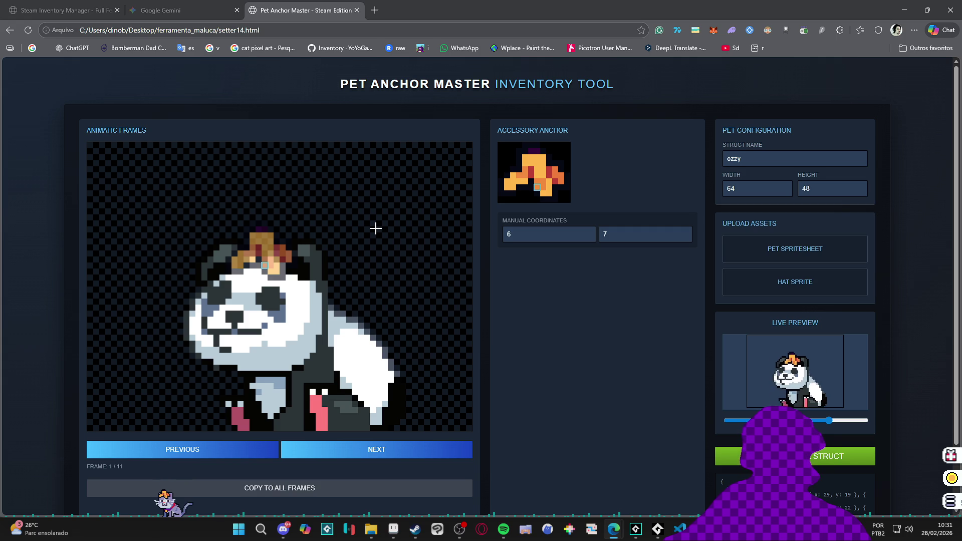
# - Replace the struct name ozzy with panda and select the generated GML code
pyautogui.scroll(-2, 376, 228)
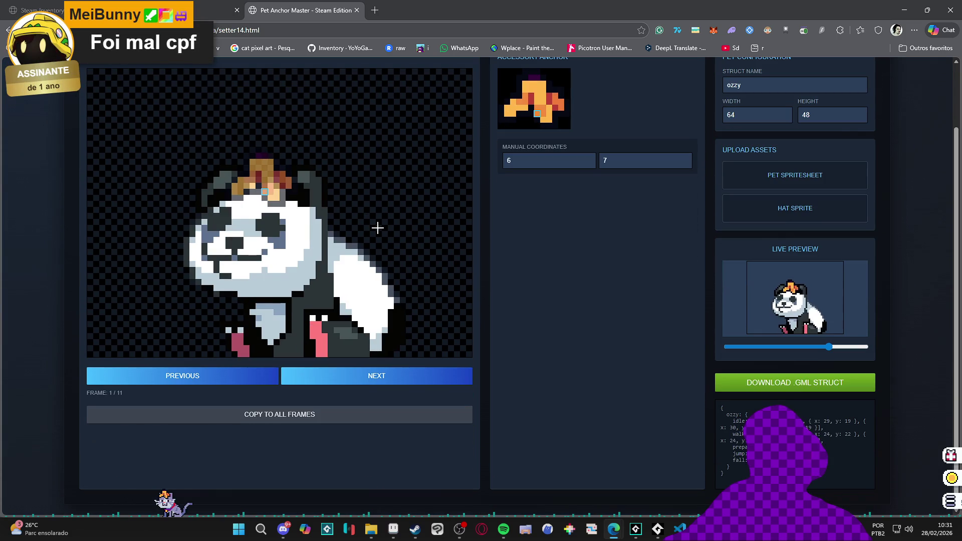
pyautogui.scroll(1, 378, 226)
pyautogui.scroll(1, 378, 226)
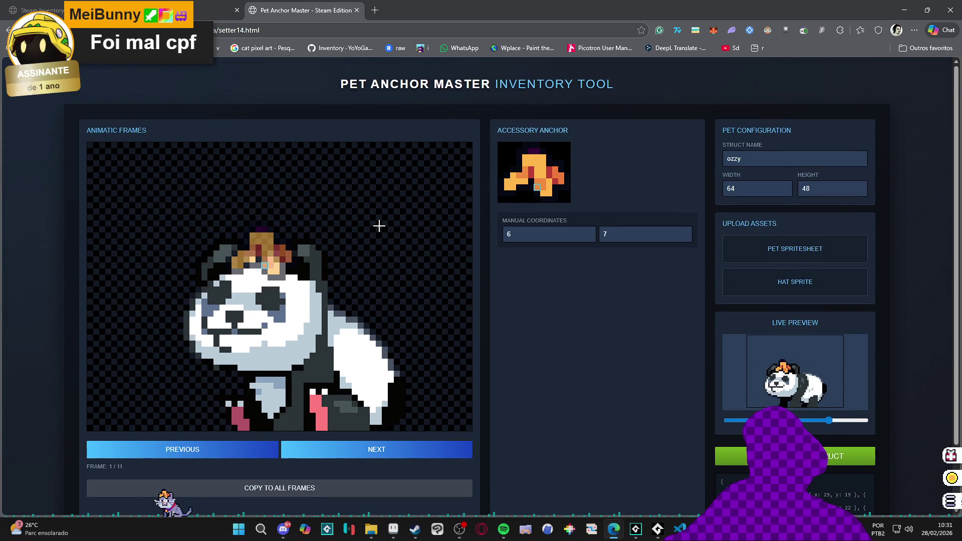
pyautogui.scroll(-2, 378, 226)
pyautogui.scroll(2, 379, 226)
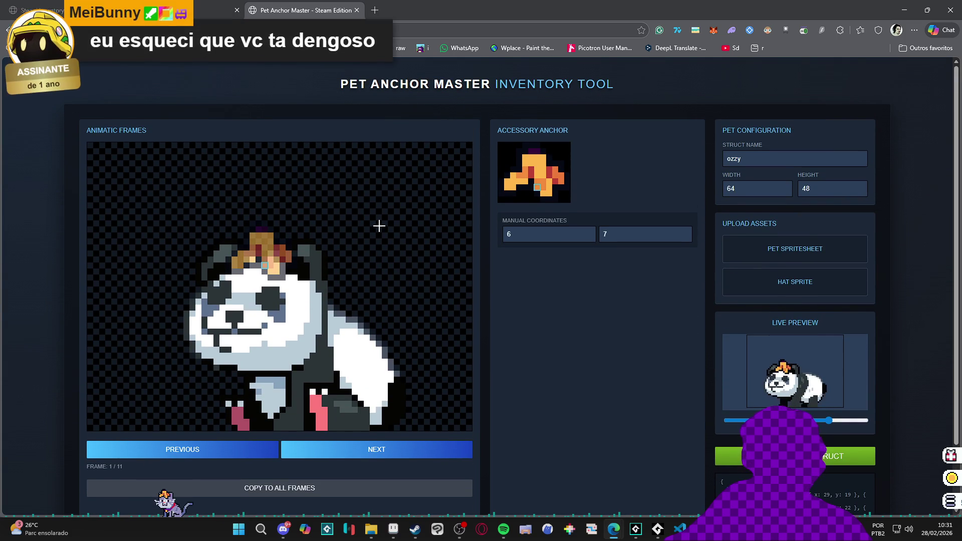
pyautogui.scroll(-1, 379, 226)
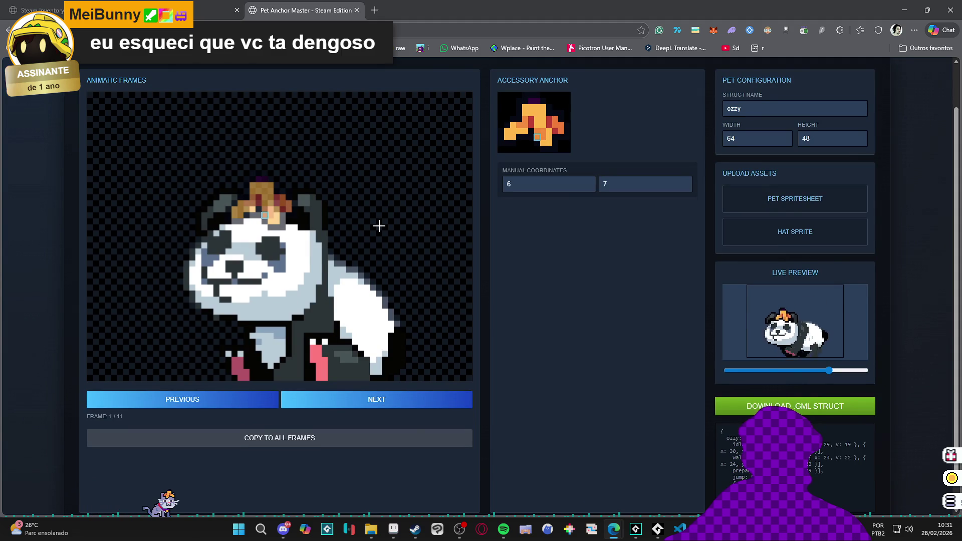
pyautogui.scroll(1, 377, 224)
pyautogui.scroll(-2, 377, 224)
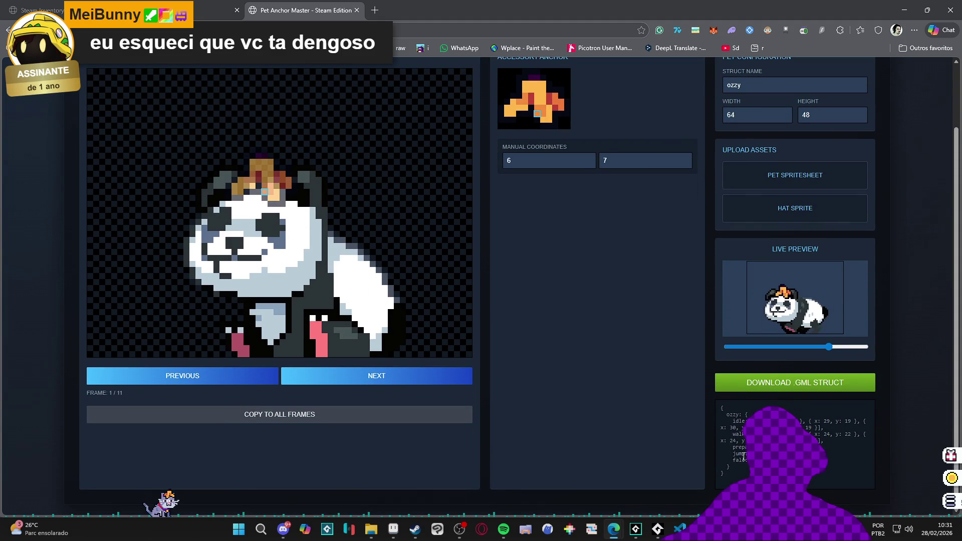
pyautogui.scroll(2, 756, 173)
pyautogui.click(761, 165)
pyautogui.press('BackSpace')
pyautogui.press('BackSpace')
pyautogui.press('BackSpace')
pyautogui.write('panda')
pyautogui.scroll(-2, 654, 335)
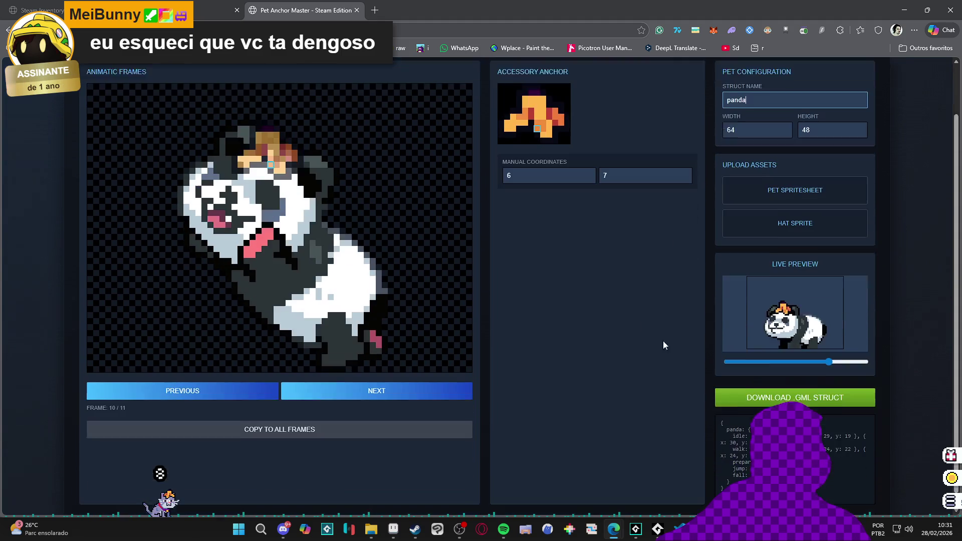
pyautogui.moveTo(728, 467); pyautogui.dragTo(718, 421)
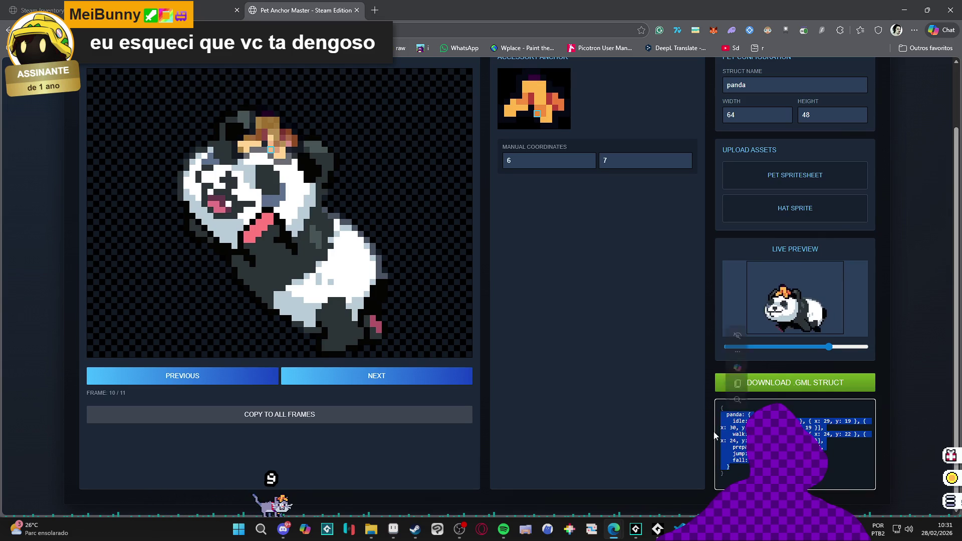
# - Paste the panda block into the GameMaker code on a new line after froggo
pyautogui.hotkey('alt', 'Tab')
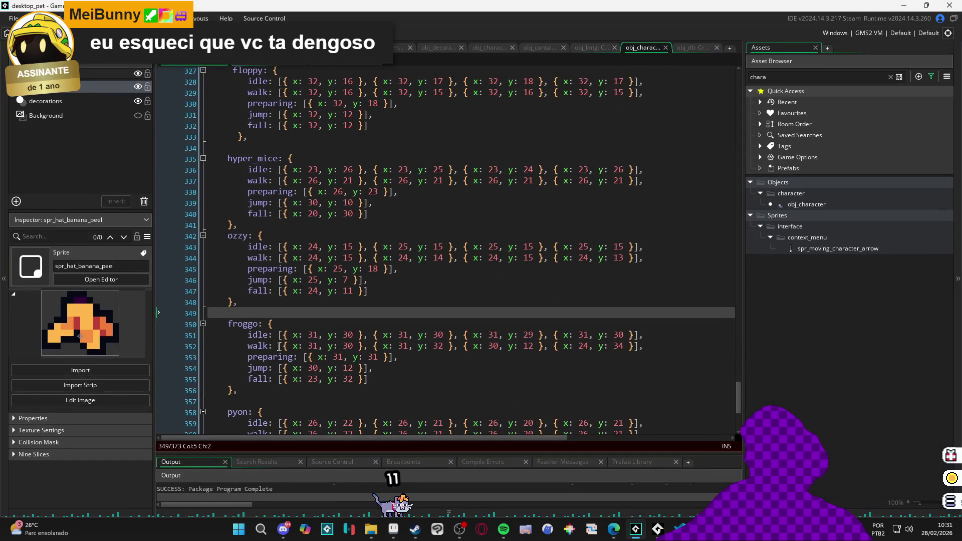
pyautogui.scroll(-2, 277, 347)
pyautogui.click(265, 354)
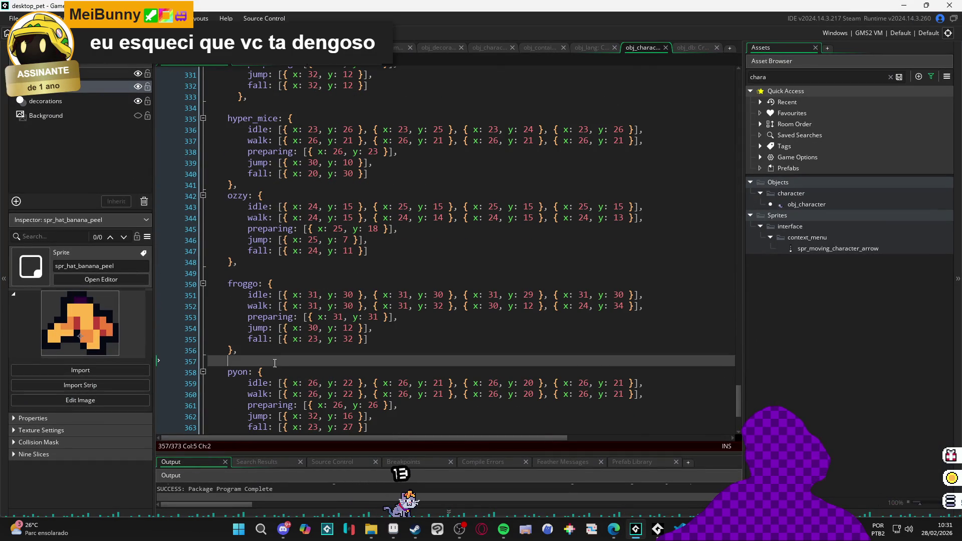
pyautogui.press('Return')
pyautogui.press('Return')
pyautogui.write('panda: {     idle: [{ x: 29, y: 20 }, { x: 29, y: 19 }, { x: 30, y: 18 }, { x: 29, y: 19 }],     walk: [{ x: 24, y: 23 }, { x: 24, y: 22 }, { x: 24, y: 23 }, { x: 24, y: 22 }],     preparing: [{ x: 24, y: 29 }],     jump: [{ x: 30, y: 13 }],     fall: [{ x: 19, y: 26 }]   }')
# - Re-indent the pasted panda block so it matches the other pet entries
pyautogui.scroll(-3, 195, 381)
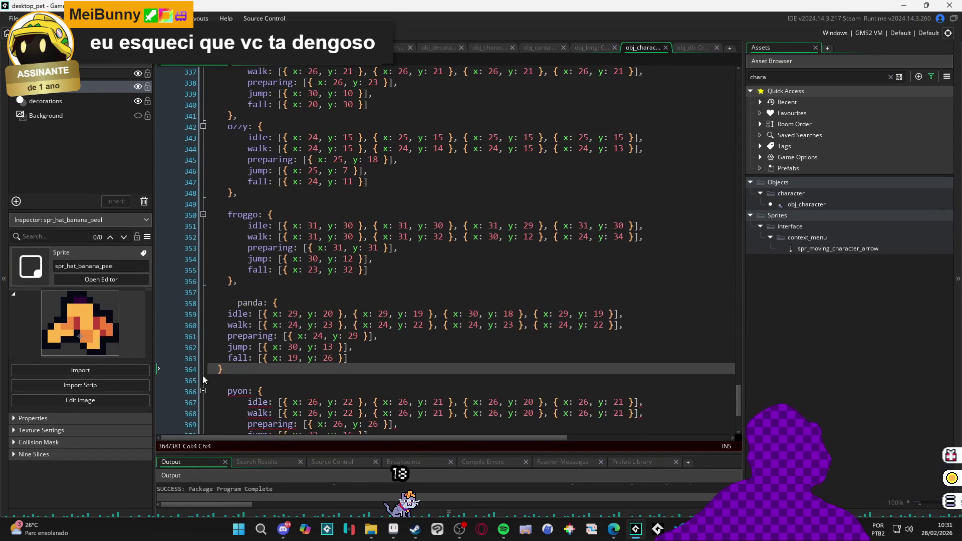
pyautogui.moveTo(233, 369); pyautogui.dragTo(207, 302)
pyautogui.hotkey('shift', 'Tab')
pyautogui.hotkey('shift', 'Tab')
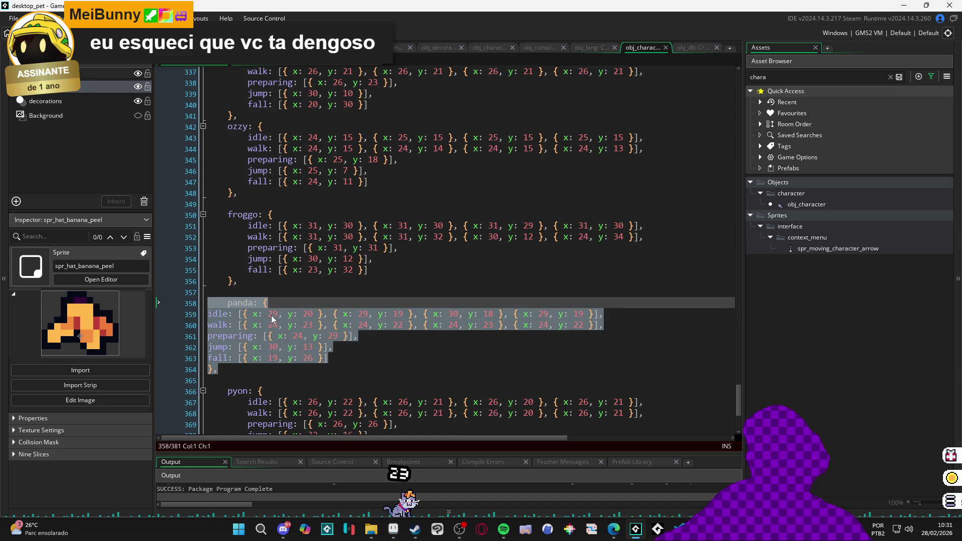
pyautogui.press('Tab')
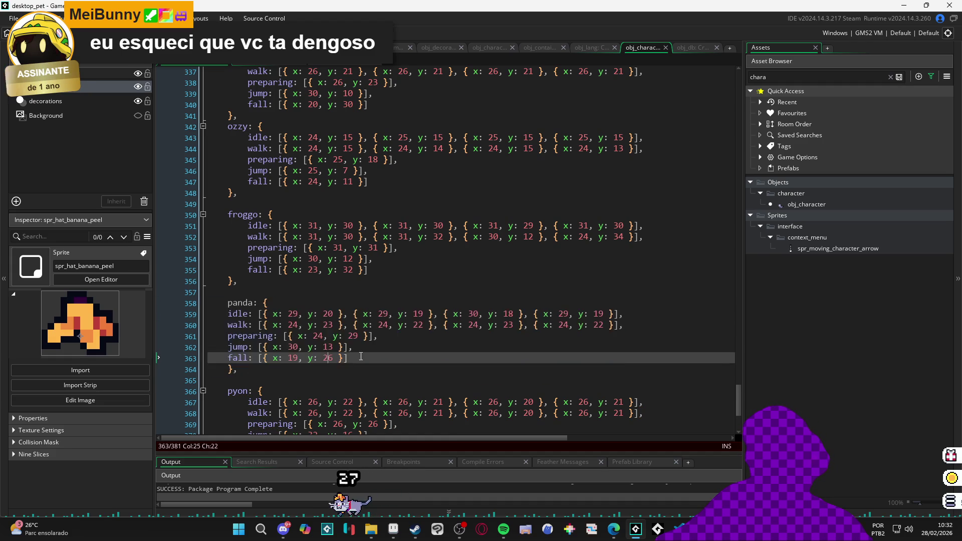
pyautogui.moveTo(370, 358); pyautogui.dragTo(207, 313)
pyautogui.press('Tab')
pyautogui.click(348, 336)
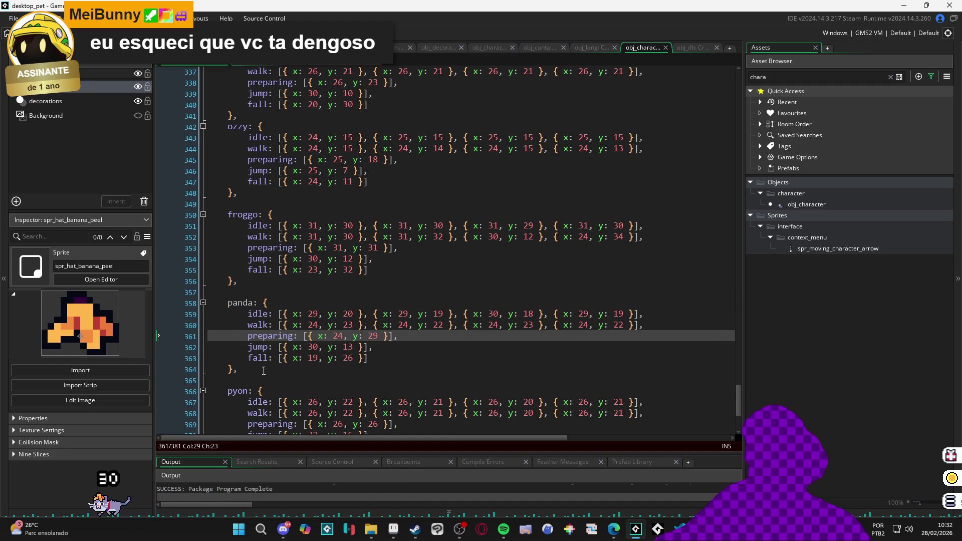
pyautogui.press('Down')
pyautogui.press('Down')
pyautogui.press('Down')
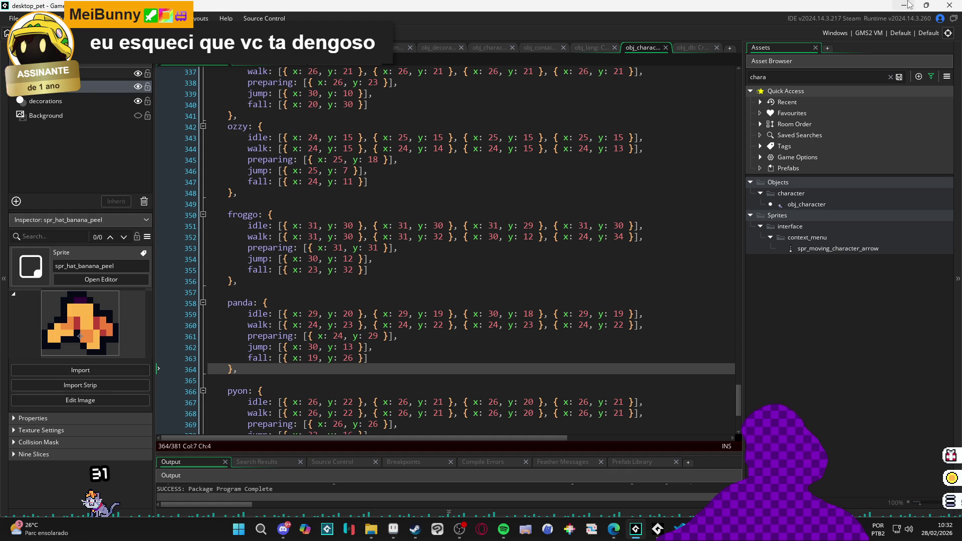
# - Add a new line after the hyper_mice block and return to Pet Anchor Master
pyautogui.click(382, 115)
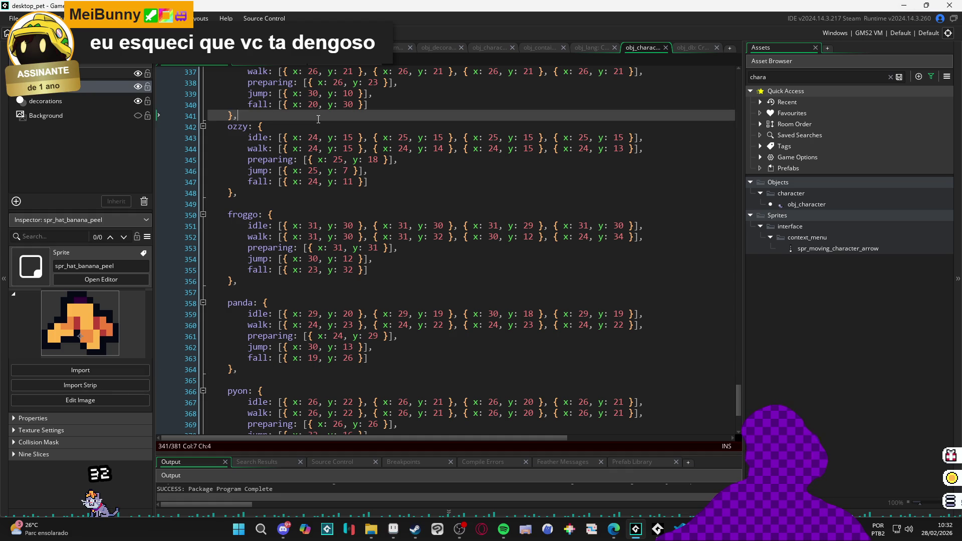
pyautogui.press('Return')
pyautogui.scroll(-2, 383, 115)
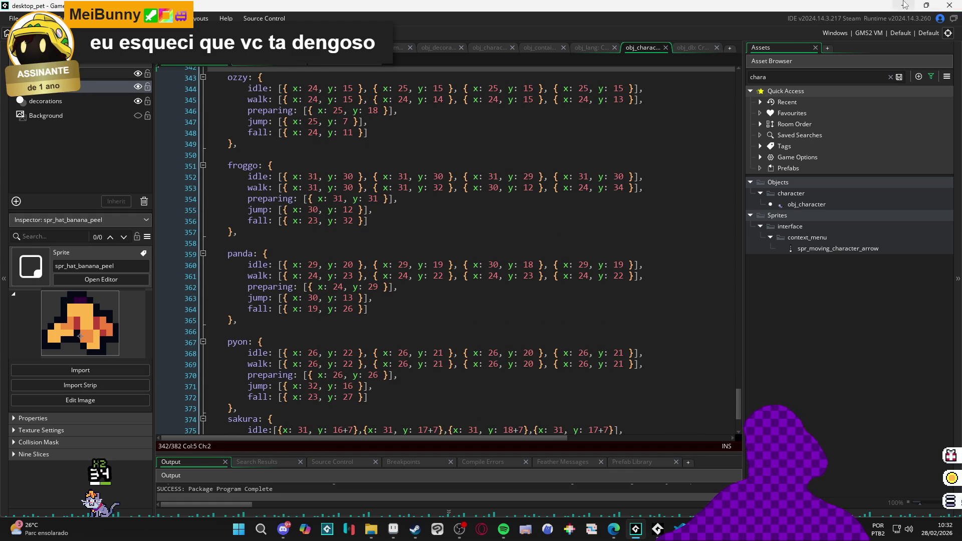
pyautogui.click(904, 5)
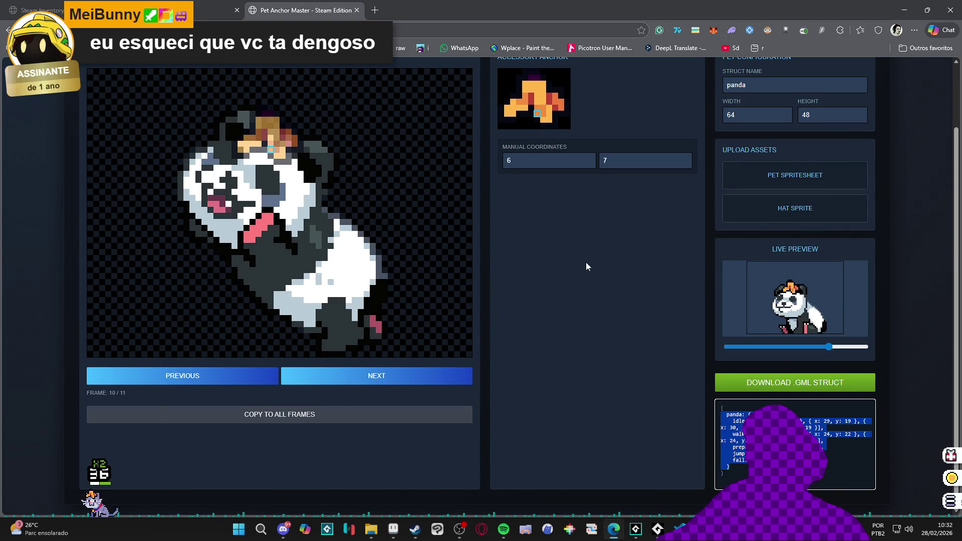
pyautogui.scroll(3, 576, 256)
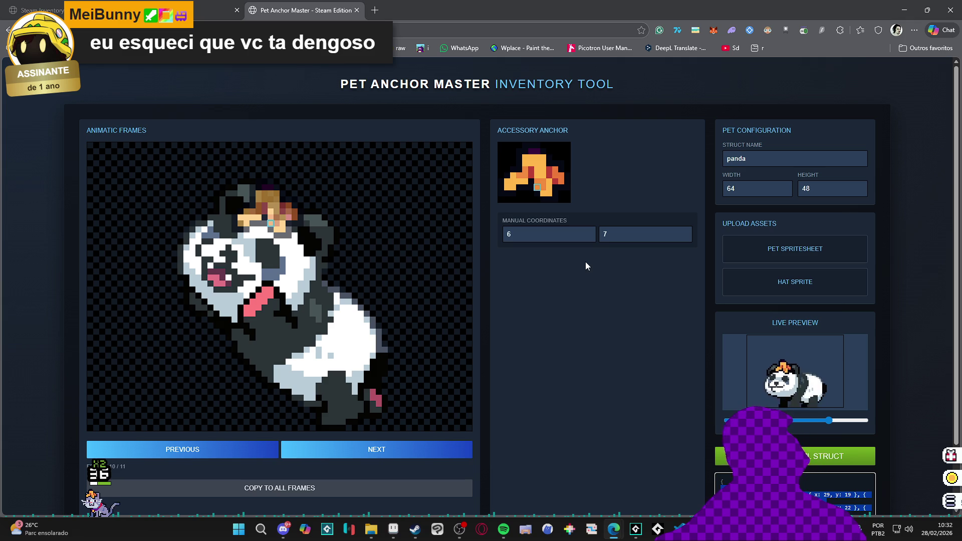
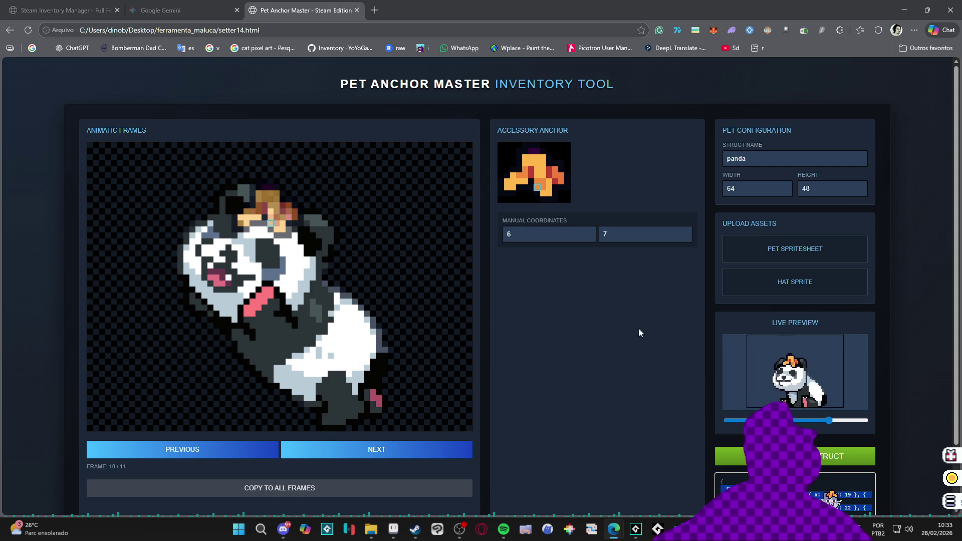
# - Minimize GameMaker to get back to Pet Anchor Master
pyautogui.scroll(-2, 618, 364)
pyautogui.scroll(2, 618, 364)
pyautogui.scroll(-1, 611, 450)
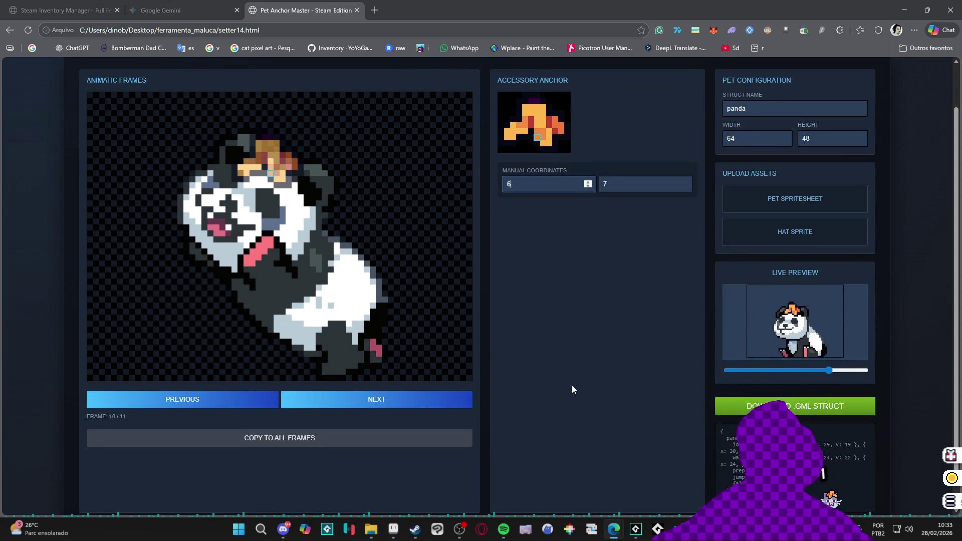
pyautogui.scroll(1, 571, 384)
pyautogui.scroll(-2, 572, 389)
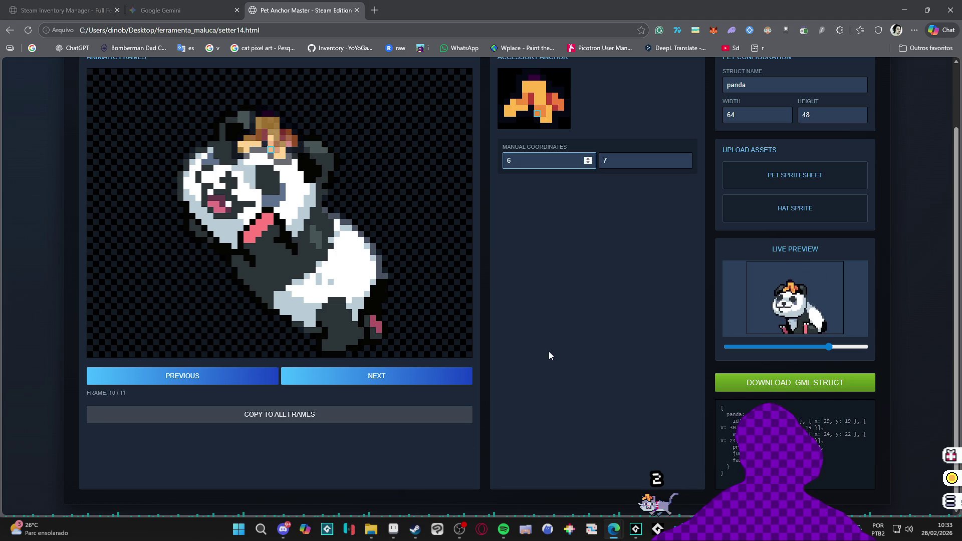
pyautogui.scroll(2, 549, 352)
pyautogui.scroll(-2, 551, 353)
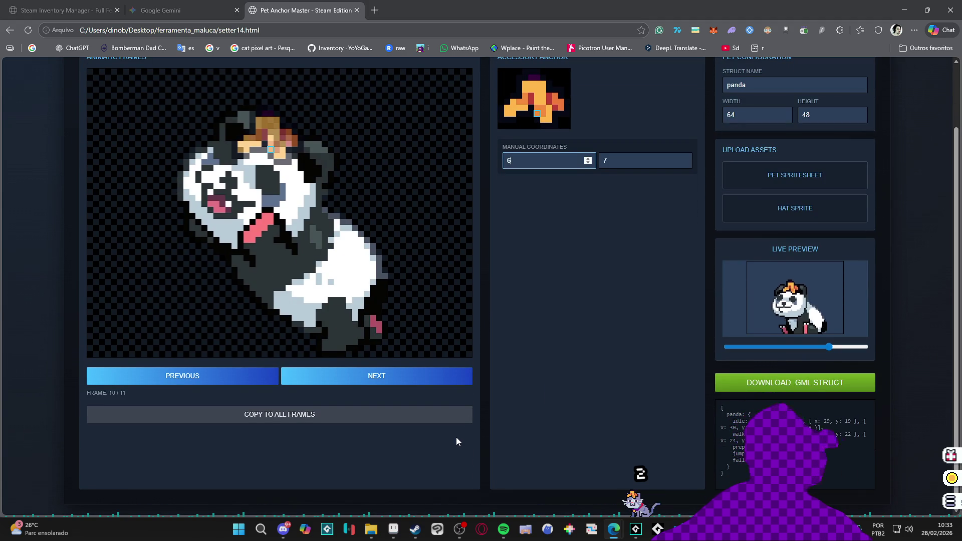
pyautogui.scroll(2, 517, 296)
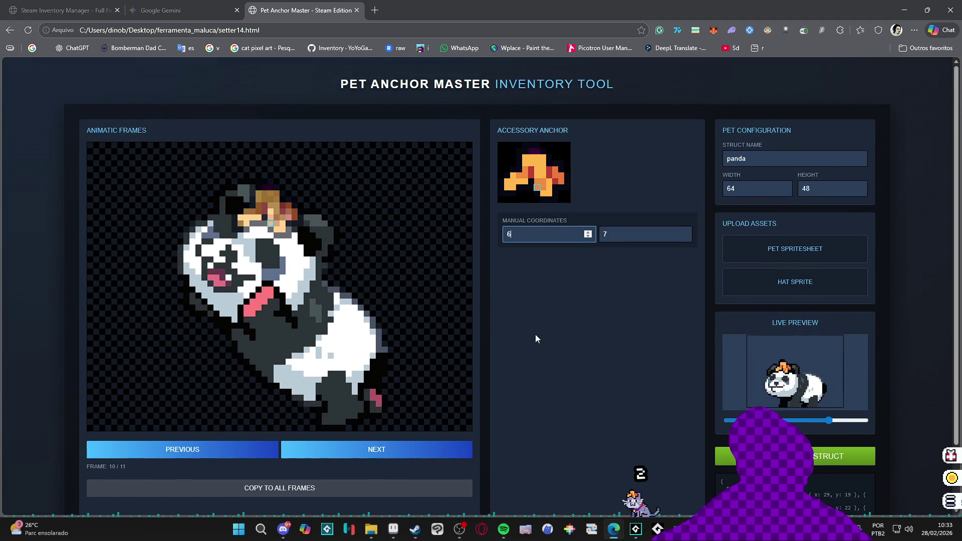
pyautogui.scroll(-2, 440, 302)
pyautogui.scroll(2, 453, 310)
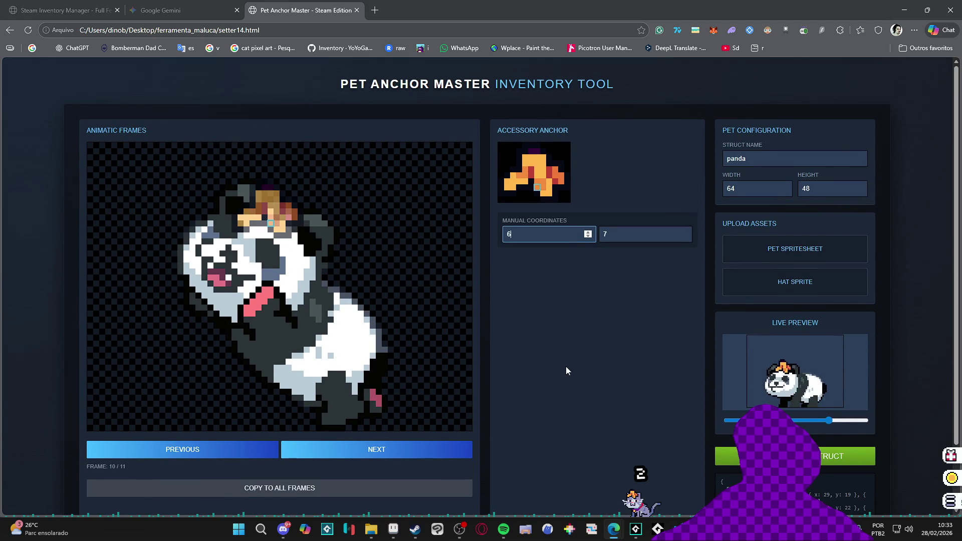
pyautogui.keyDown('ctrl'); pyautogui.scroll(-2, 407, 273); pyautogui.keyUp('ctrl')
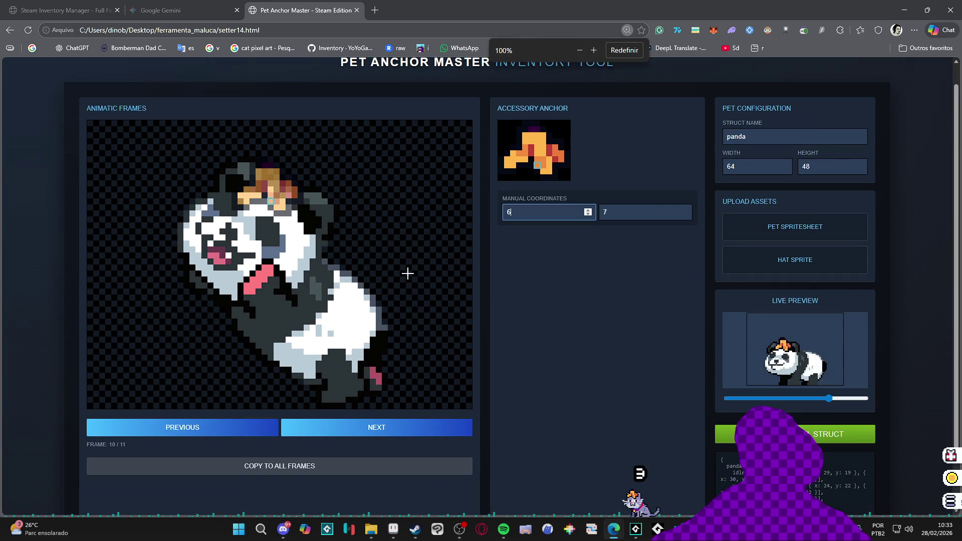
pyautogui.scroll(-1, 410, 273)
pyautogui.scroll(1, 526, 311)
pyautogui.scroll(-1, 546, 314)
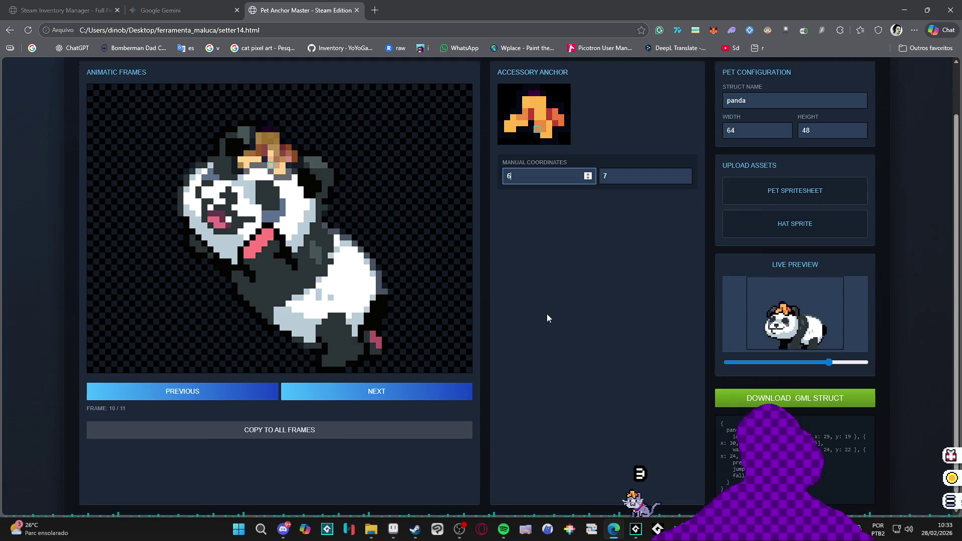
pyautogui.scroll(1, 549, 334)
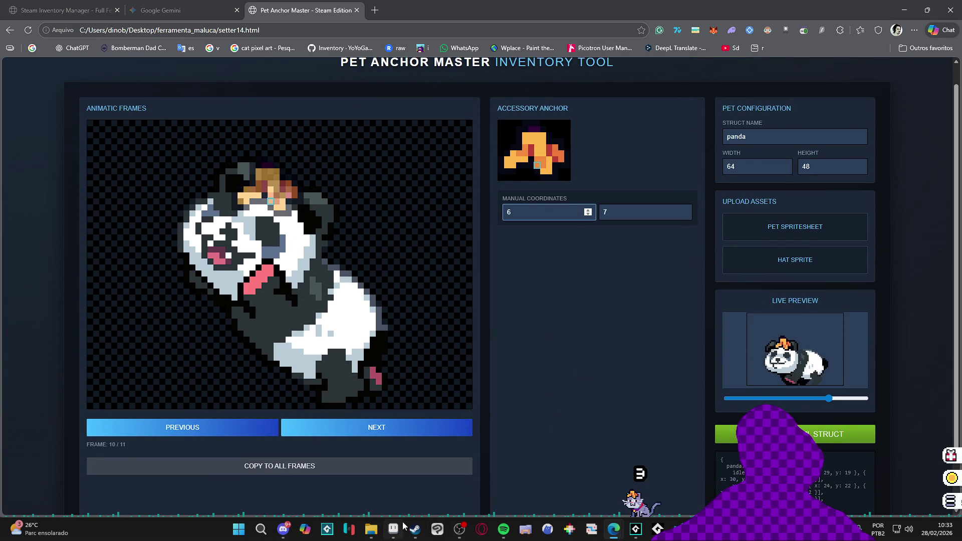
pyautogui.moveTo(370, 529)
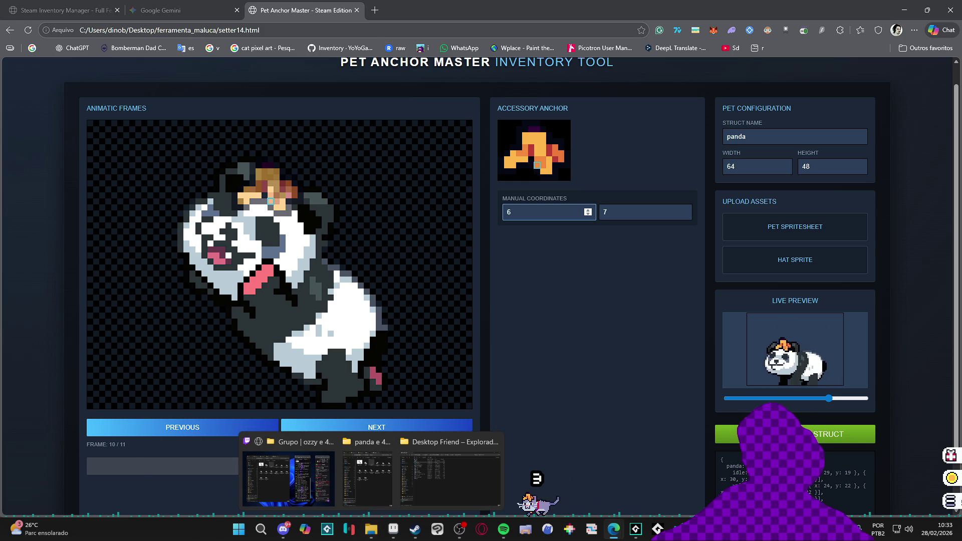
pyautogui.click(636, 531)
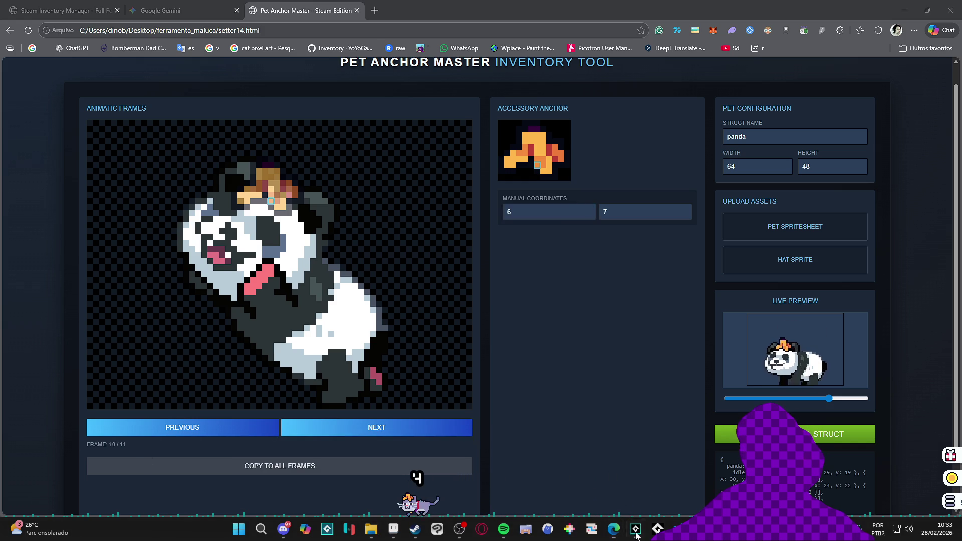
pyautogui.click(635, 534)
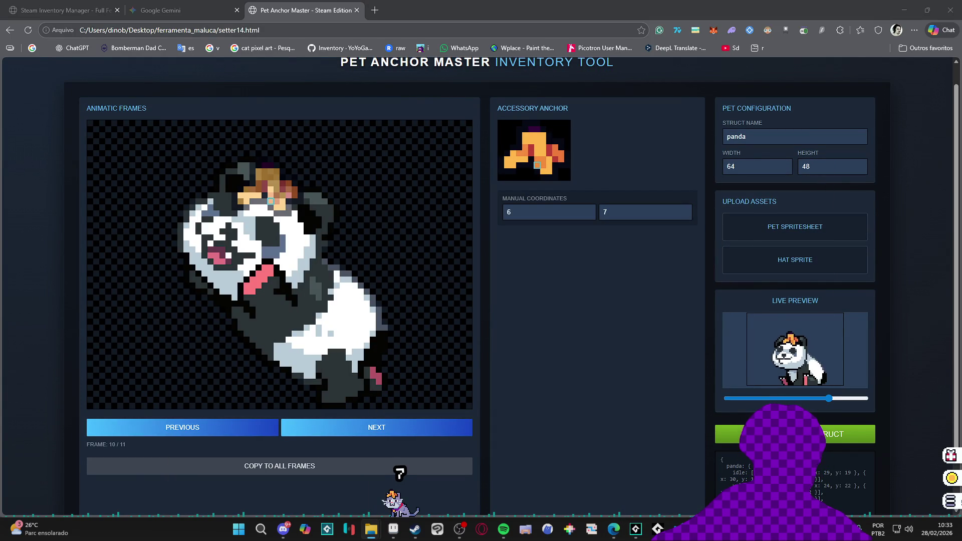
# - Load the pink-haired girl spritesheet as the pet spritesheet
pyautogui.moveTo(959, 221); pyautogui.dragTo(797, 227)
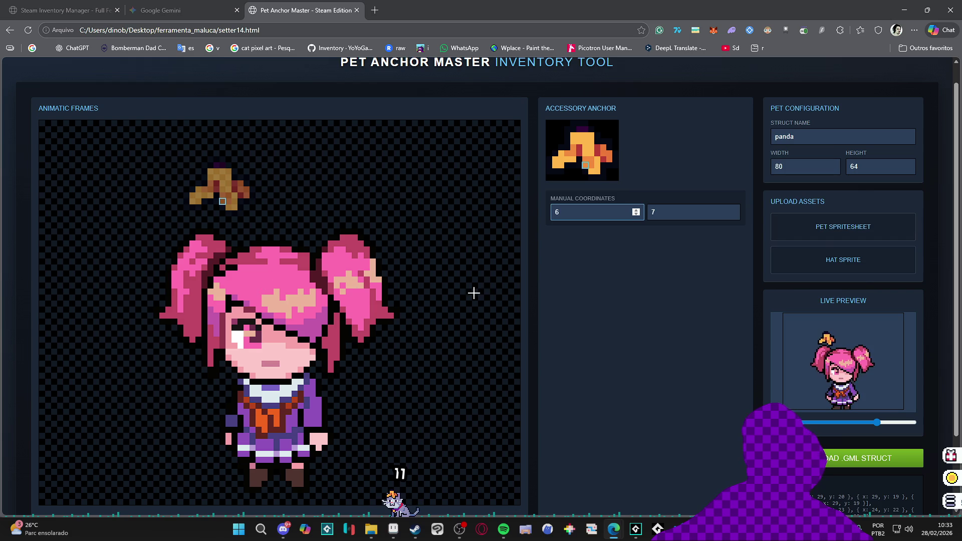
pyautogui.scroll(-2, 421, 315)
pyautogui.scroll(3, 292, 197)
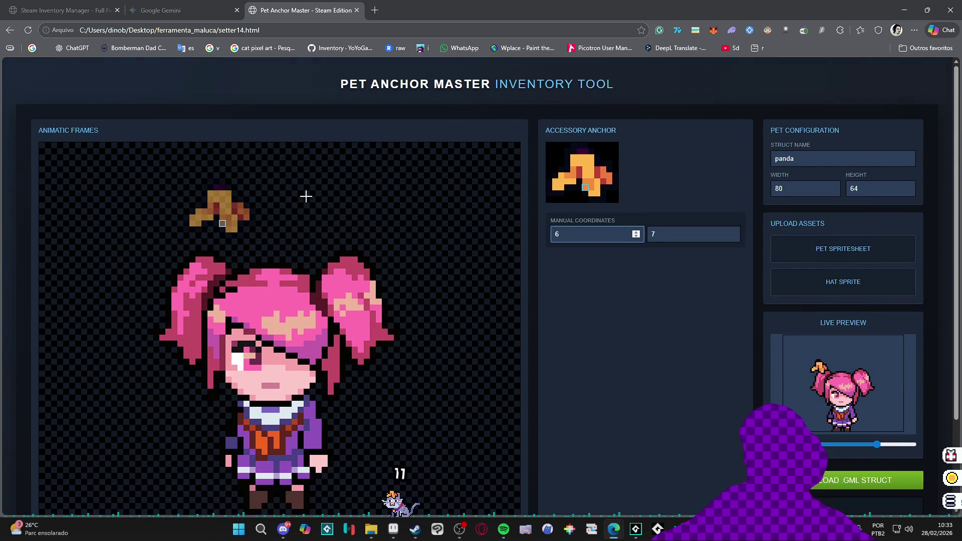
pyautogui.scroll(-2, 301, 256)
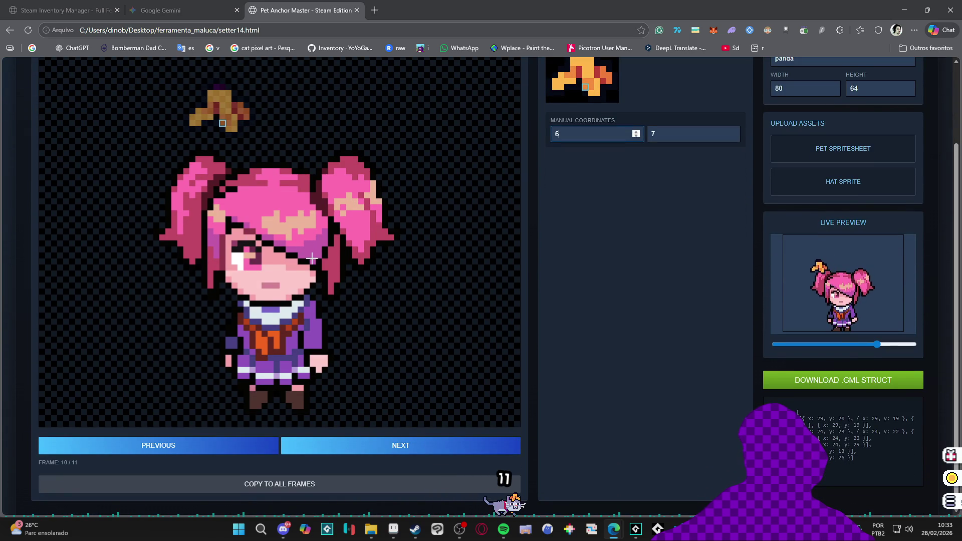
pyautogui.scroll(1, 312, 257)
pyautogui.scroll(-1, 322, 236)
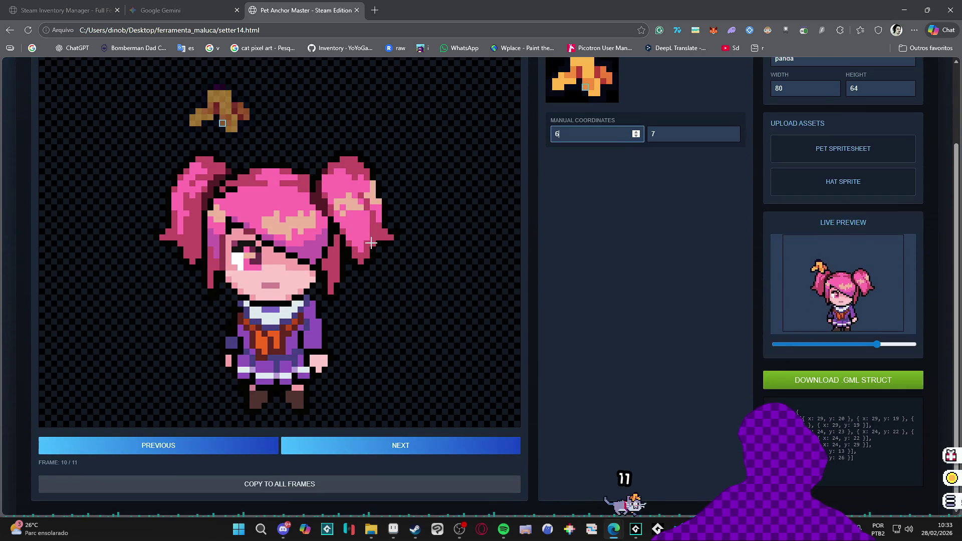
pyautogui.scroll(1, 600, 266)
# - Anchor the hat on the girl's head and copy it to all frames
pyautogui.moveTo(276, 221)
pyautogui.mouseDown()
pyautogui.moveTo(261, 231)
pyautogui.moveTo(256, 200)
pyautogui.moveTo(261, 242)
pyautogui.moveTo(275, 246)
pyautogui.moveTo(268, 241)
pyautogui.mouseUp()
pyautogui.click(264, 239)
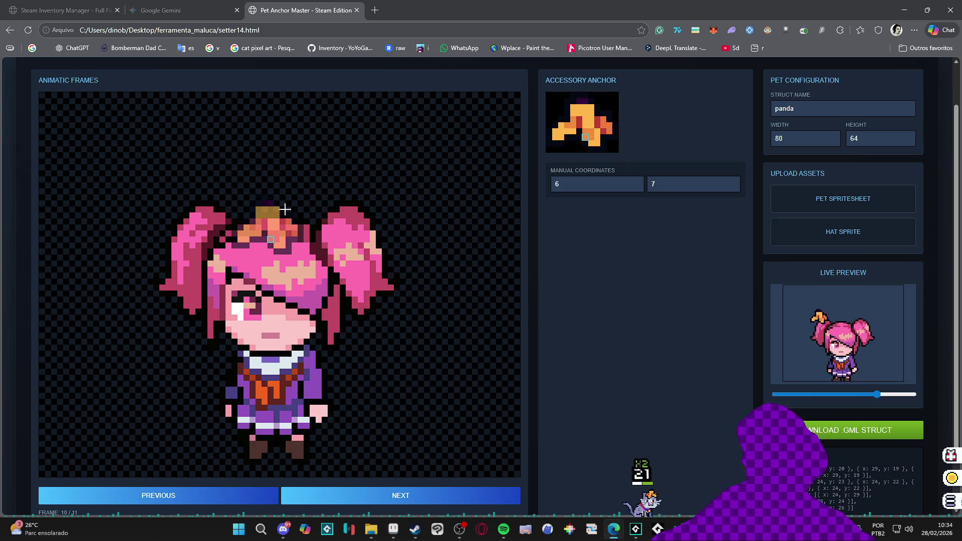
pyautogui.scroll(-1, 336, 408)
pyautogui.click(258, 472)
# - Zoom the page out, restore 100%, and advance to the last frame, 11 of 11
pyautogui.hotkey('ctrl', '-')
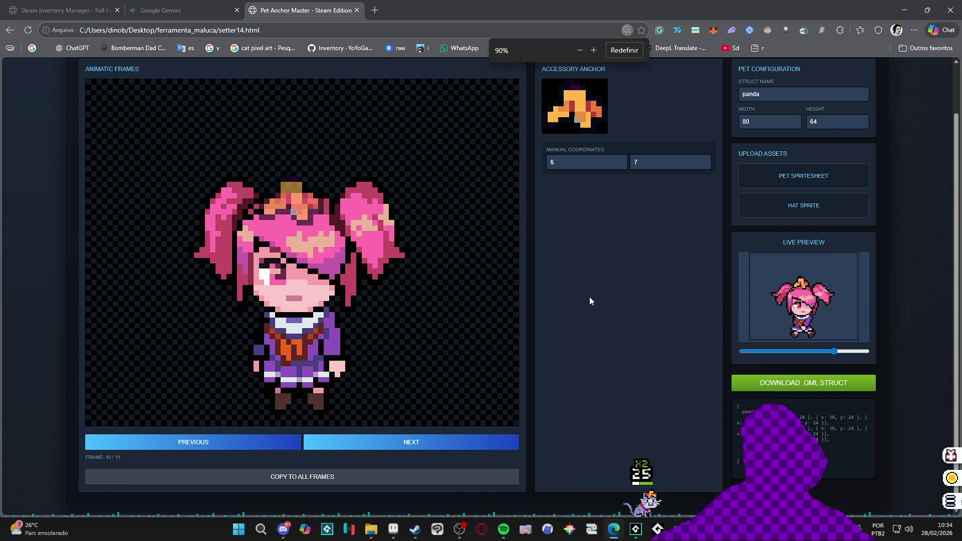
pyautogui.hotkey('ctrl', '-')
pyautogui.hotkey('ctrl', '-')
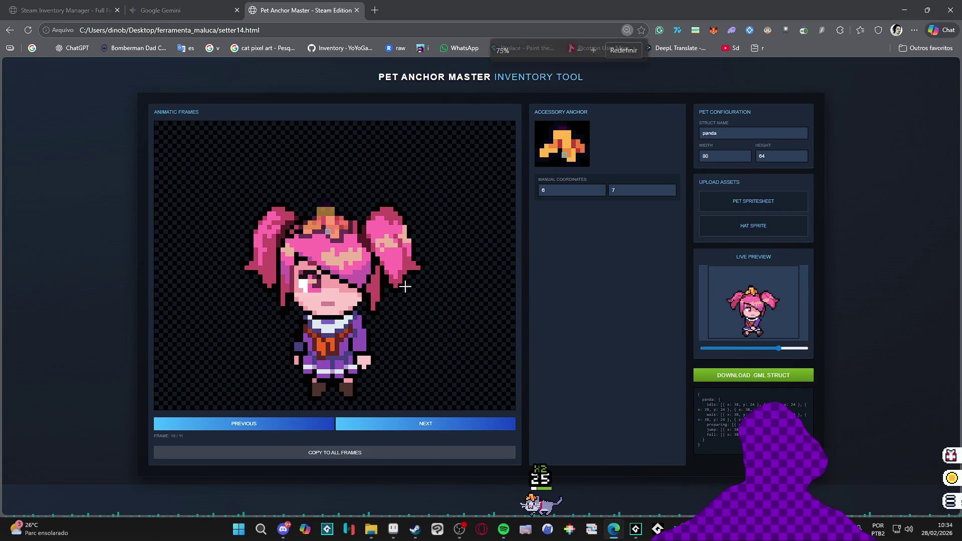
pyautogui.hotkey('ctrl', '+')
pyautogui.hotkey('ctrl', '+')
pyautogui.hotkey('ctrl', '+')
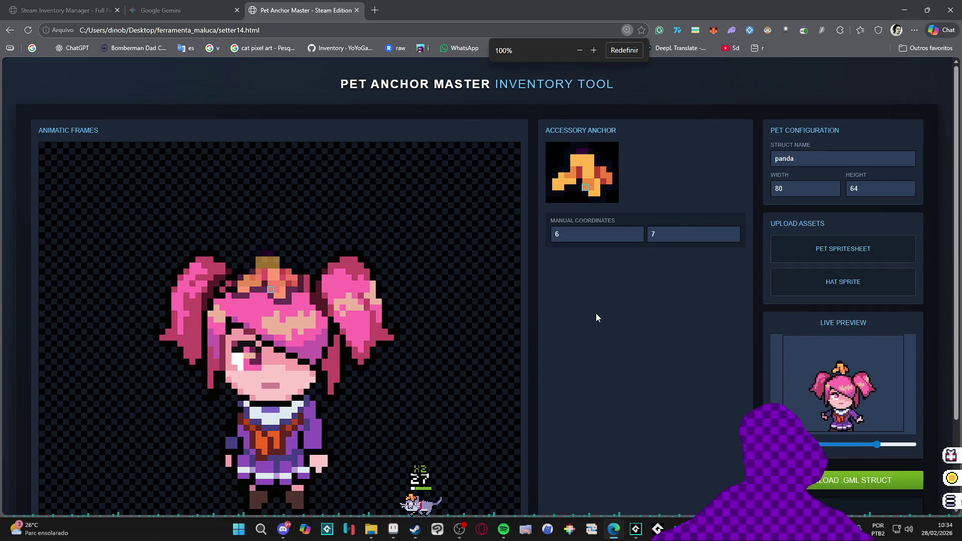
pyautogui.scroll(-2, 596, 316)
pyautogui.scroll(1, 594, 313)
pyautogui.scroll(-1, 351, 289)
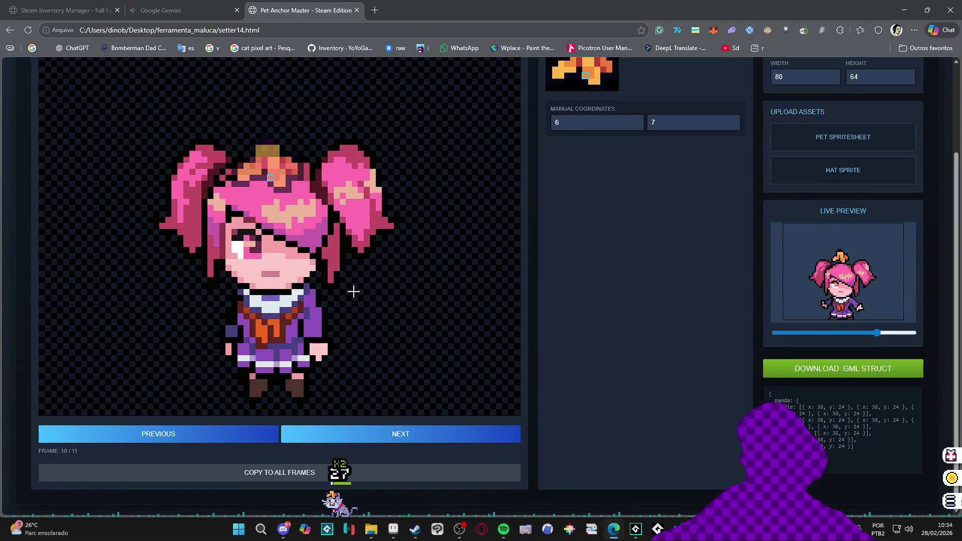
pyautogui.click(363, 438)
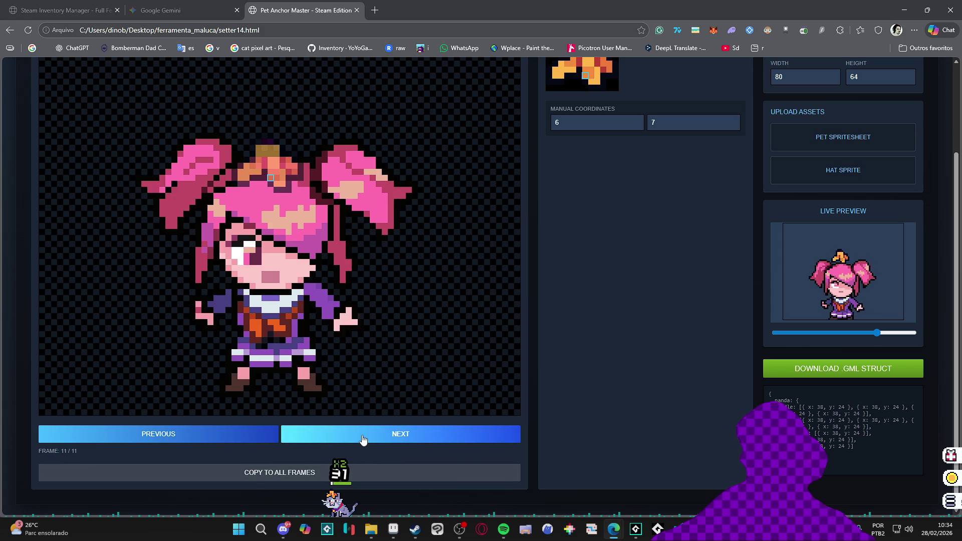
# - Wrap to frame 1 and place the hat on the girl's head in frames 1 and 2
pyautogui.click(359, 440)
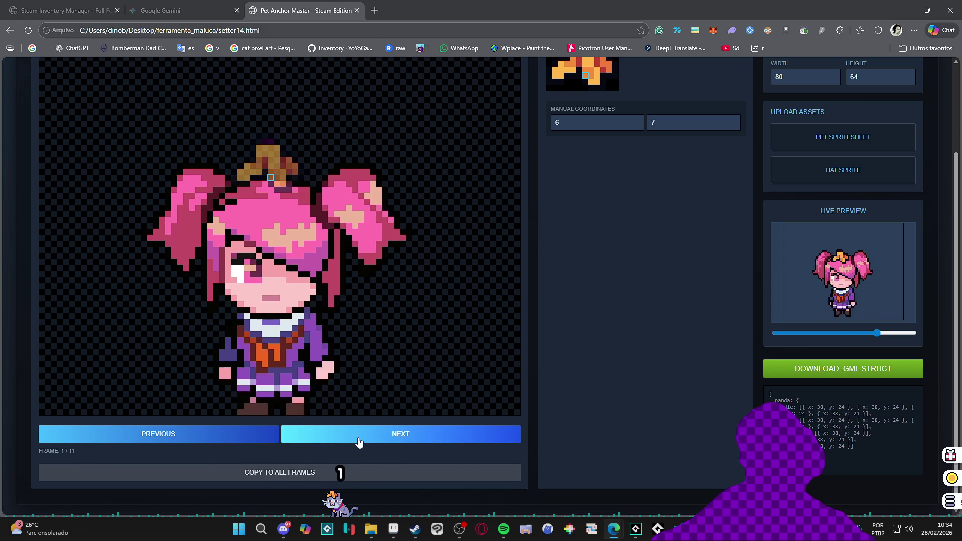
pyautogui.click(270, 201)
pyautogui.click(274, 207)
pyautogui.press('Right')
pyautogui.click(269, 201)
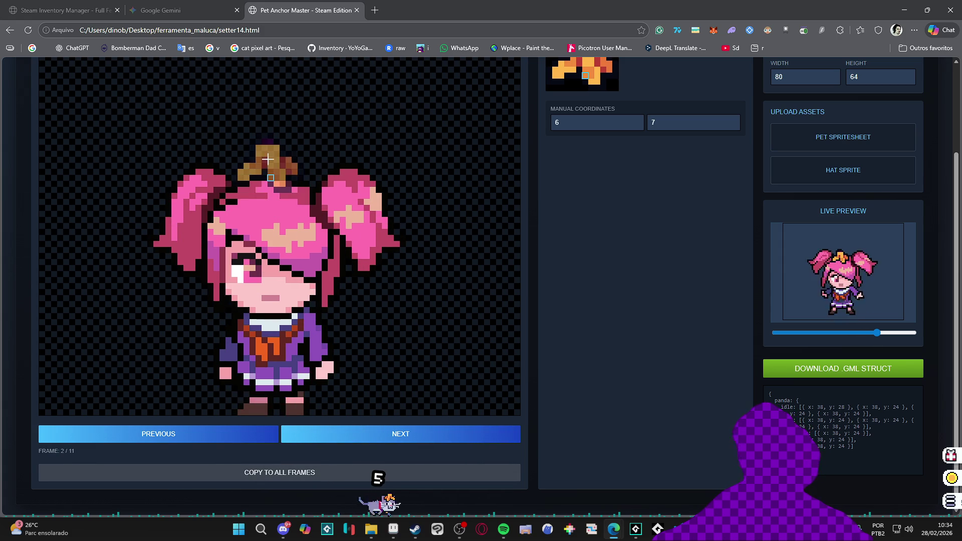
# - Place the hat on her head in the following frames through frame 8
pyautogui.press('Right')
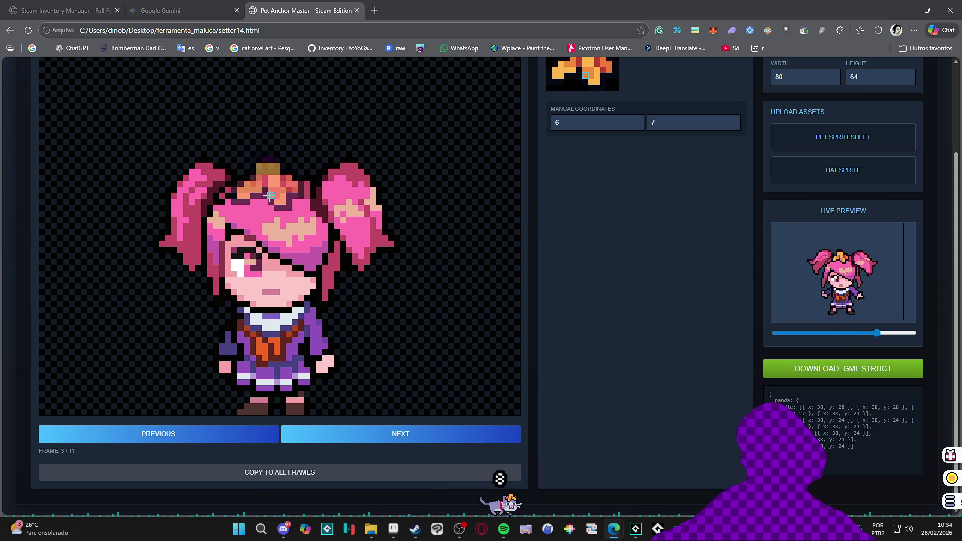
pyautogui.press('Right')
pyautogui.click(270, 196)
pyautogui.press('Right')
pyautogui.click(275, 190)
pyautogui.press('Right')
pyautogui.click(277, 189)
pyautogui.press('Right')
pyautogui.press('Right')
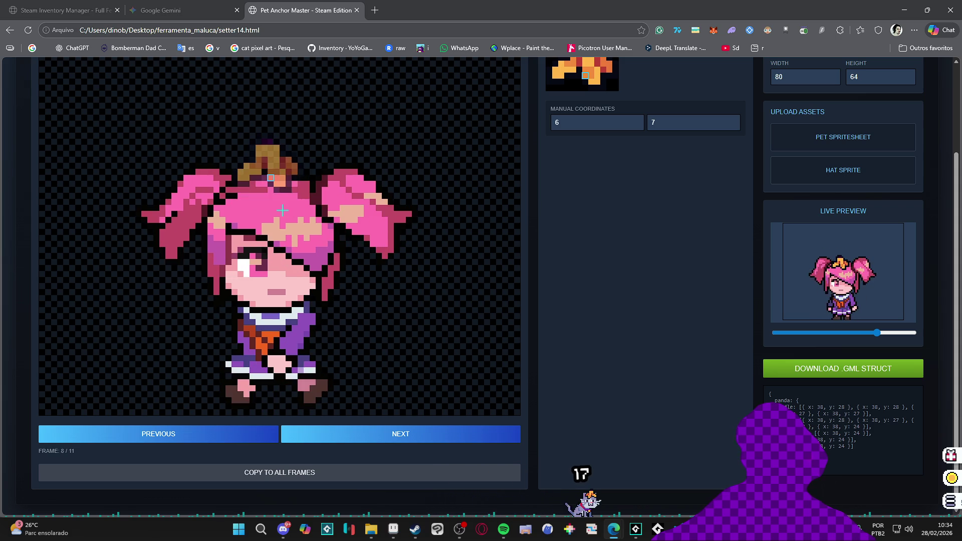
pyautogui.press('Right')
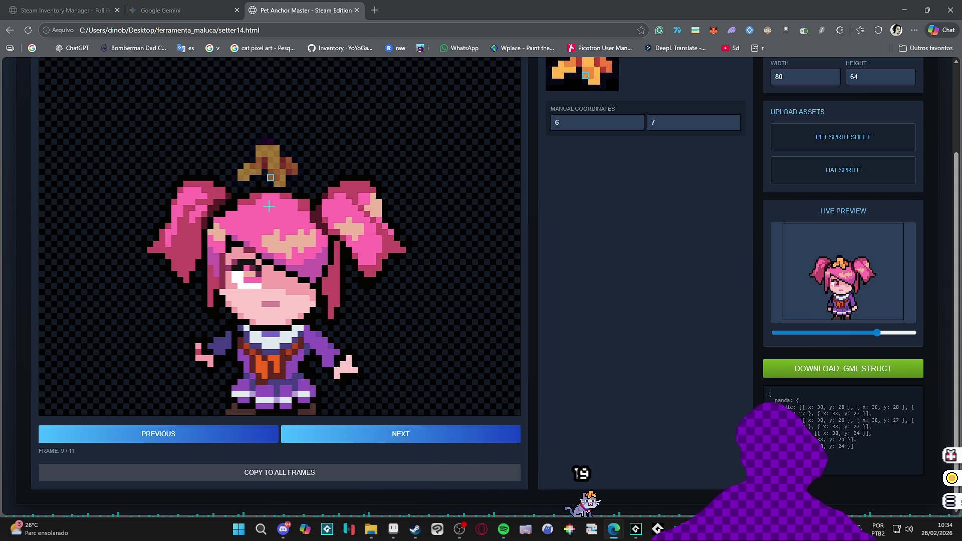
pyautogui.click(269, 207)
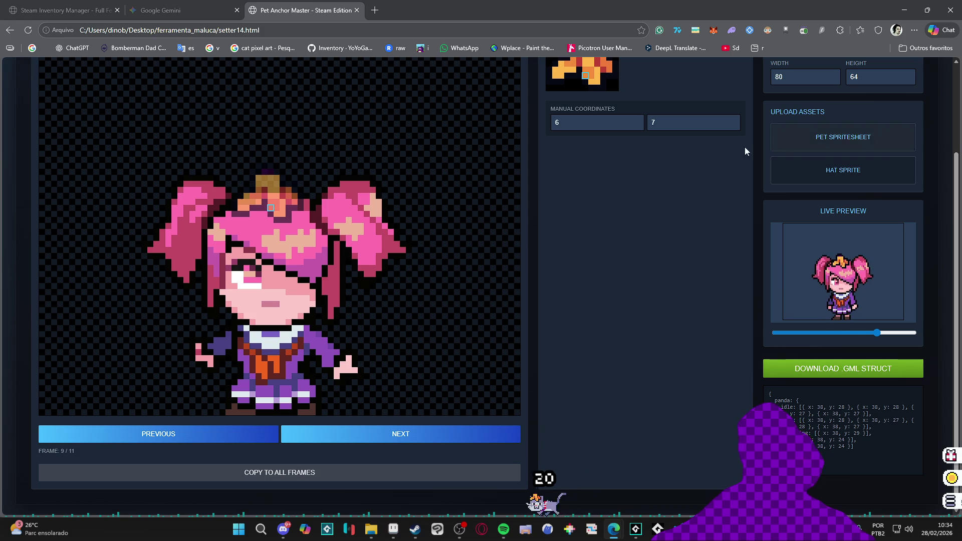
# - Rename the struct from panda to sakura
pyautogui.scroll(3, 772, 146)
pyautogui.doubleClick(807, 160)
pyautogui.write('sakura')
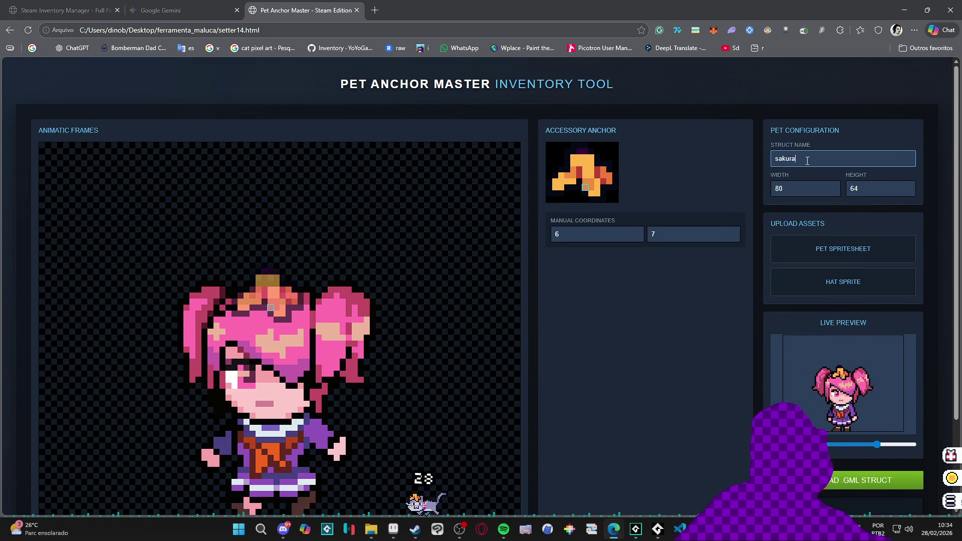
# - Copy the generated sakura GML struct and return to GameMaker
pyautogui.scroll(-2, 745, 324)
pyautogui.moveTo(859, 440); pyautogui.dragTo(770, 396)
pyautogui.hotkey('alt', 'Tab')
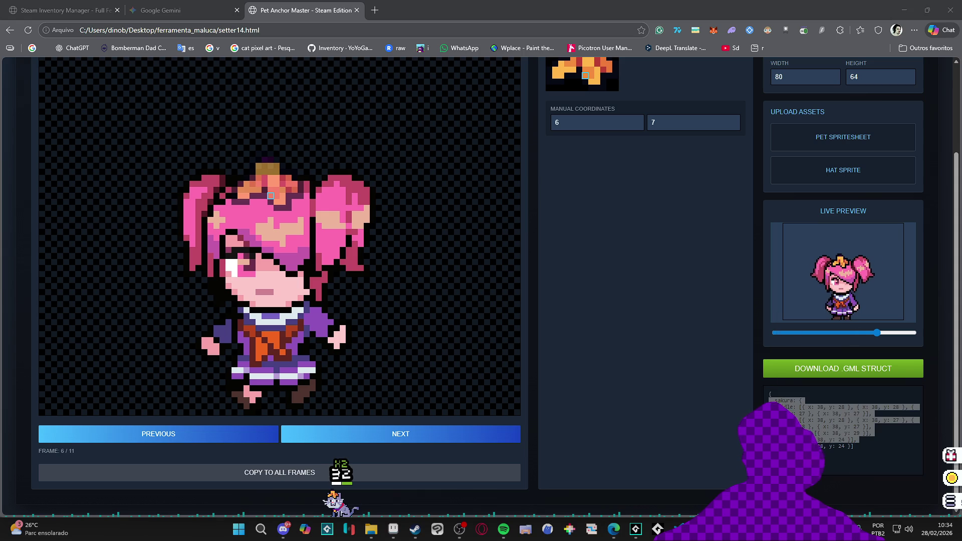
pyautogui.click(633, 532)
pyautogui.scroll(-3, 344, 377)
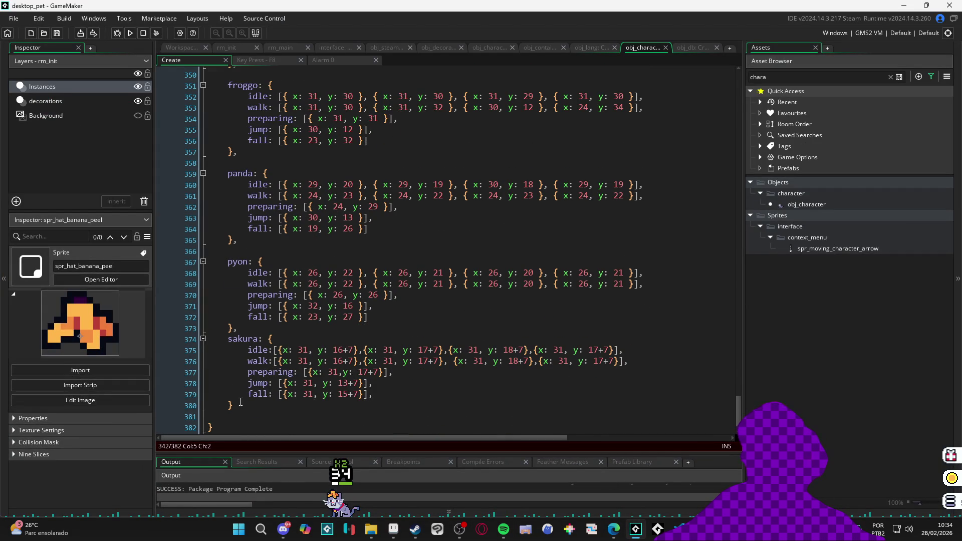
# - Paste the sakura data over the old block, then undo the attempt
pyautogui.moveTo(240, 401); pyautogui.dragTo(227, 339)
pyautogui.hotkey('ctrl', 'v')
pyautogui.write('f')
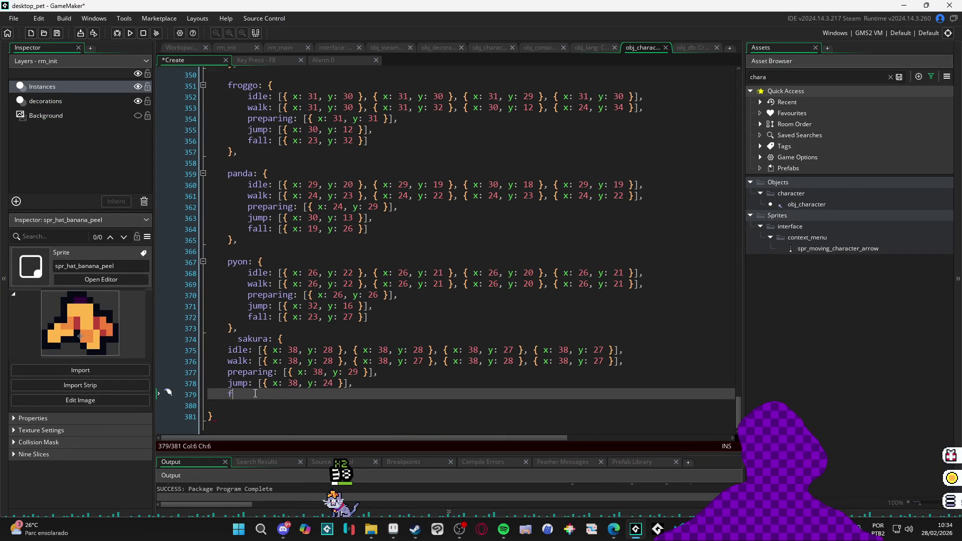
pyautogui.hotkey('ctrl', 'z')
pyautogui.hotkey('ctrl', 'z')
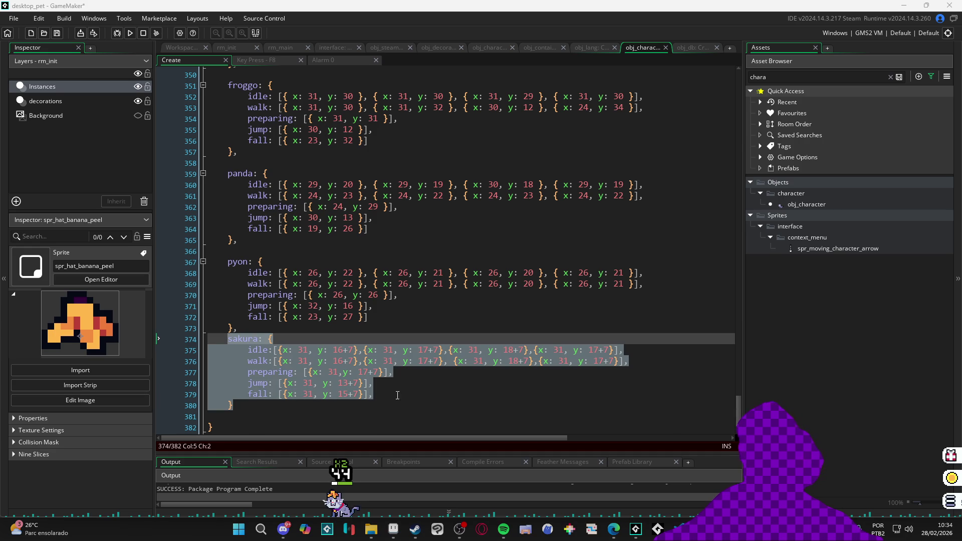
pyautogui.click(402, 395)
pyautogui.click(233, 406)
pyautogui.hotkey('ctrl', 'z')
pyautogui.press('Down')
# - Recopy the complete sakura struct with its fall line and paste it over the old block
pyautogui.moveTo(242, 405); pyautogui.dragTo(210, 335)
pyautogui.hotkey('ctrl', 'v')
pyautogui.write('f')
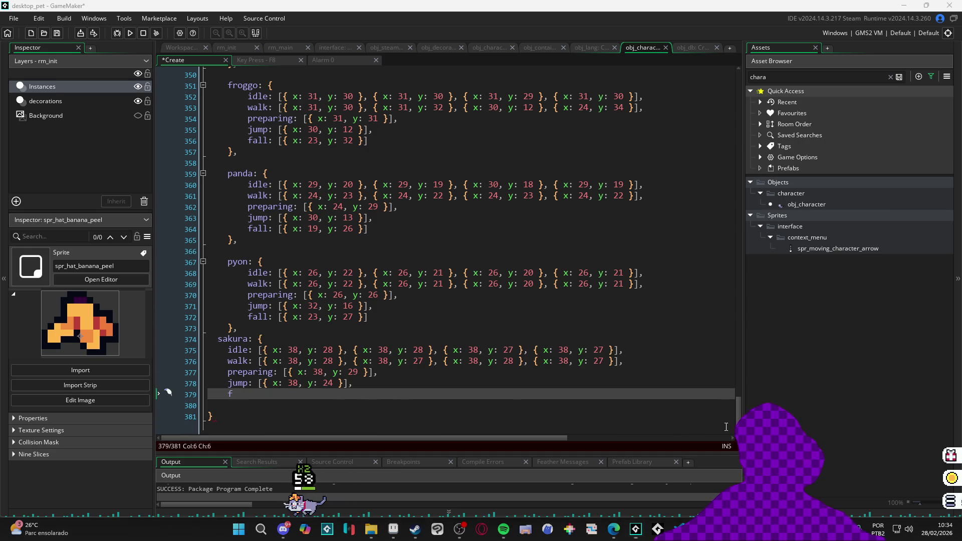
pyautogui.moveTo(613, 529)
pyautogui.click(586, 481)
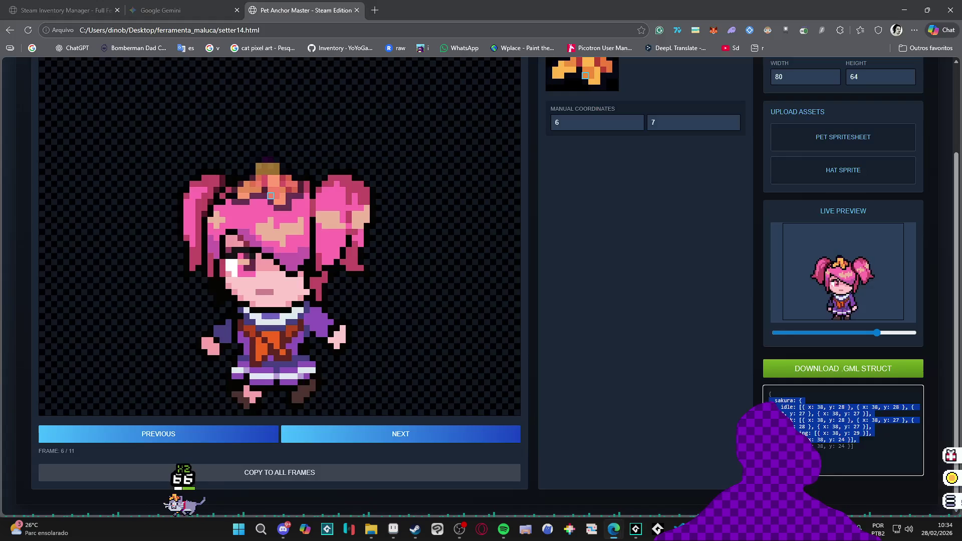
pyautogui.moveTo(855, 446); pyautogui.dragTo(769, 403)
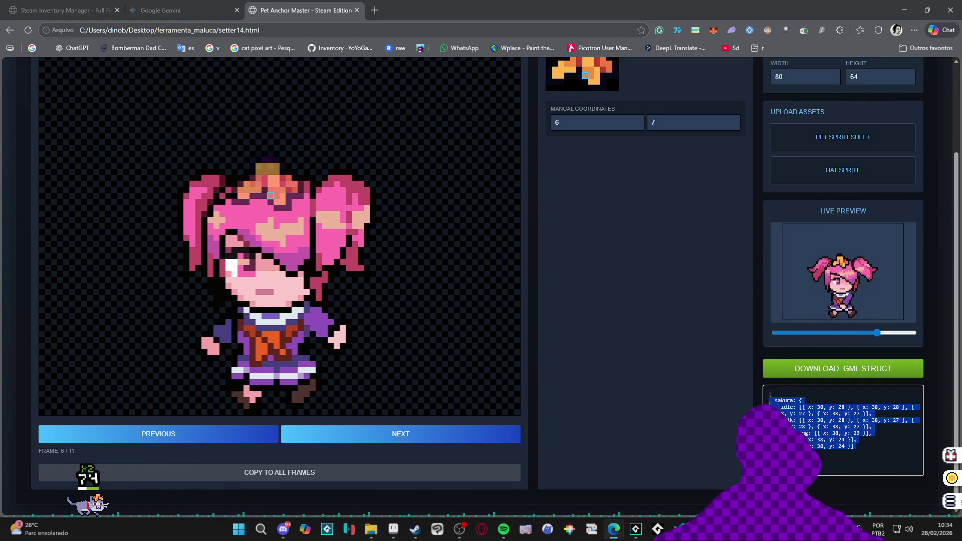
pyautogui.hotkey('alt', 'Tab')
pyautogui.write('sakura: {     idle: [{ x: 38, y: 28 }, { x: 38, y: 28 }, { x: 38, y: 27 }, { x: 38, y: 27 }],     walk: [{ x: 38, y: 28 }, { x: 38, y: 27 }, { x: 38, y: 28 }, { x: 38, y: 27 }],     preparing: [{ x: 38, y: 29 }],     jump: [{ x: 38, y: 24 }],     fall: [{ x: 38, y: 24 }]   }')
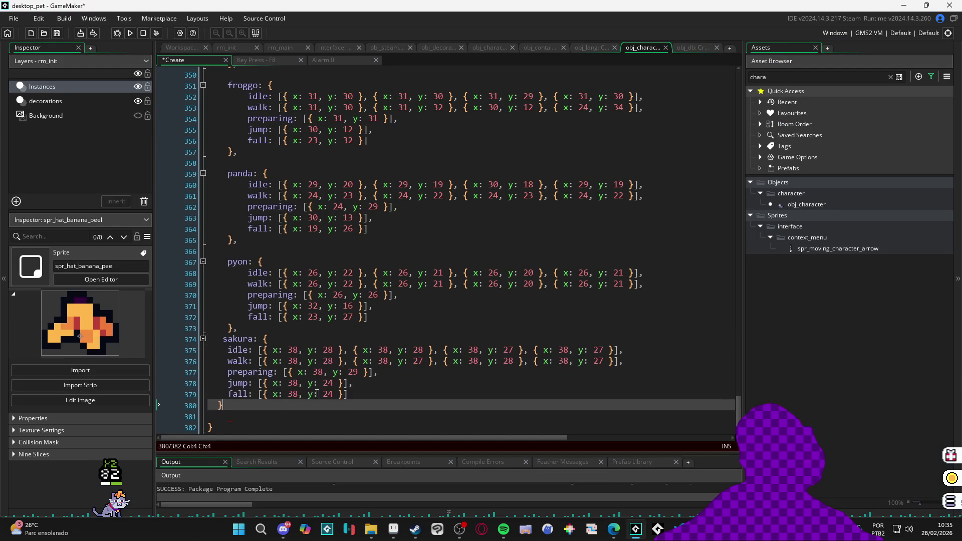
# - Indent the sakura block's lines 374–380 and save the code
pyautogui.moveTo(270, 404); pyautogui.dragTo(208, 339)
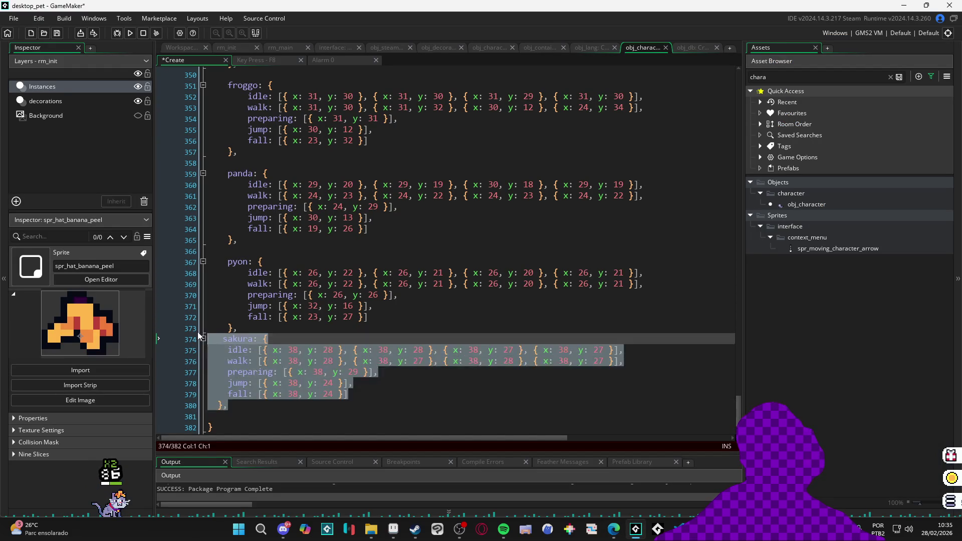
pyautogui.click(270, 398)
pyautogui.moveTo(239, 405)
pyautogui.mouseDown()
pyautogui.moveTo(300, 376)
pyautogui.moveTo(195, 338)
pyautogui.moveTo(203, 341)
pyautogui.mouseUp()
pyautogui.press('Tab')
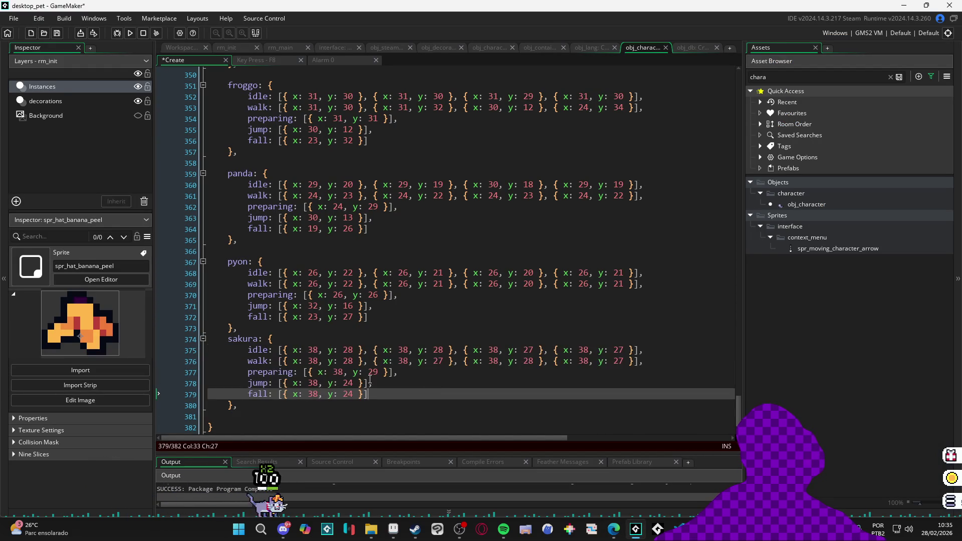
pyautogui.click(505, 389)
pyautogui.hotkey('ctrl', 's')
# - Insert a blank line between the pyon and sakura entries
pyautogui.click(292, 331)
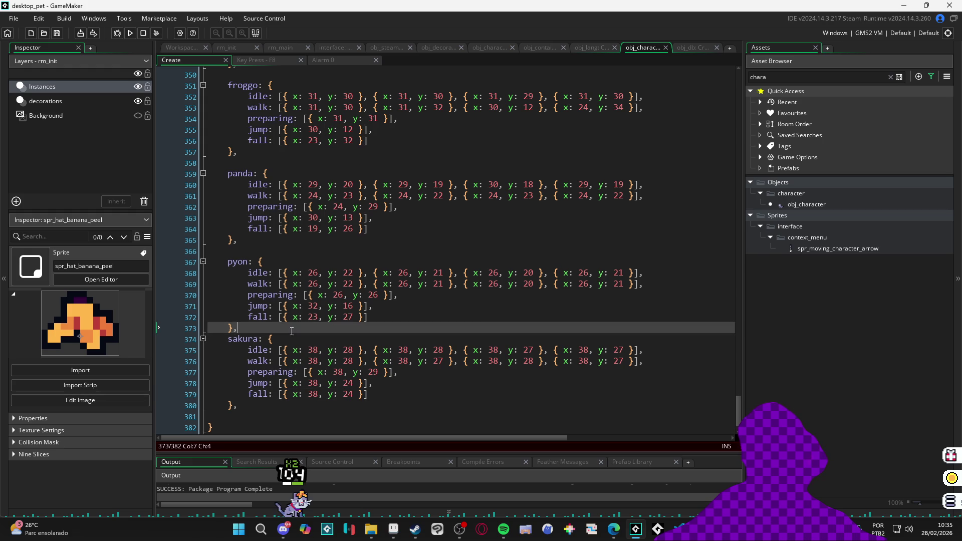
pyautogui.press('Return')
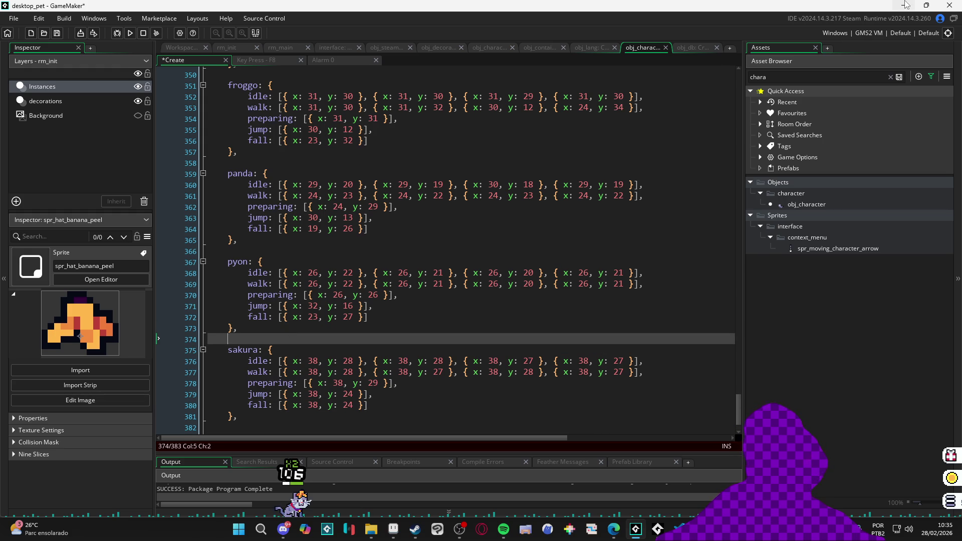
pyautogui.click(904, 5)
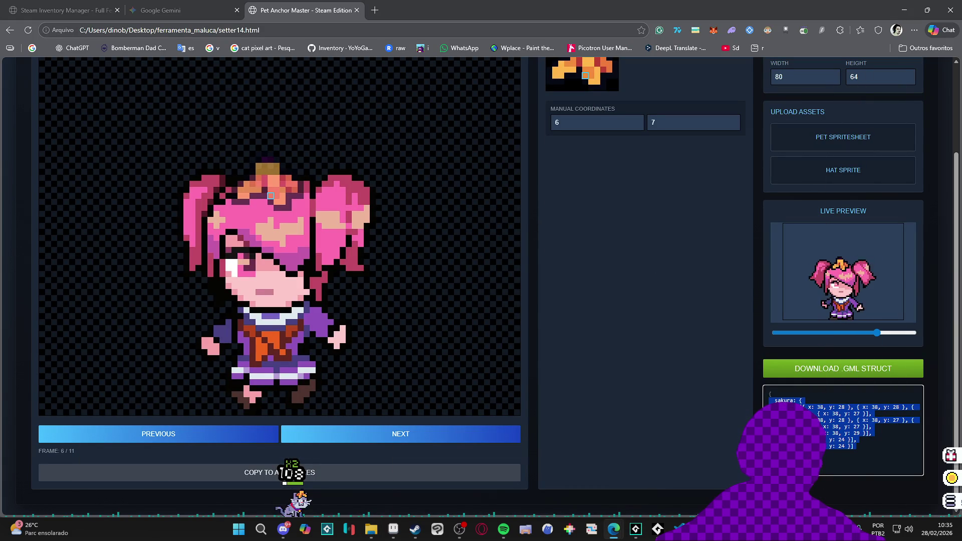
pyautogui.click(371, 529)
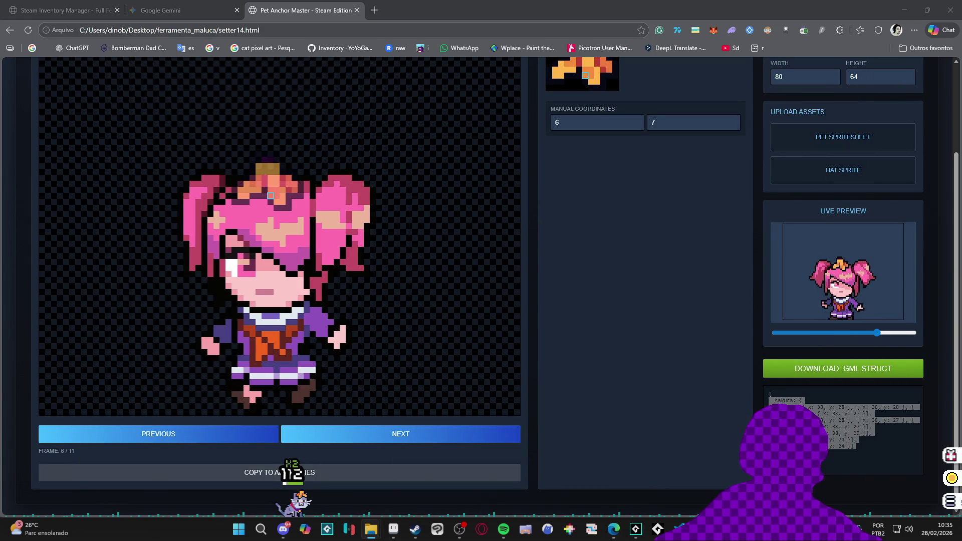
pyautogui.moveTo(0, 301)
pyautogui.mouseDown()
pyautogui.moveTo(172, 283)
pyautogui.moveTo(675, 198)
pyautogui.moveTo(877, 144)
pyautogui.mouseUp()
# - Go back to the first frame and set the hat on top of the dog's head
pyautogui.scroll(-1, 470, 311)
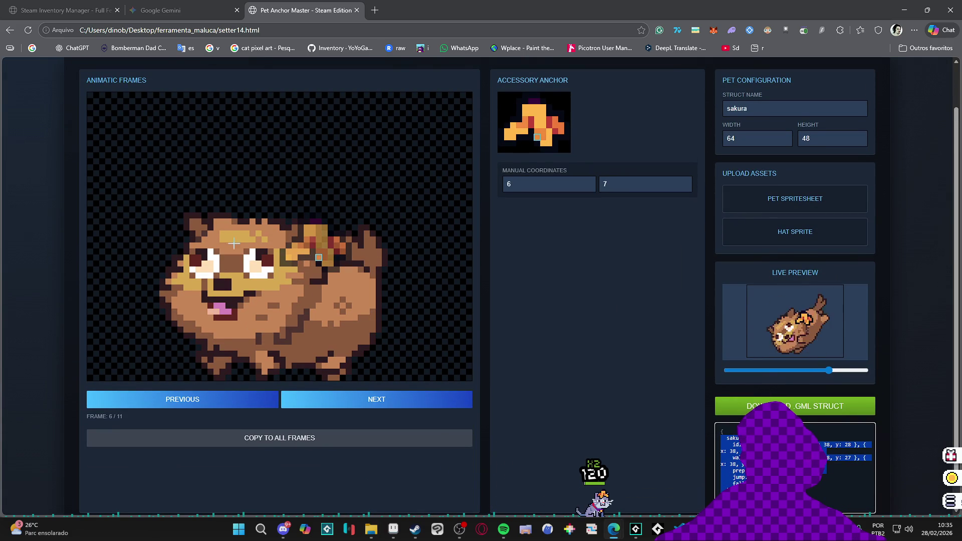
pyautogui.click(266, 399)
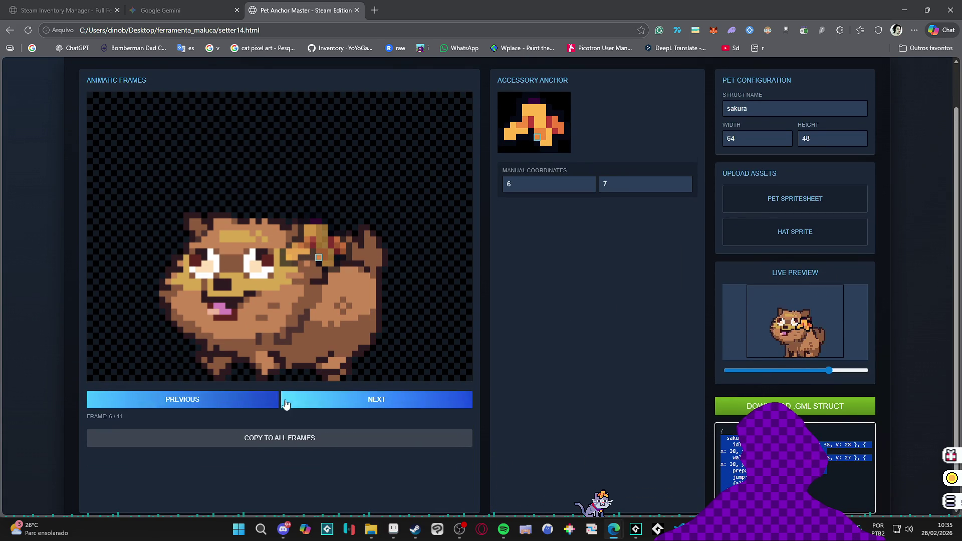
pyautogui.click(280, 400)
pyautogui.click(254, 399)
pyautogui.click(255, 399)
pyautogui.click(256, 399)
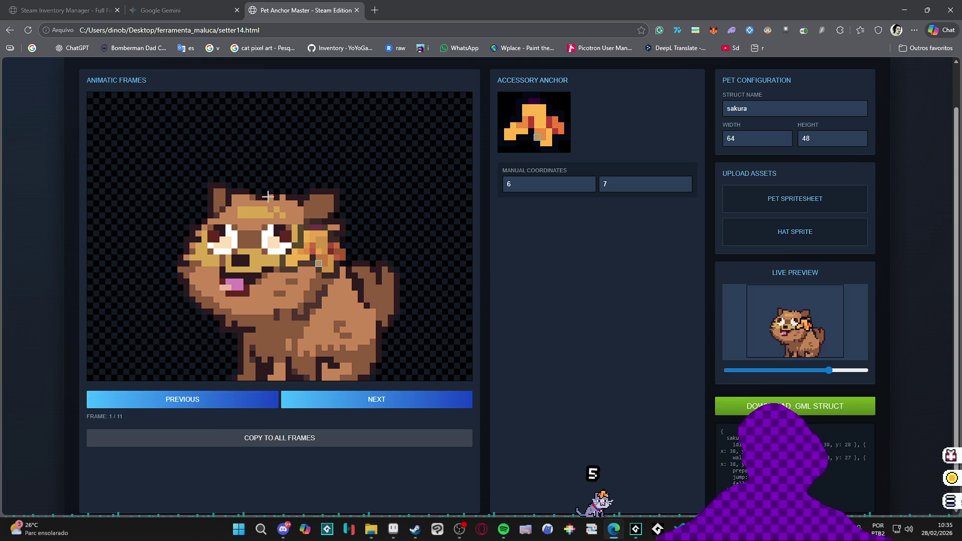
pyautogui.click(263, 197)
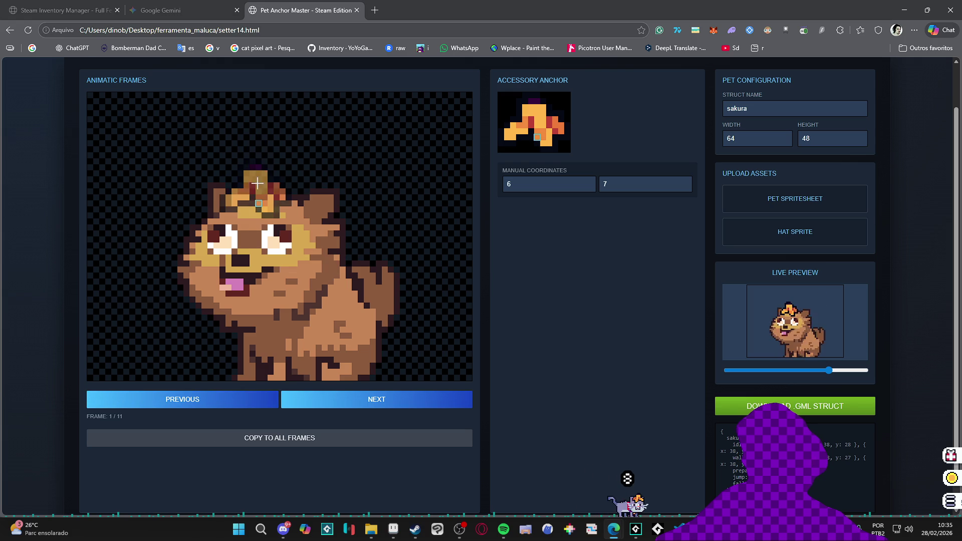
pyautogui.click(268, 195)
pyautogui.click(264, 203)
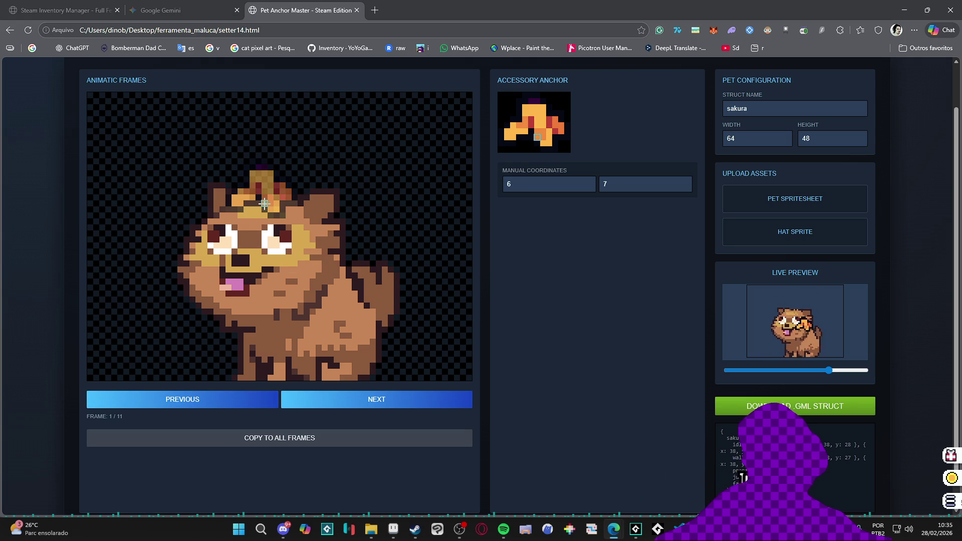
# - Anchor the hat on the dog's head in frames 10 and 11, then wrap to frame 1
pyautogui.press('Right')
pyautogui.press('Right')
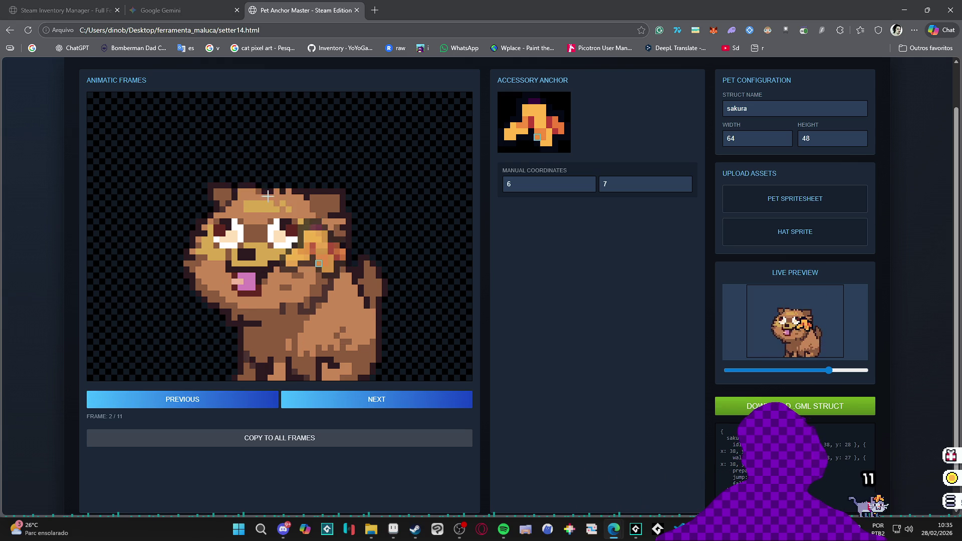
pyautogui.press('Right')
pyautogui.press('Right')
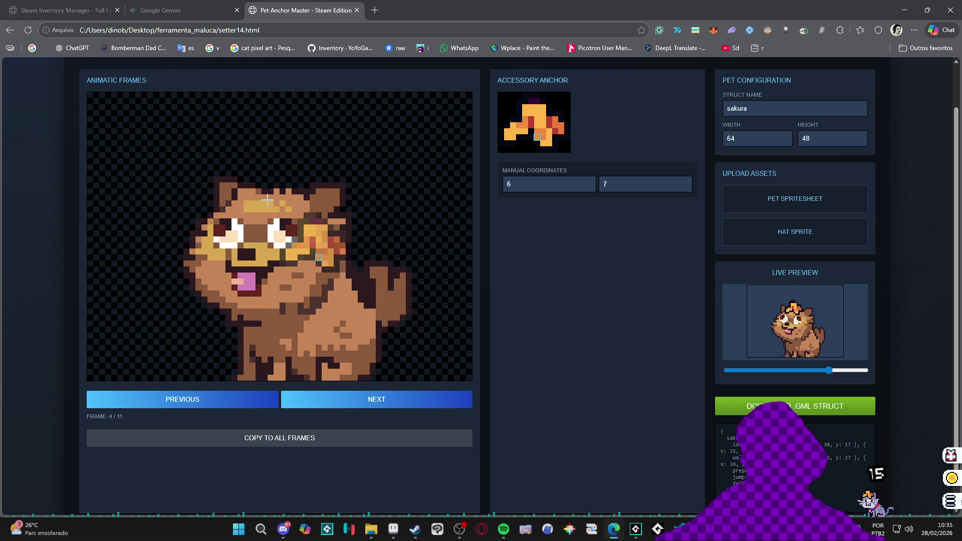
pyautogui.press('Right')
pyautogui.press('Right')
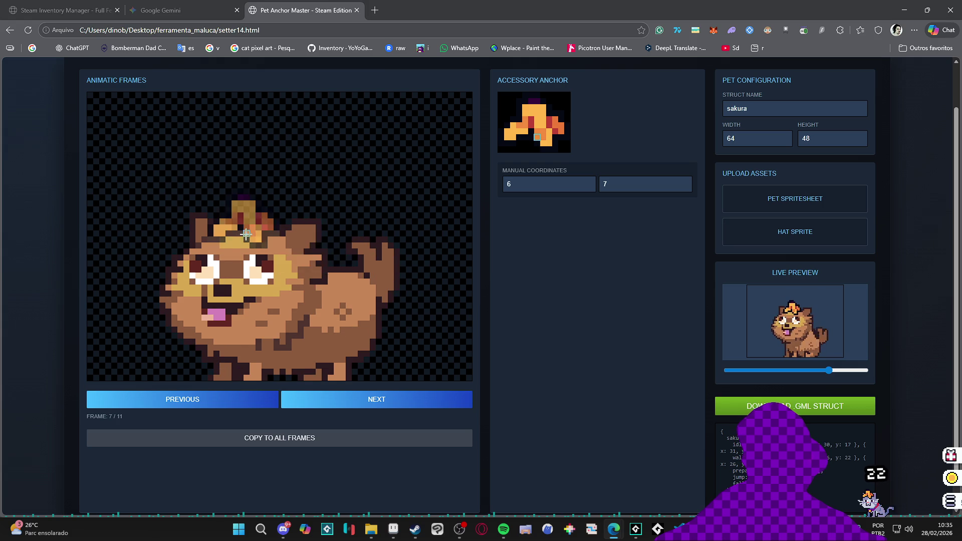
pyautogui.press('Right')
pyautogui.press('Right')
pyautogui.press('Right')
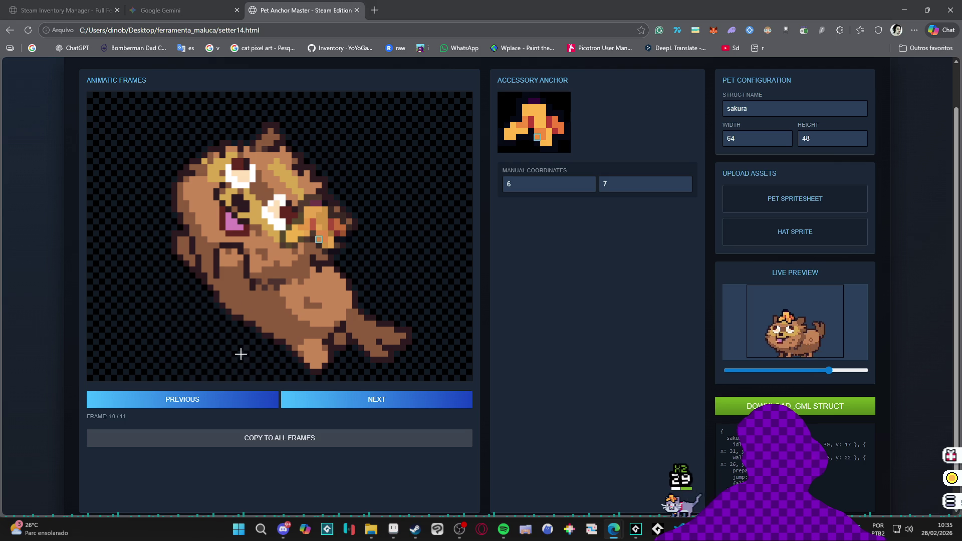
pyautogui.press('Left')
pyautogui.press('Right')
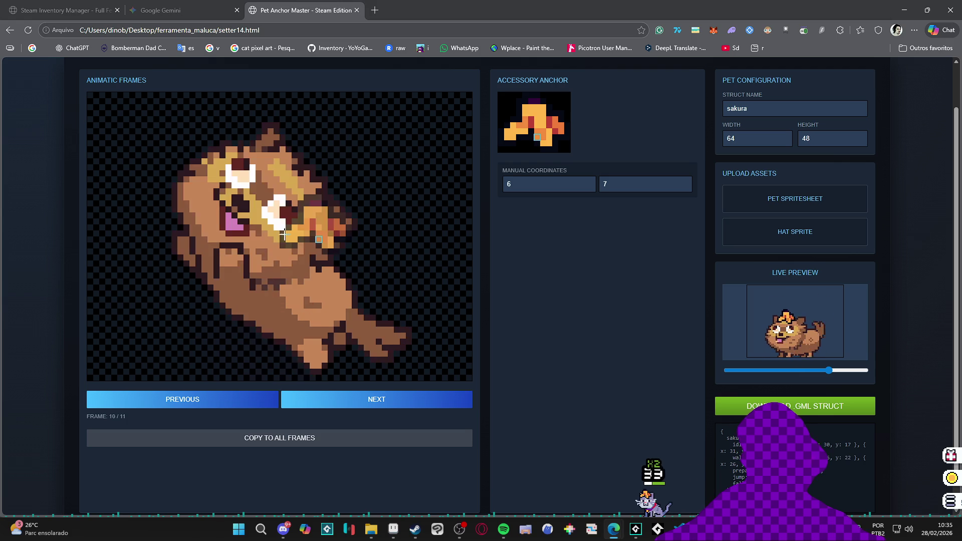
pyautogui.click(294, 173)
pyautogui.moveTo(290, 172); pyautogui.dragTo(282, 166)
pyautogui.press('Right')
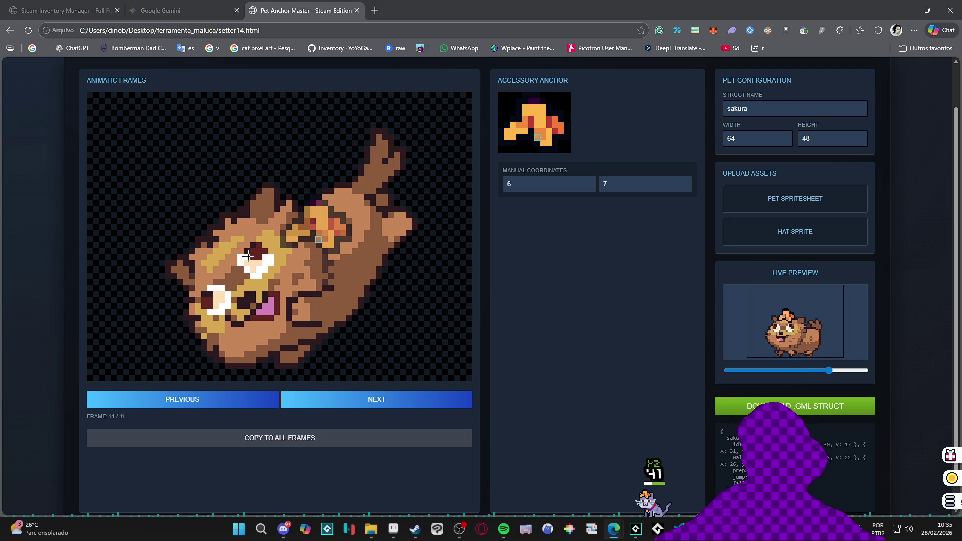
pyautogui.click(225, 256)
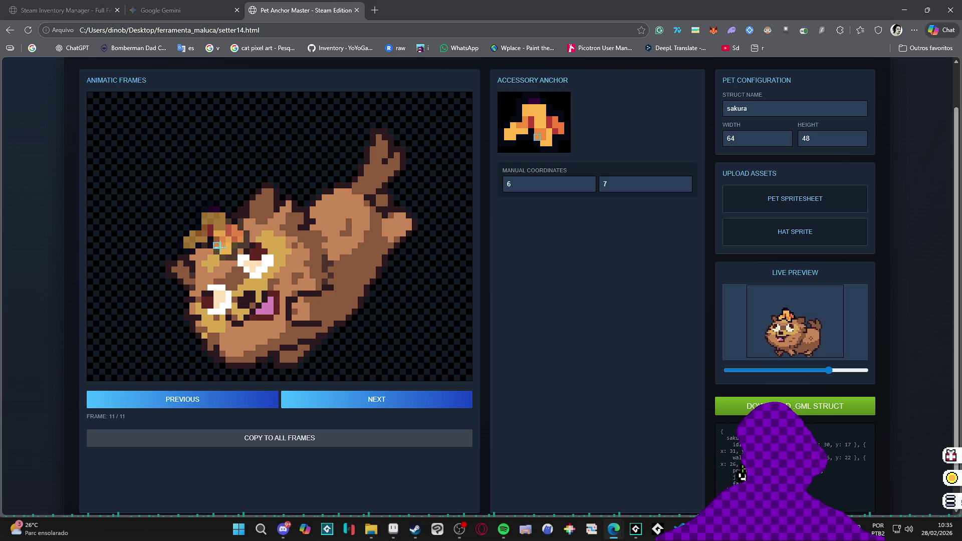
pyautogui.click(224, 246)
pyautogui.press('Right')
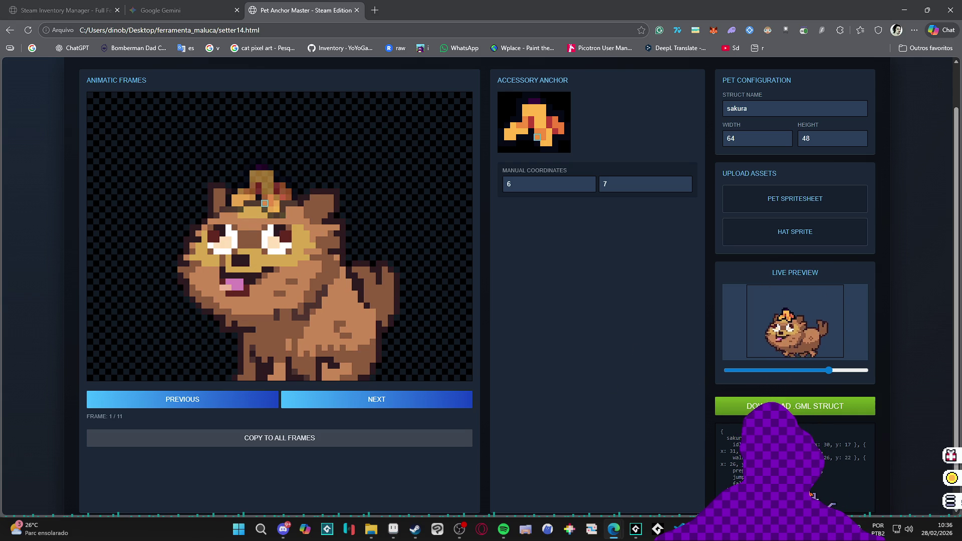
# - Rename the struct from sakura to toby
pyautogui.scroll(1, 727, 373)
pyautogui.click(766, 158)
pyautogui.hotkey('ctrl', 'a')
pyautogui.write('toby')
pyautogui.click(628, 298)
# - Select the generated toby struct code and return to GameMaker
pyautogui.scroll(-1, 631, 322)
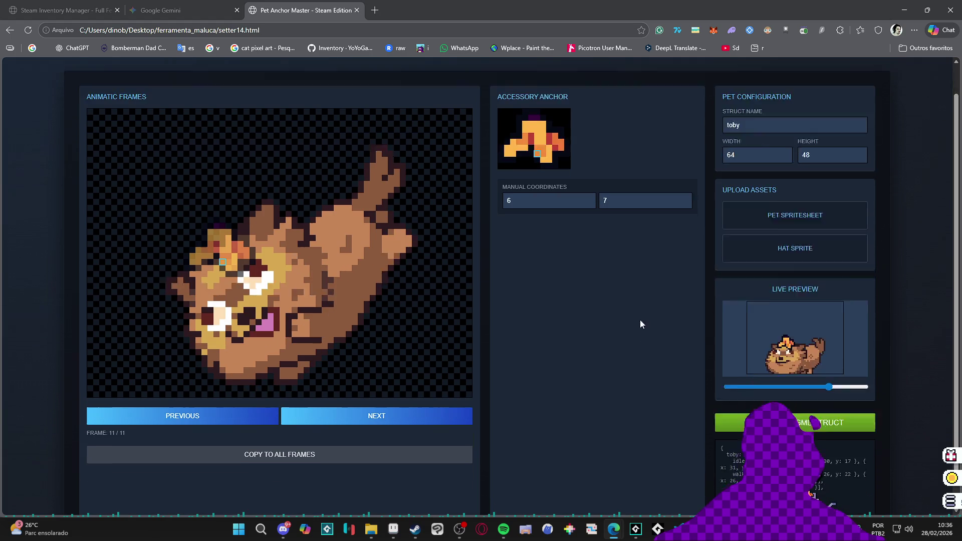
pyautogui.moveTo(734, 465); pyautogui.dragTo(721, 414)
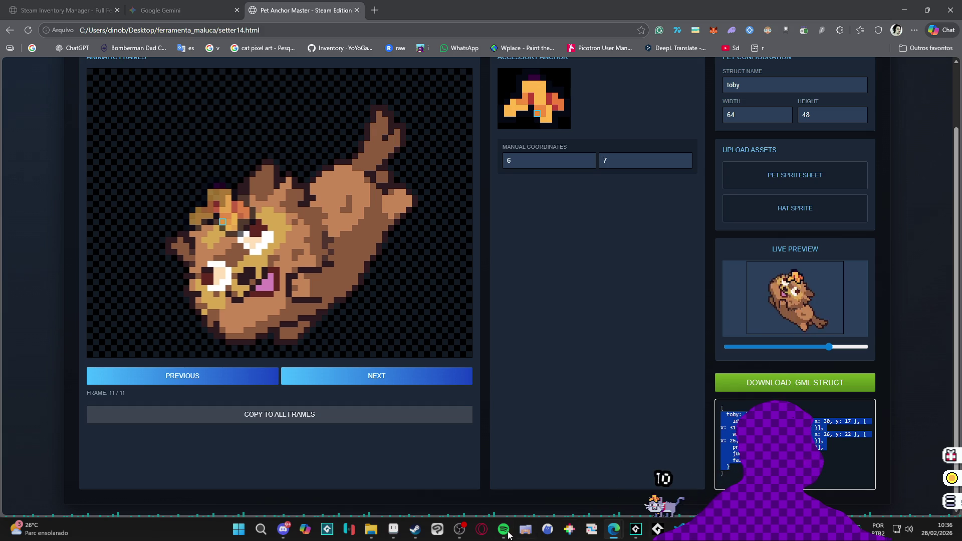
pyautogui.click(634, 531)
pyautogui.scroll(-1, 255, 380)
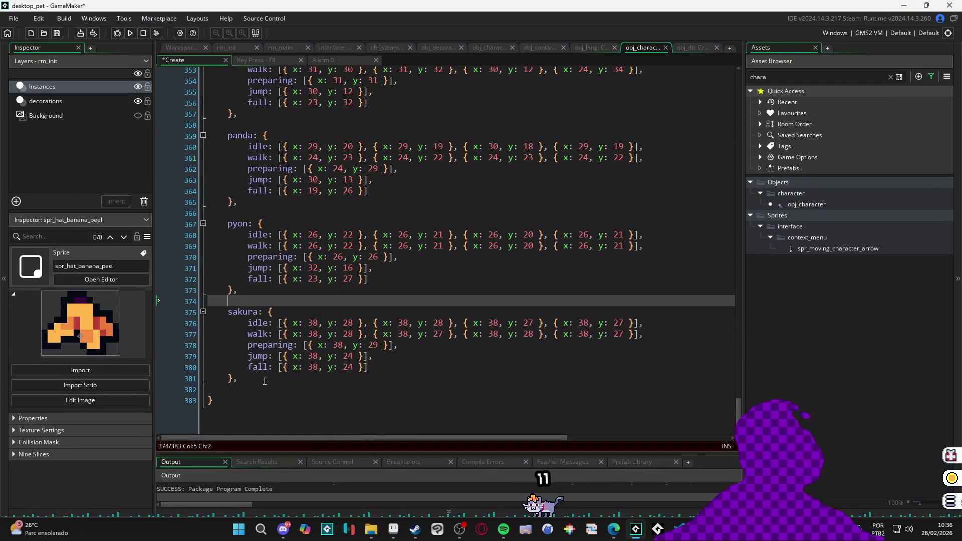
# - Paste the toby anchor block after sakura, indent its lines and properties, and undo a stray edit
pyautogui.click(254, 382)
pyautogui.hotkey('ctrl', 'v')
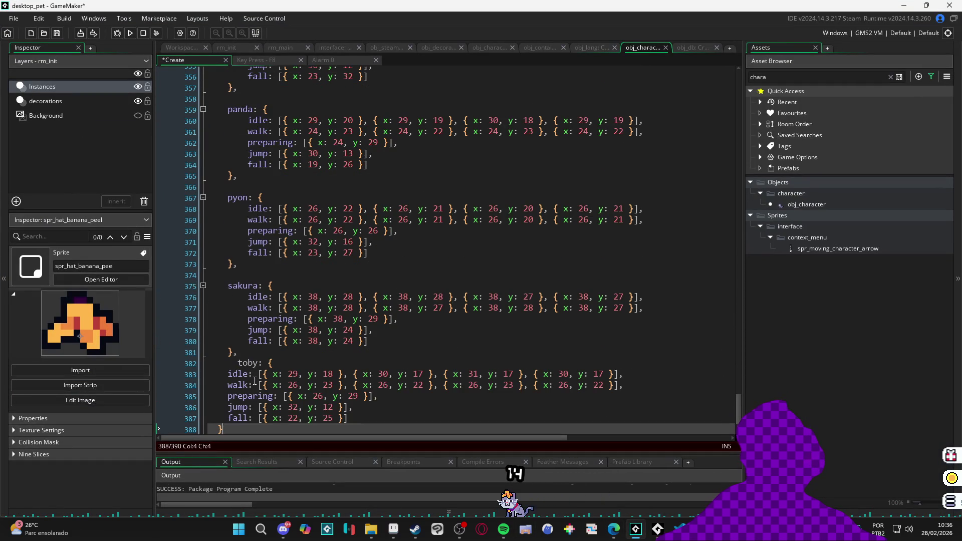
pyautogui.moveTo(242, 431); pyautogui.dragTo(209, 363)
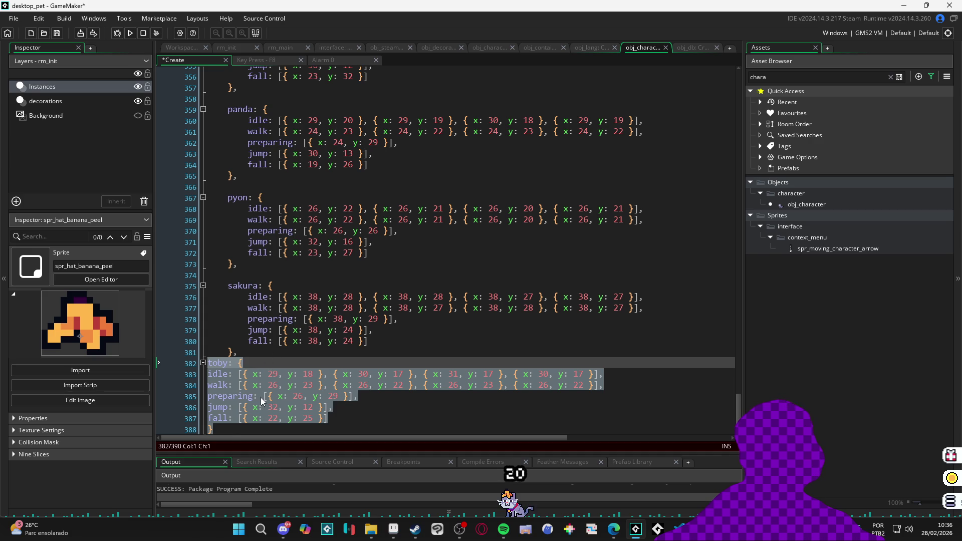
pyautogui.press('Tab')
pyautogui.moveTo(267, 414)
pyautogui.mouseDown()
pyautogui.moveTo(200, 359)
pyautogui.moveTo(211, 375)
pyautogui.mouseUp()
pyautogui.press('Tab')
pyautogui.scroll(-2, 314, 374)
pyautogui.click(314, 389)
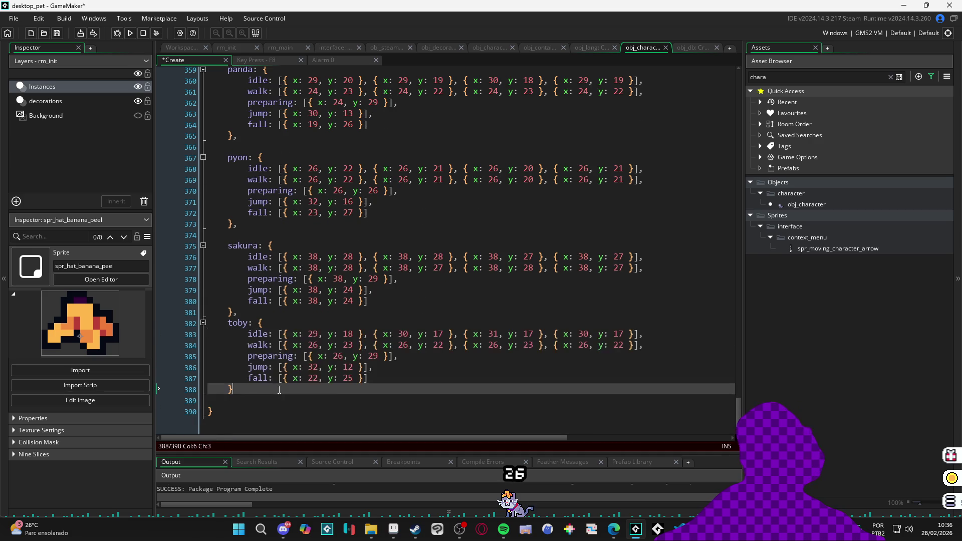
pyautogui.scroll(1, 301, 371)
pyautogui.click(275, 339)
pyautogui.hotkey('ctrl', 'z')
pyautogui.hotkey('ctrl', 'z')
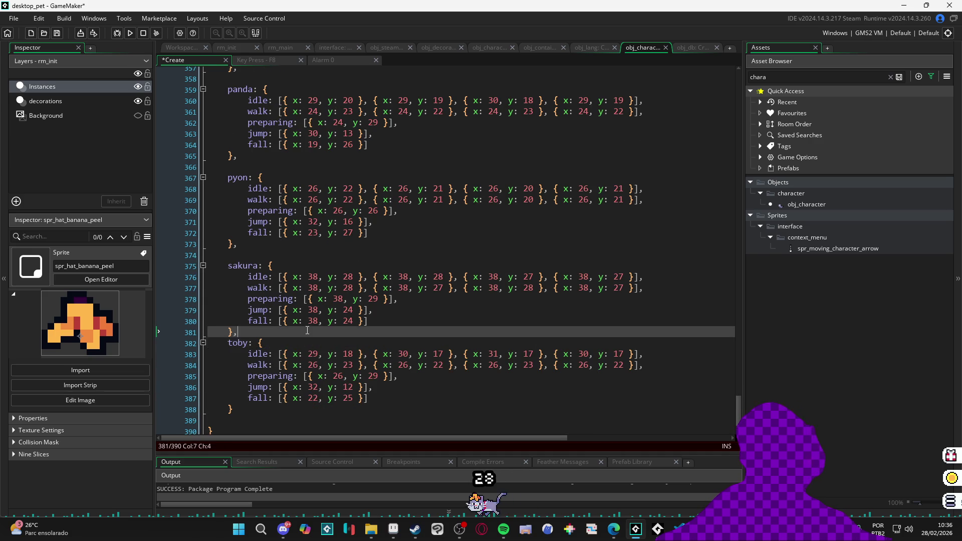
# - Insert a blank line after the cd entry
pyautogui.scroll(7, 300, 333)
pyautogui.scroll(8, 286, 271)
pyautogui.click(263, 208)
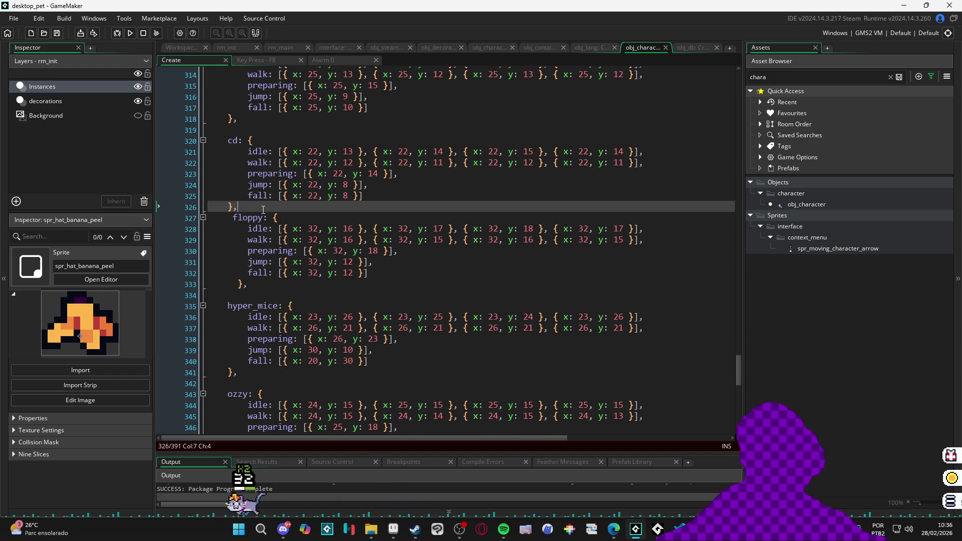
pyautogui.press('Return')
# - Delete the commented-out grey_cat block from skins_metadata
pyautogui.scroll(9, 281, 210)
pyautogui.scroll(2, 299, 209)
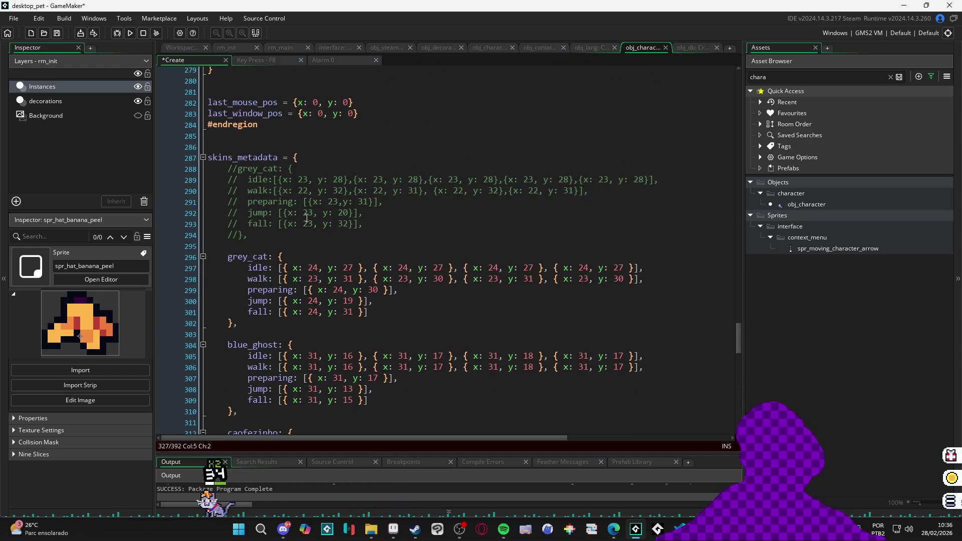
pyautogui.click(243, 244)
pyautogui.hotkey('shift', 'Up')
pyautogui.hotkey('shift', 'Up')
pyautogui.hotkey('shift', 'Up')
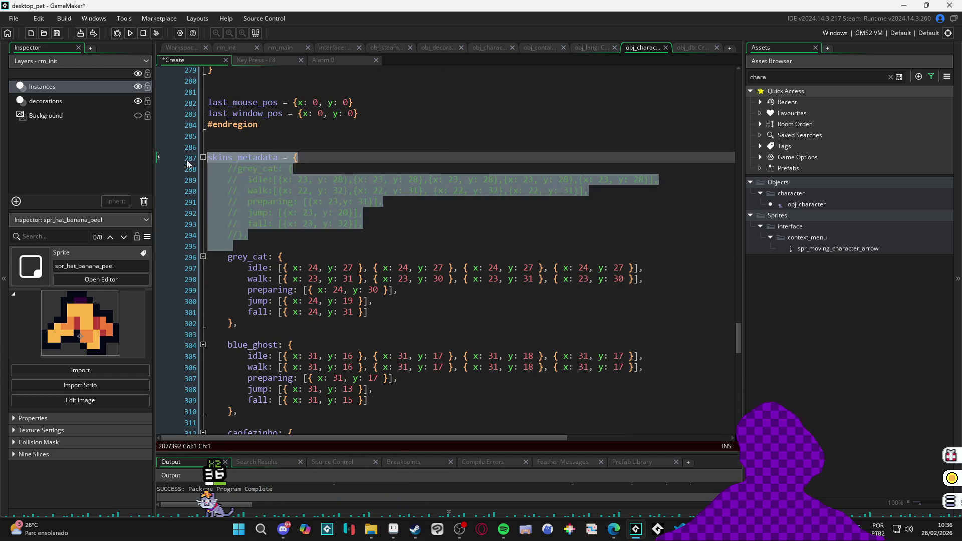
pyautogui.hotkey('shift', 'End')
pyautogui.press('BackSpace')
# - Check the end of the file, then return to the Pet Anchor Master browser tool
pyautogui.scroll(-13, 207, 191)
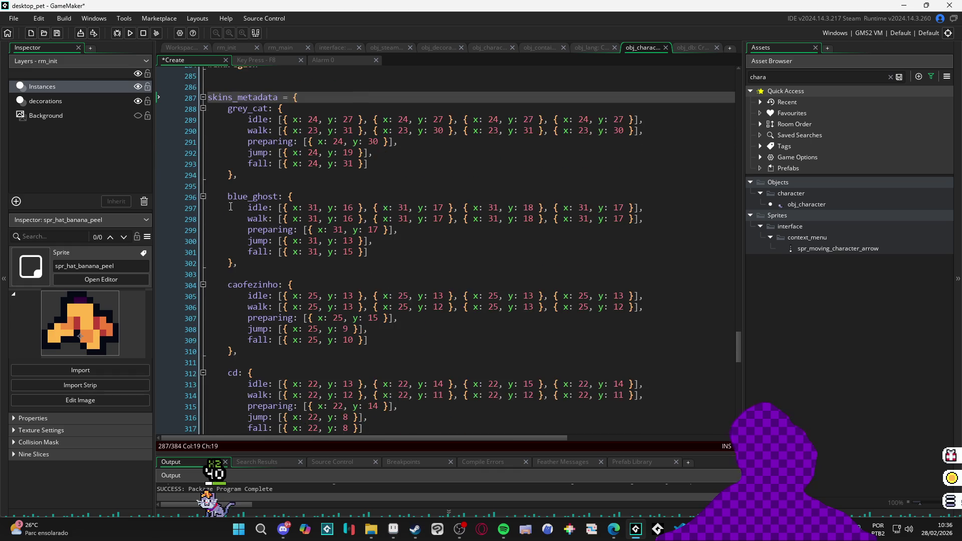
pyautogui.scroll(-12, 248, 206)
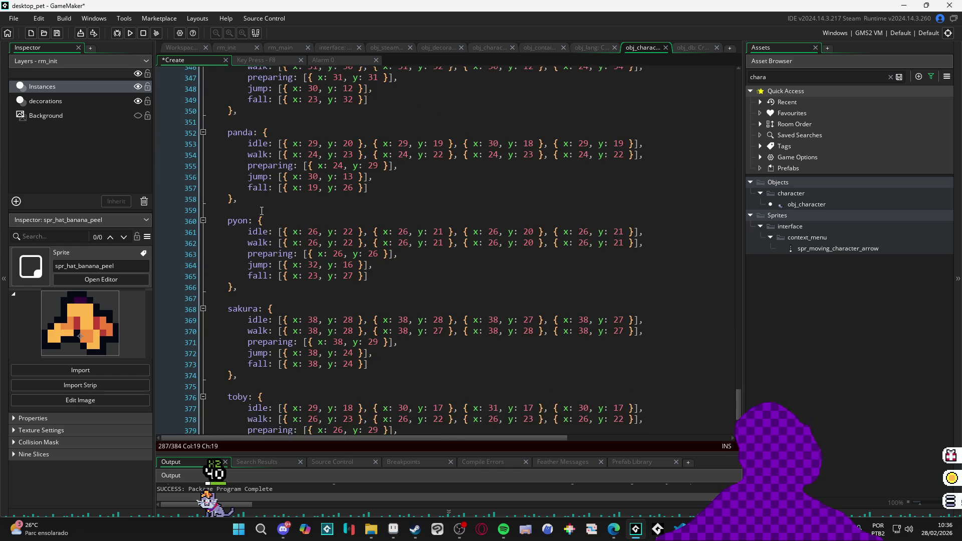
pyautogui.click(270, 385)
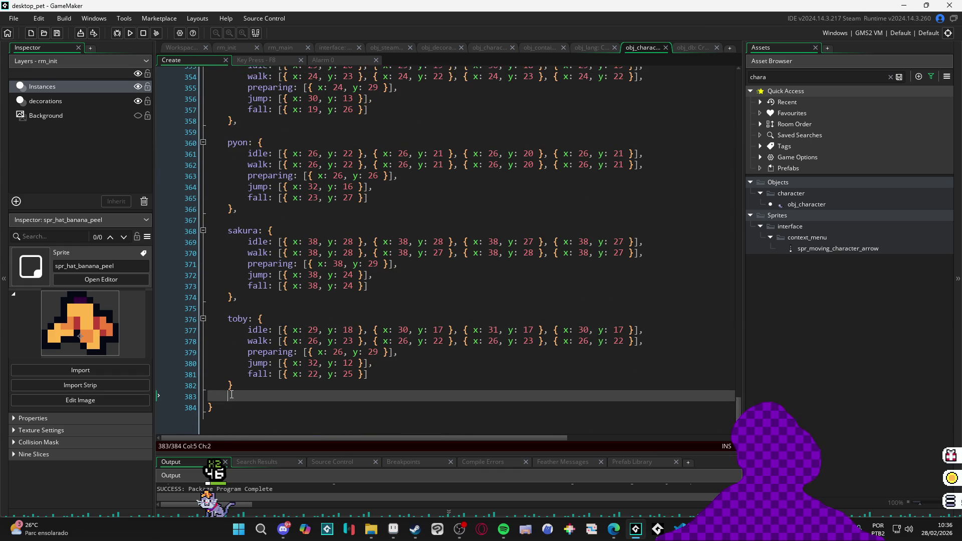
pyautogui.scroll(10, 297, 374)
pyautogui.scroll(12, 296, 374)
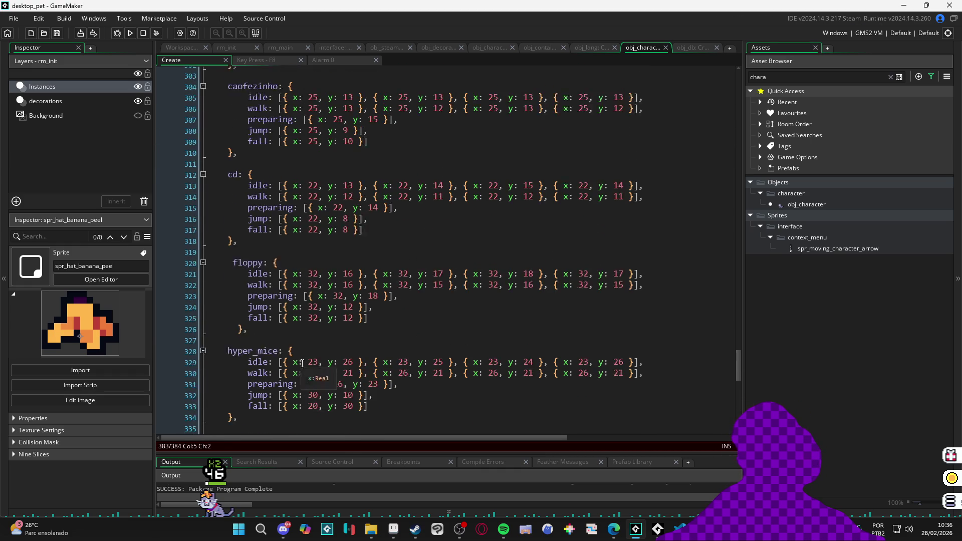
pyautogui.scroll(-12, 348, 341)
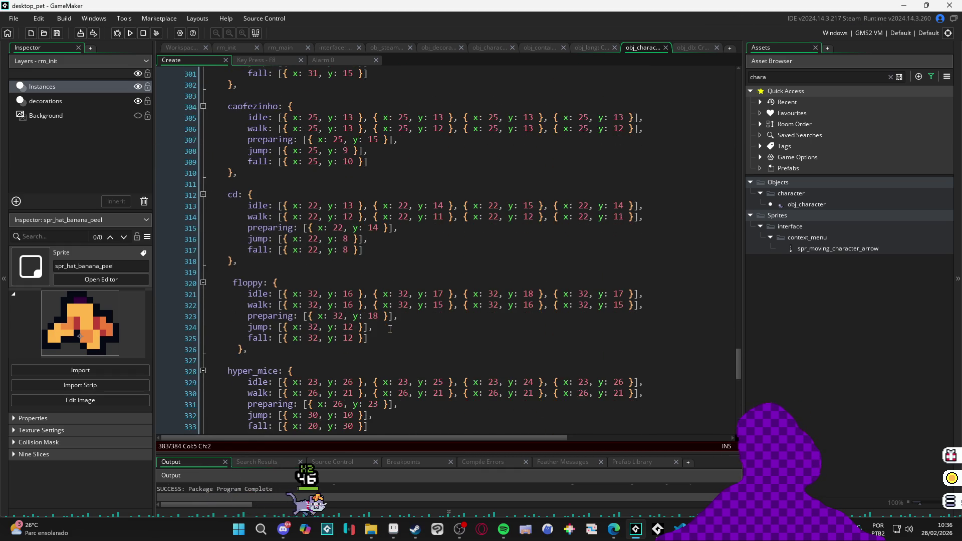
pyautogui.hotkey('alt', 'Tab')
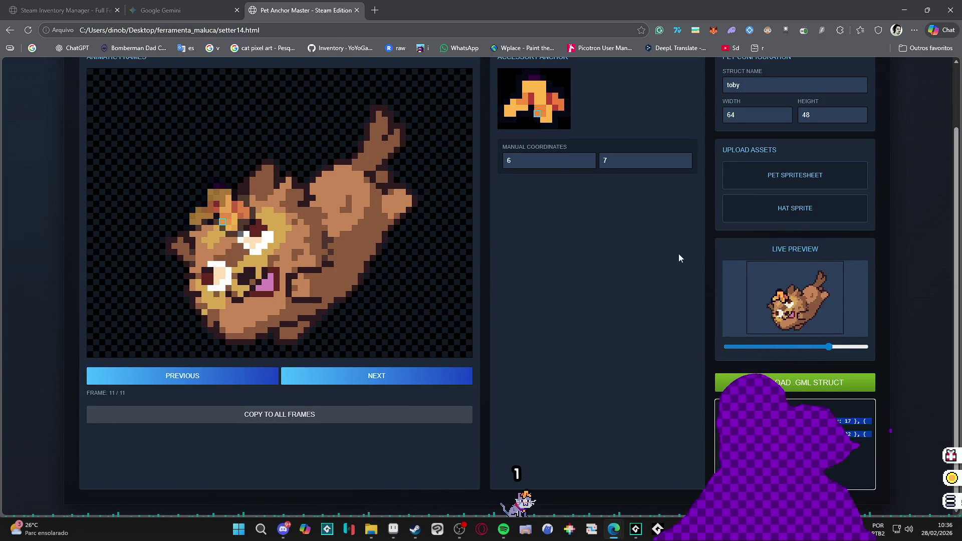
# - Scroll through the toby hat anchor settings, then switch to the Gemini conversation tab
pyautogui.scroll(2, 632, 353)
pyautogui.scroll(-1, 596, 357)
pyautogui.scroll(1, 597, 358)
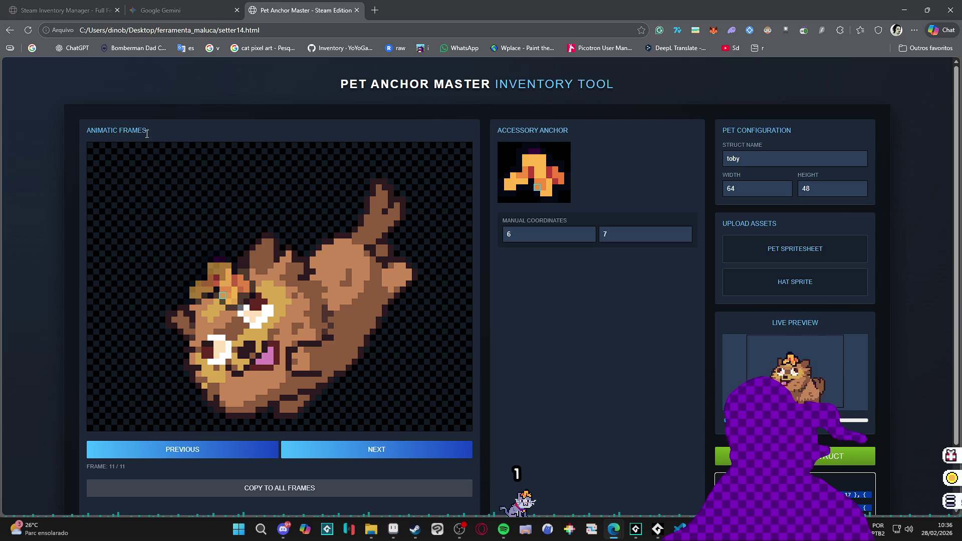
pyautogui.scroll(-1, 574, 287)
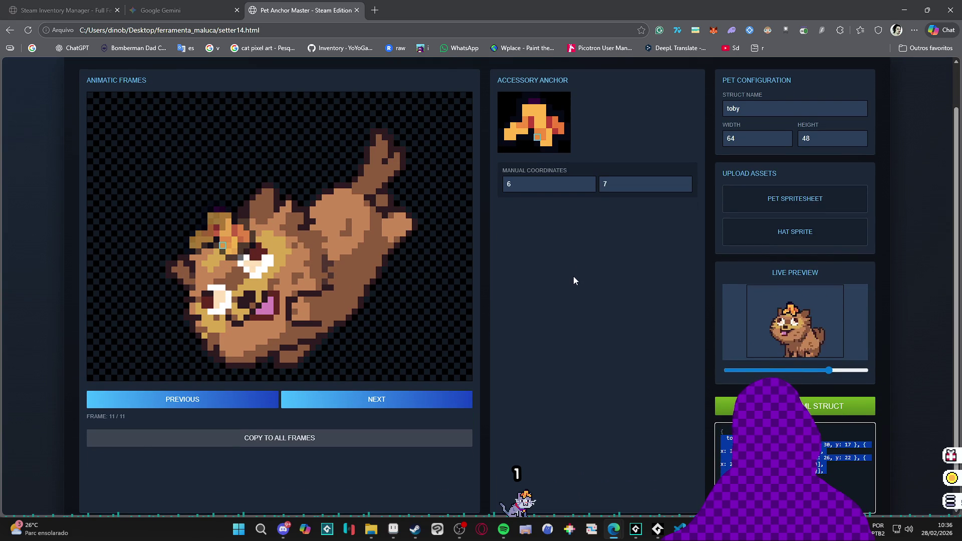
pyautogui.scroll(1, 600, 270)
pyautogui.hotkey('ctrl', 'shift', 'Tab')
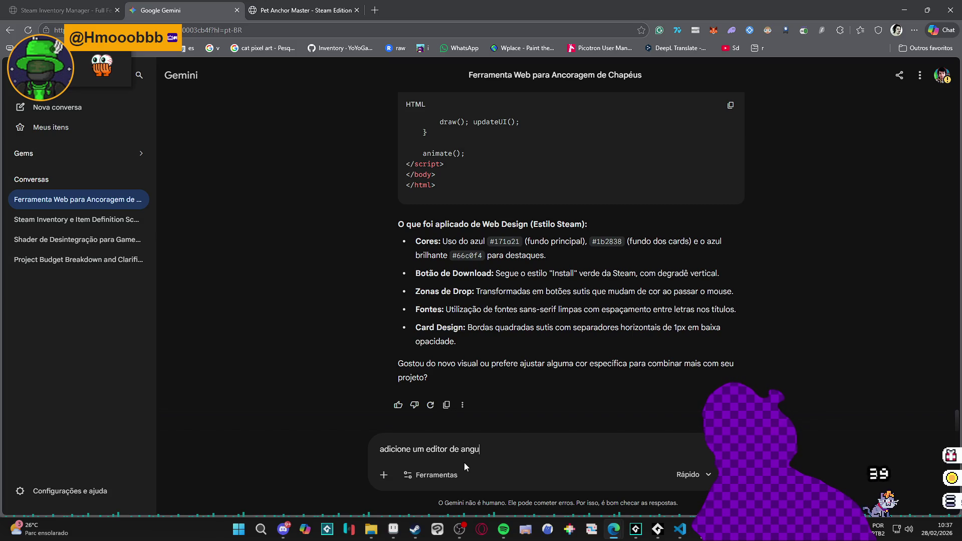
# - Replace the draft with a request to edit the hat angle per frame, saved in the JSON with coordinates
pyautogui.hotkey('ctrl', 'a')
pyautogui.press('BackSpace')
pyautogui.write('adiciona')
pyautogui.press('BackSpace')
pyautogui.press('BackSpace')
pyautogui.write('e um me')
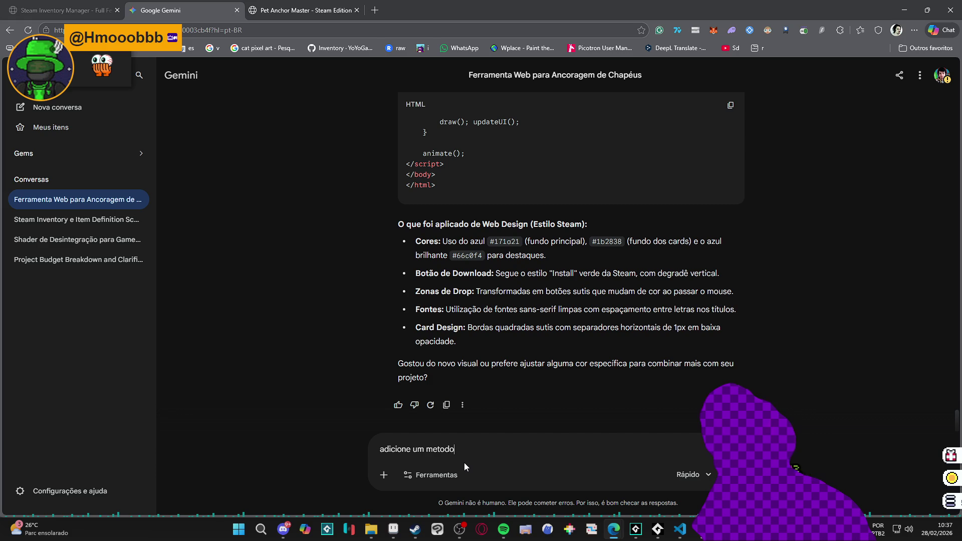
pyautogui.write('todo para editar o engulo do ')
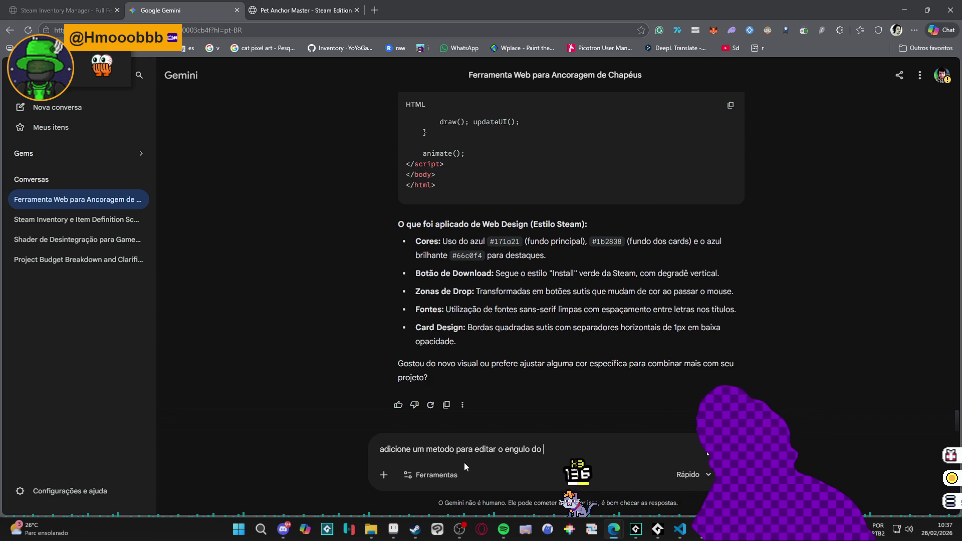
pyautogui.write('hat p')
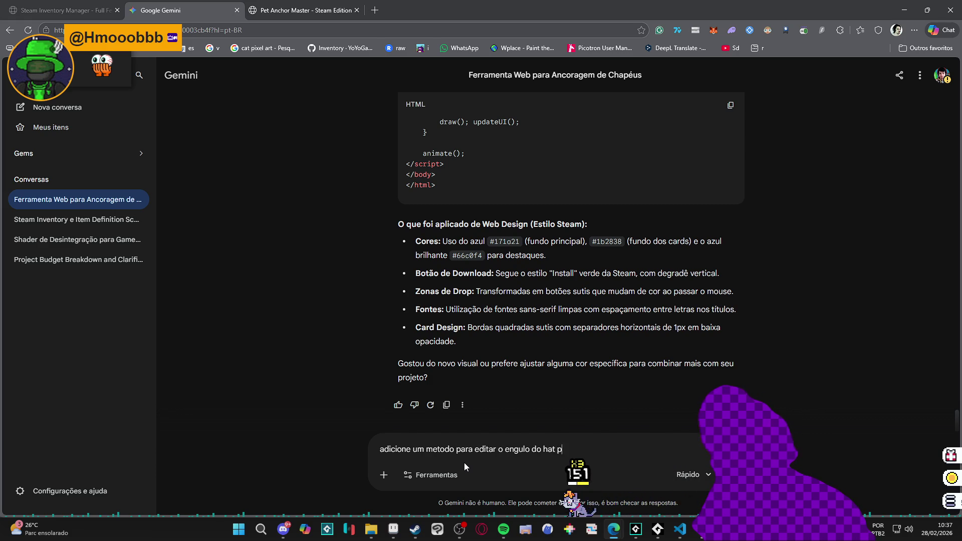
pyautogui.write('or frame e re')
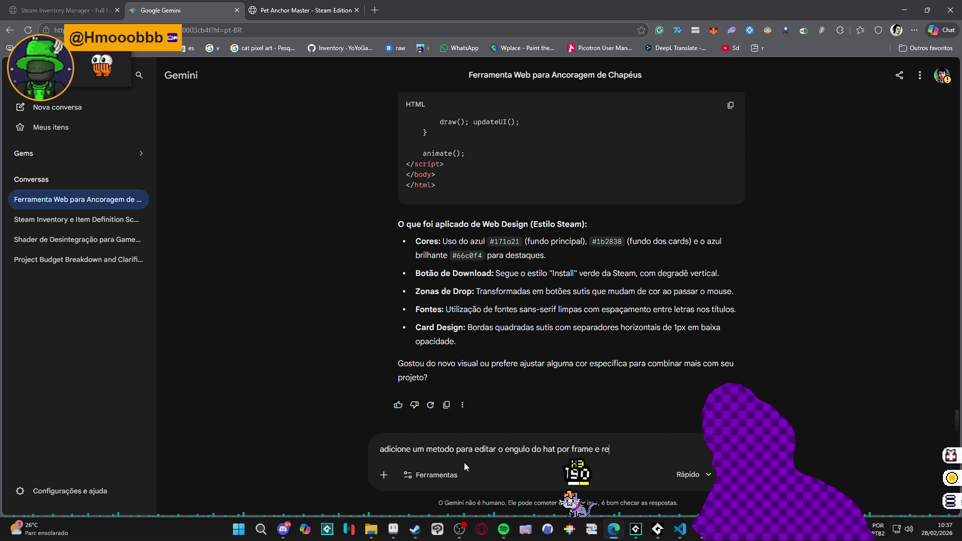
pyautogui.write('gistre no json')
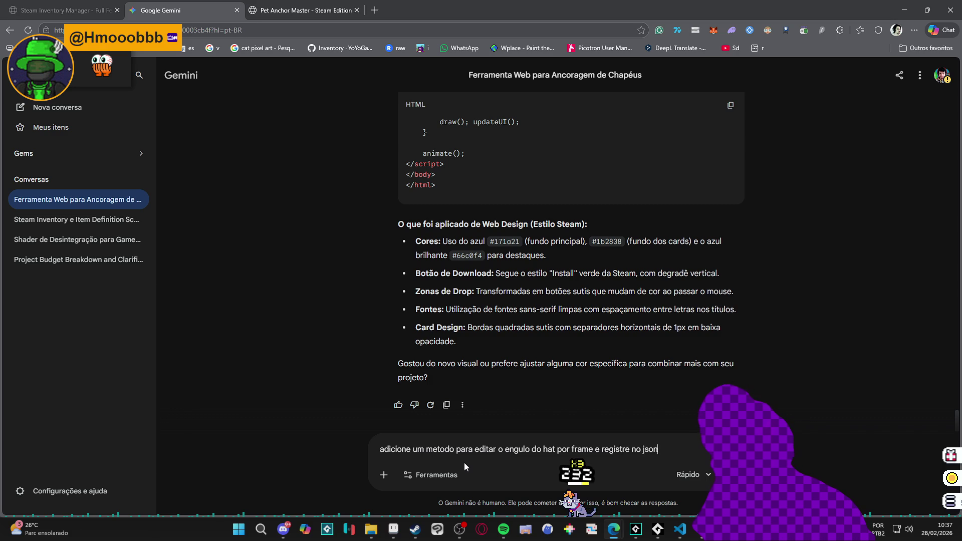
pyautogui.write(', junto com a')
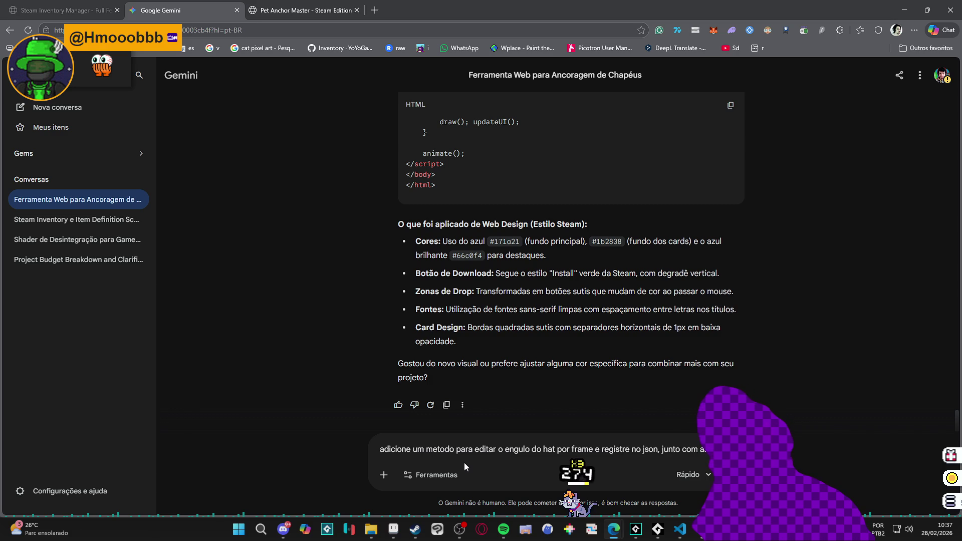
pyautogui.write('s coordenadas')
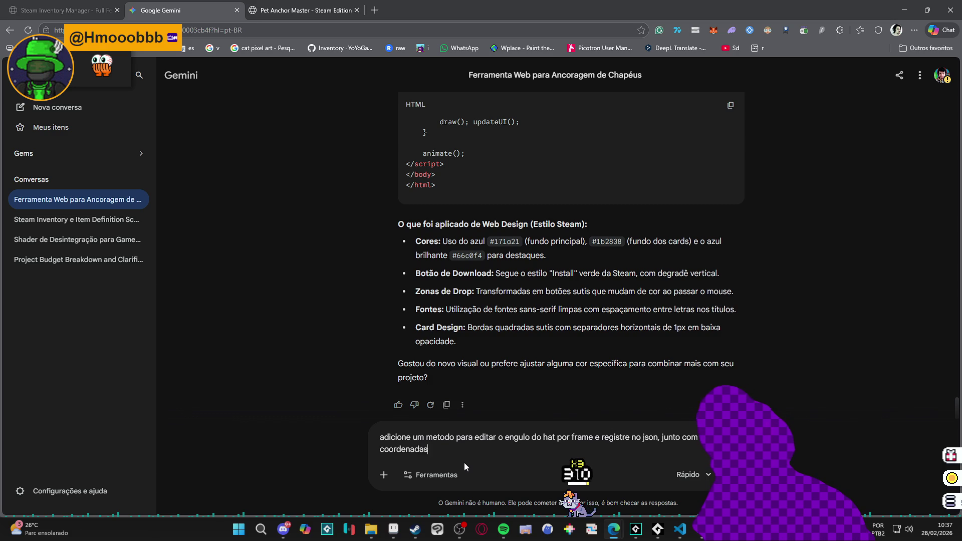
pyautogui.hotkey('ctrl', 'Left')
pyautogui.write('as')
pyautogui.press('End')
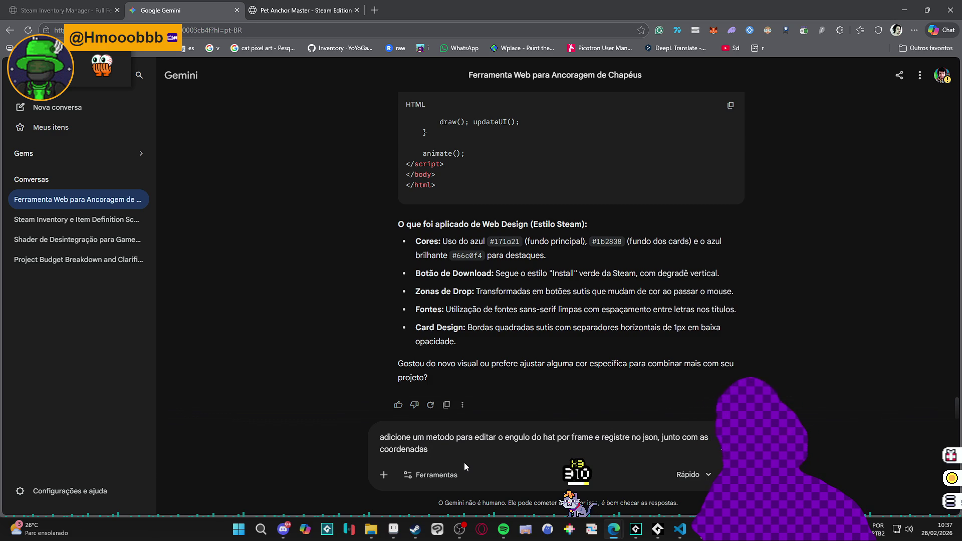
pyautogui.write(',')
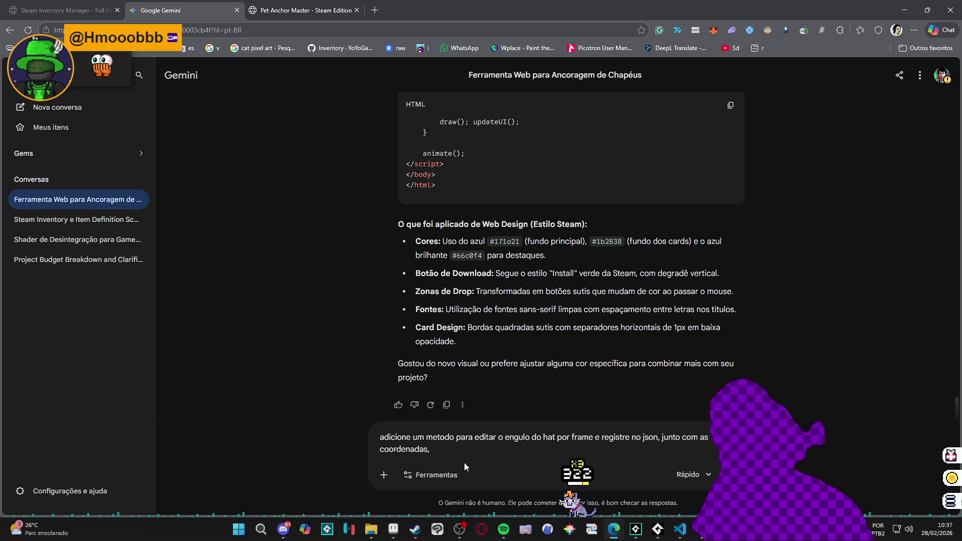
pyautogui.write(' ficando da ')
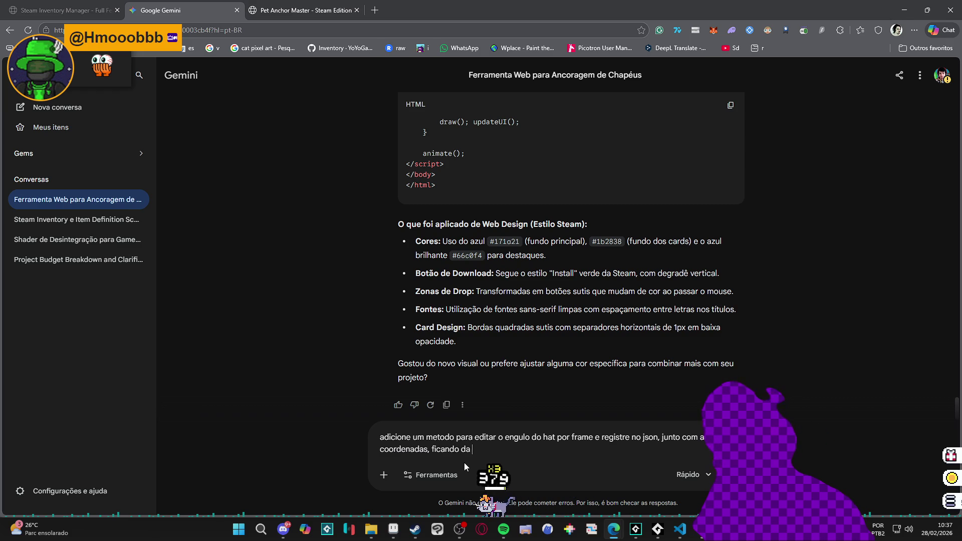
pyautogui.write('seguinte forma:')
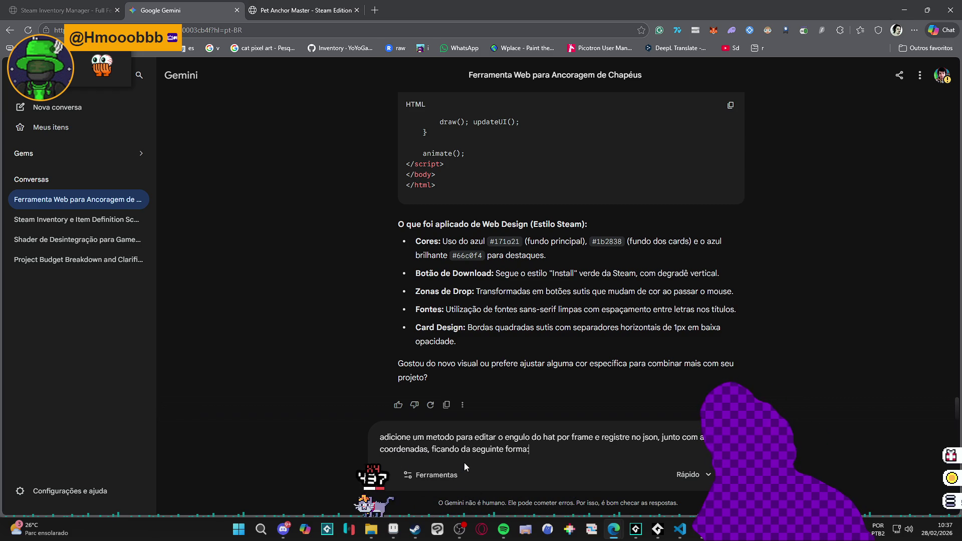
# - Add the example format {x: 10, y: 10, ang: 0} and note that angle 0 points right
pyautogui.hotkey('shift', 'Return')
pyautogui.write('{}')
pyautogui.press('Left')
pyautogui.write('x: ')
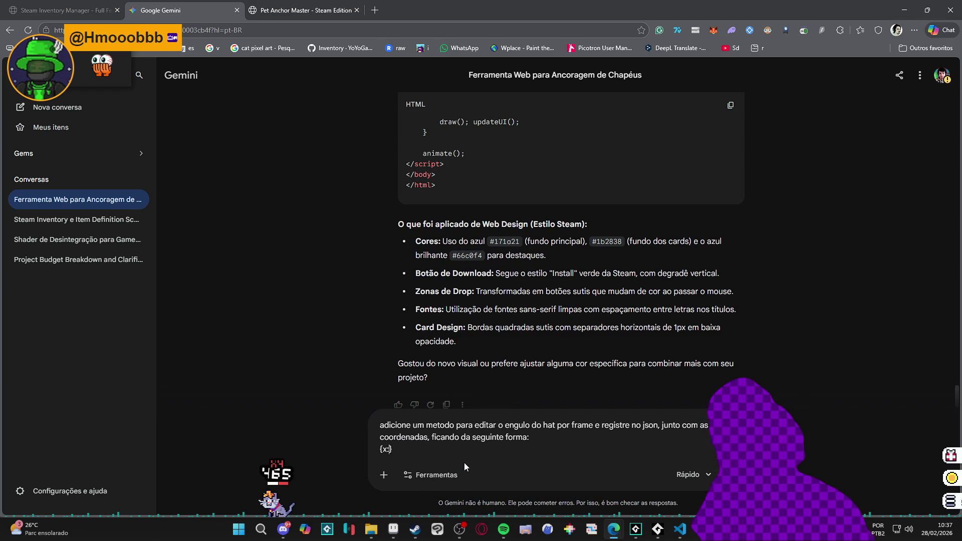
pyautogui.write('10, y:')
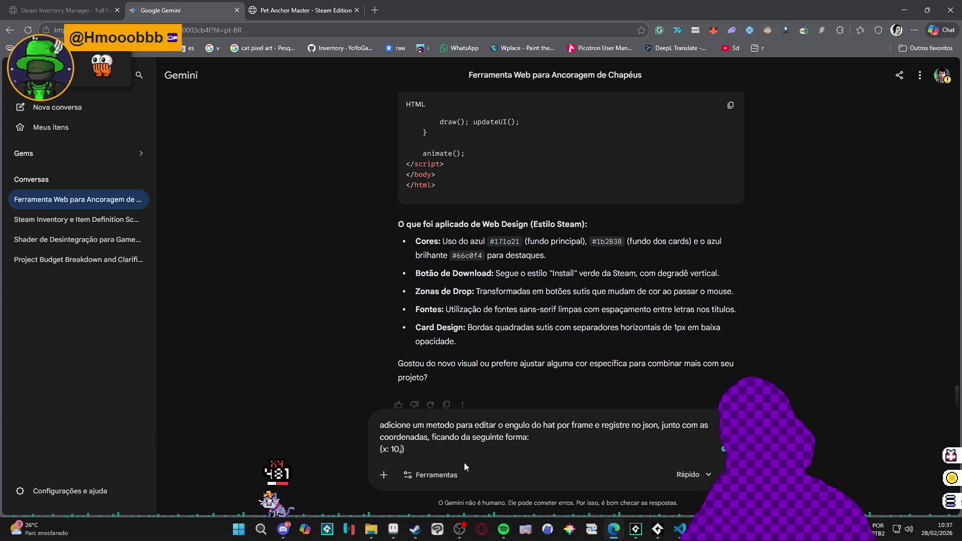
pyautogui.write(' 10, ang: 0')
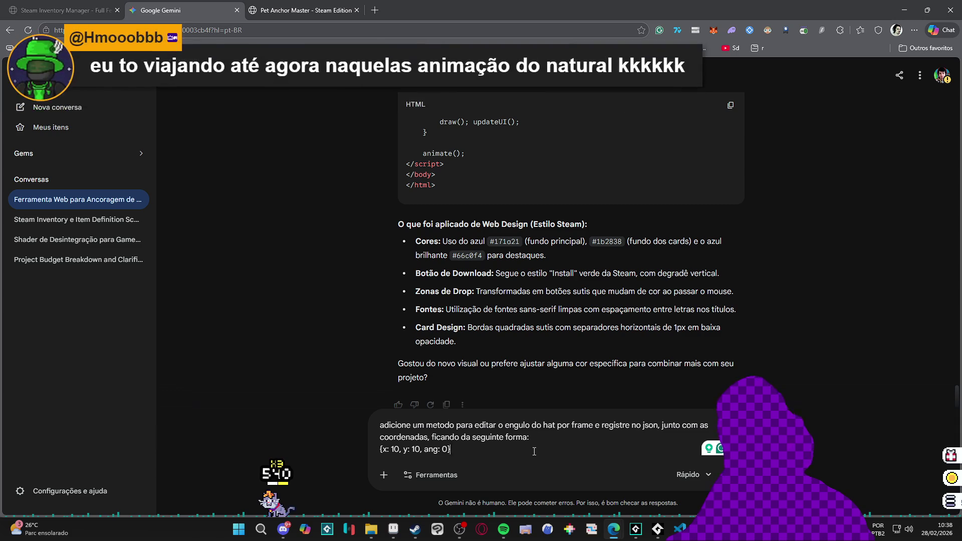
pyautogui.press('Right')
pyautogui.hotkey('shift', 'Return')
pyautogui.write('o ')
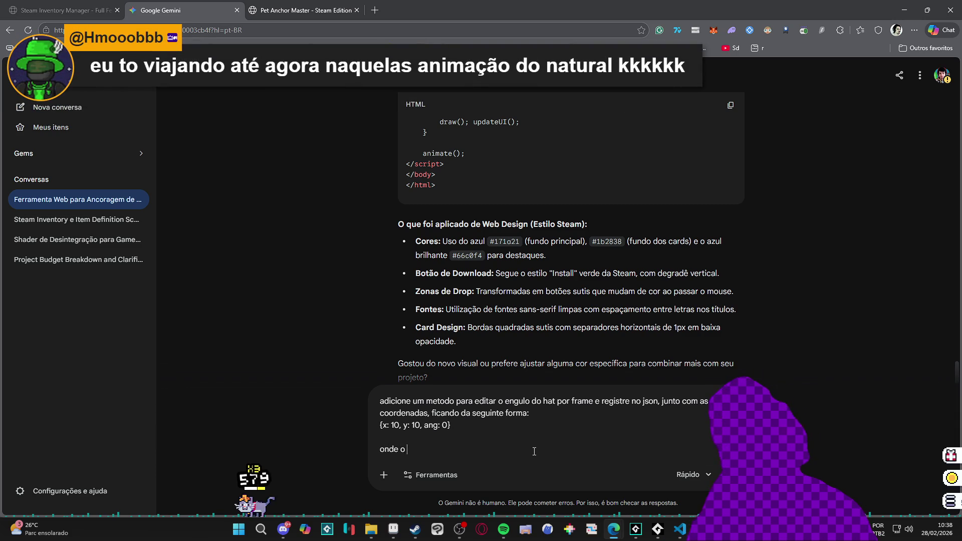
pyautogui.write('0 aponta para a direita ')
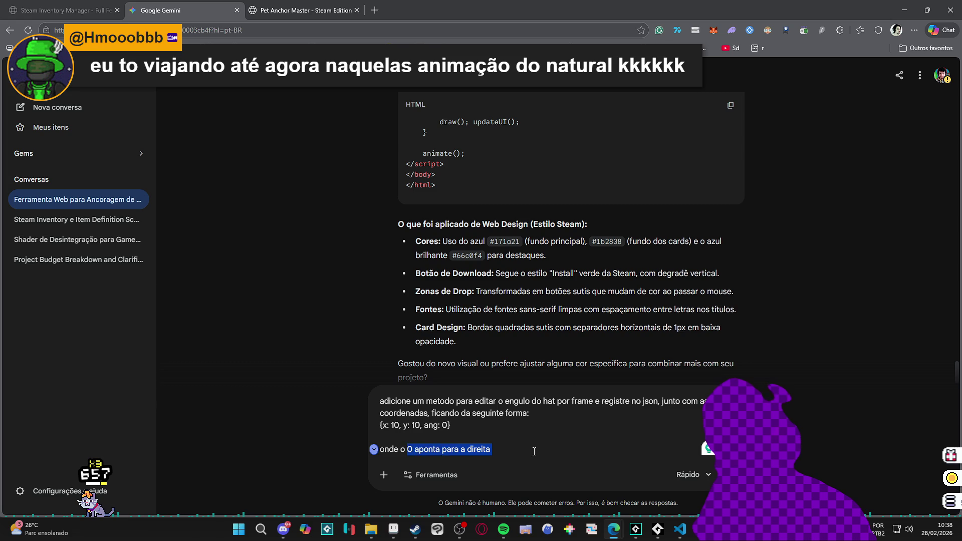
pyautogui.write('onde o angulo vai de 0 a 360 e ')
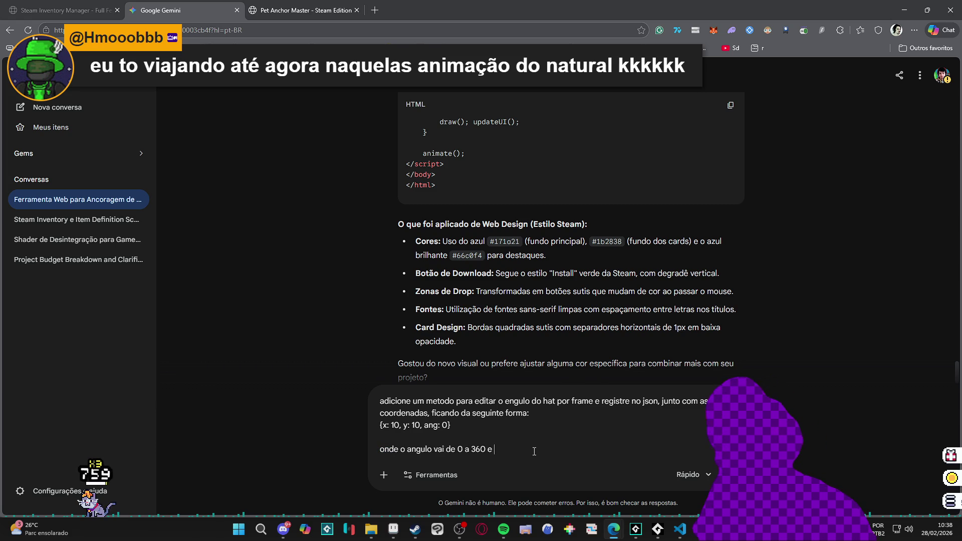
pyautogui.write('o 0 aponta par')
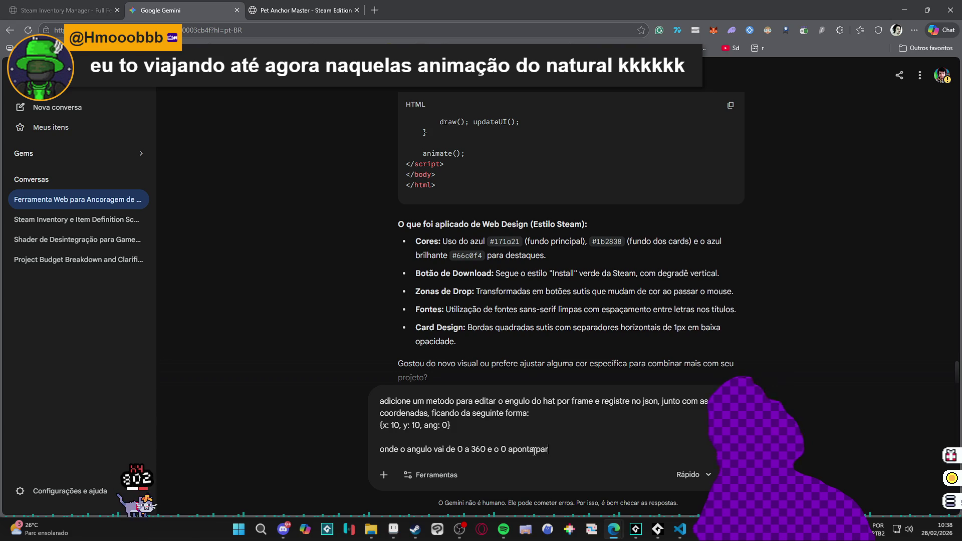
pyautogui.write('a a direita')
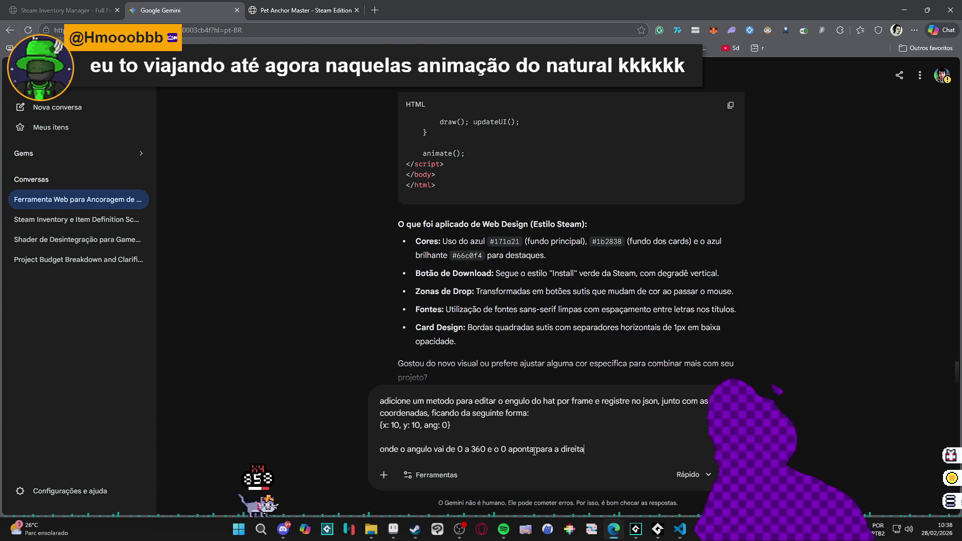
pyautogui.hotkey('shift', 'Return')
pyautogui.hotkey('shift', 'Return')
pyautogui.write('ta')
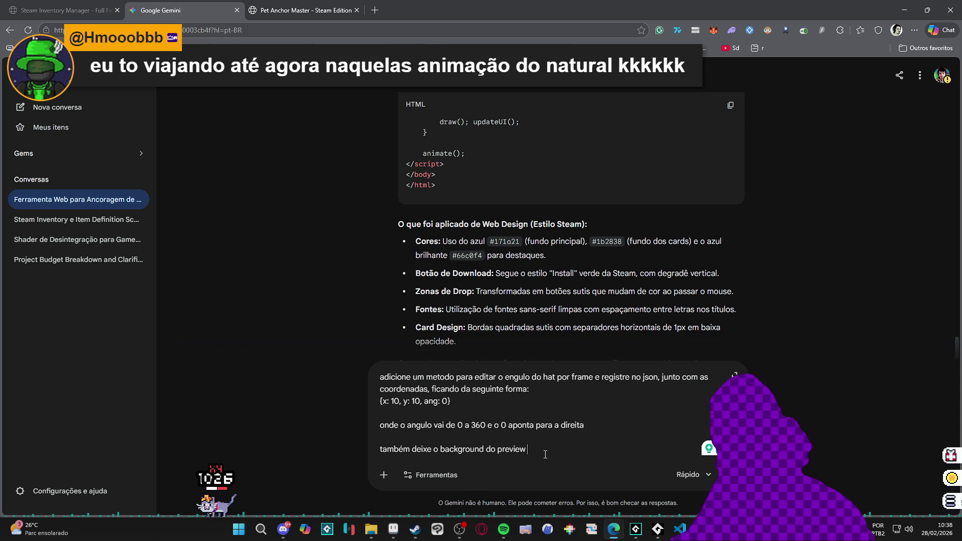
pyautogui.write('da animação com a cor')
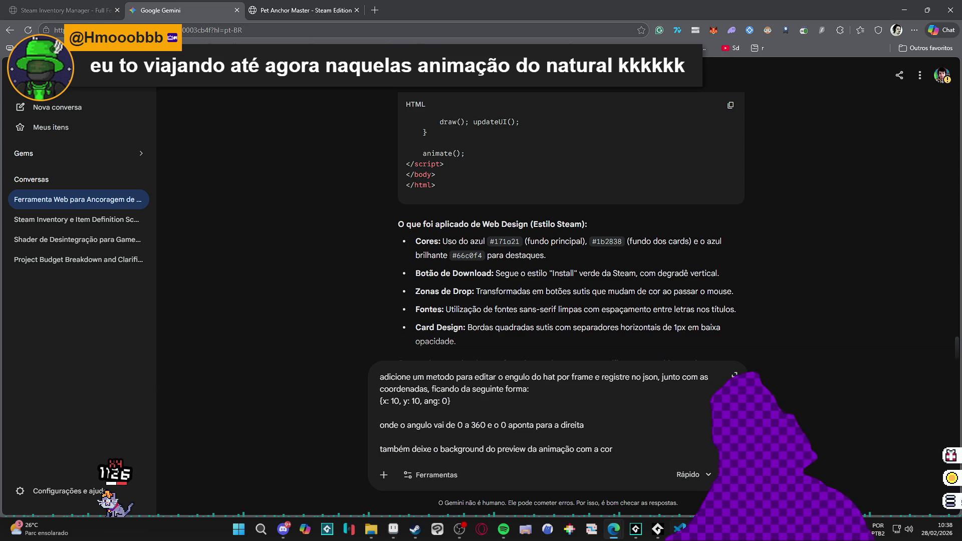
pyautogui.hotkey('alt', 'Tab')
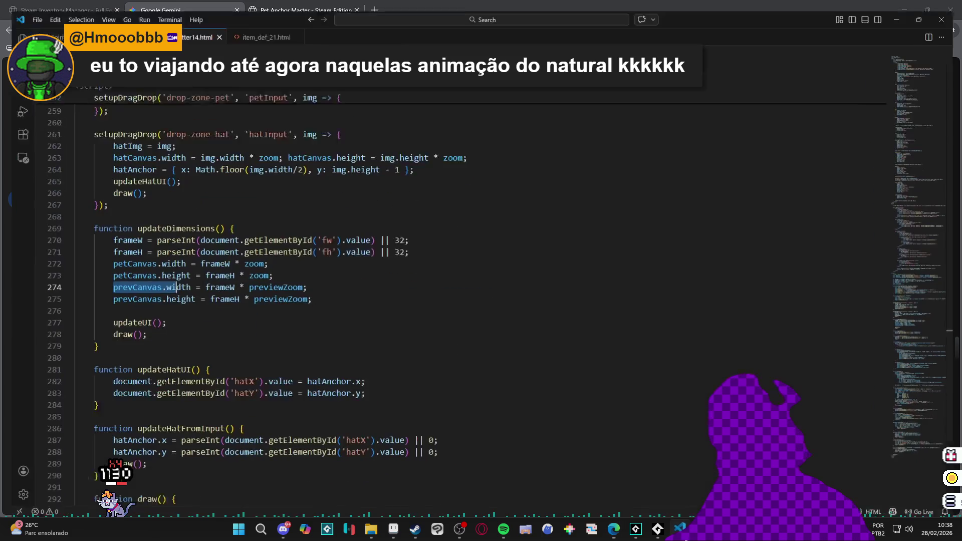
# - Browse setter14.html and select the colour value 3d4450 on line 240
pyautogui.click(260, 311)
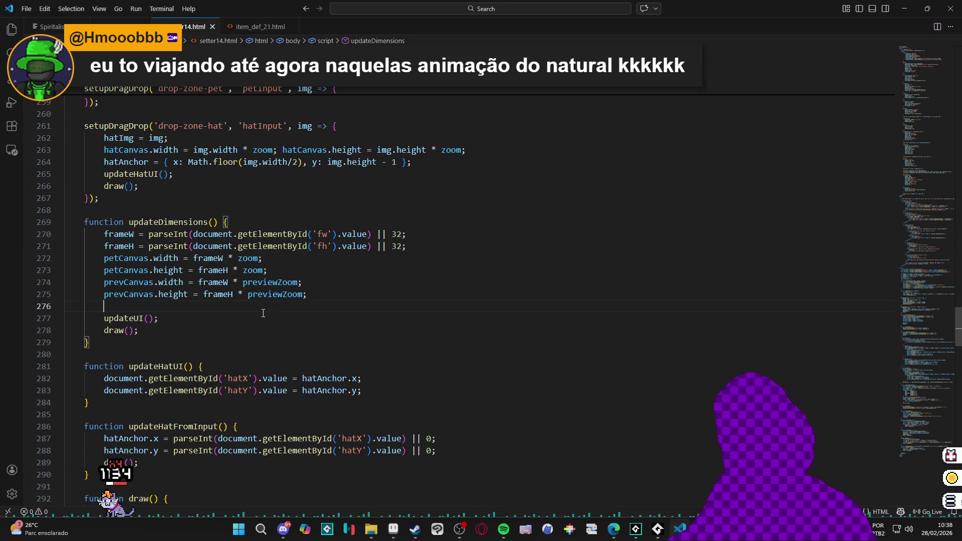
pyautogui.scroll(-8, 290, 335)
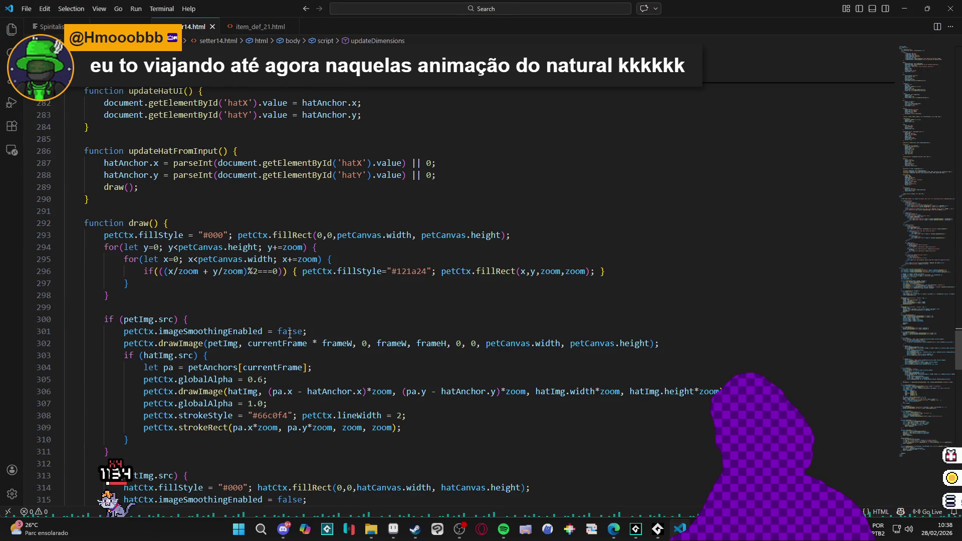
pyautogui.scroll(-3, 289, 334)
pyautogui.scroll(-1, 283, 340)
pyautogui.scroll(12, 294, 319)
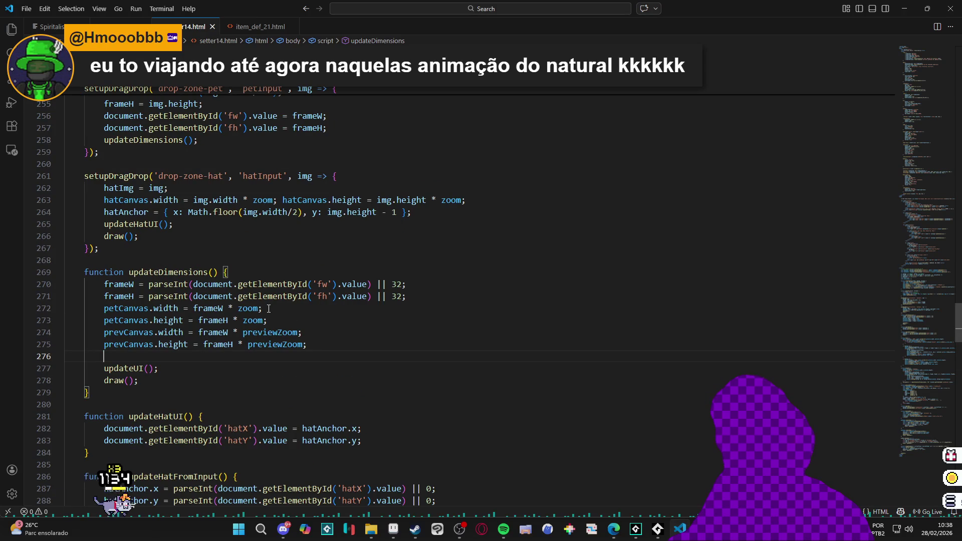
pyautogui.scroll(3, 289, 279)
pyautogui.scroll(2, 302, 262)
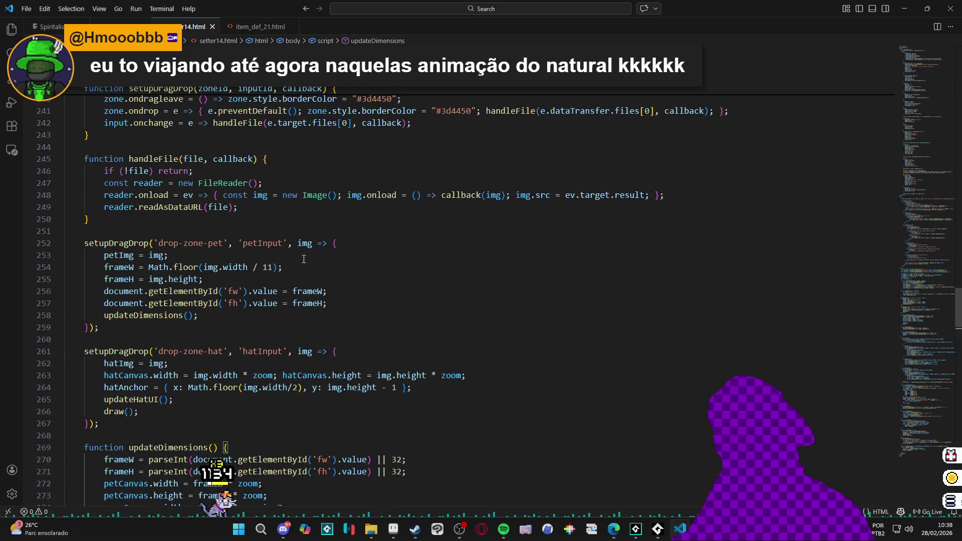
pyautogui.scroll(4, 221, 235)
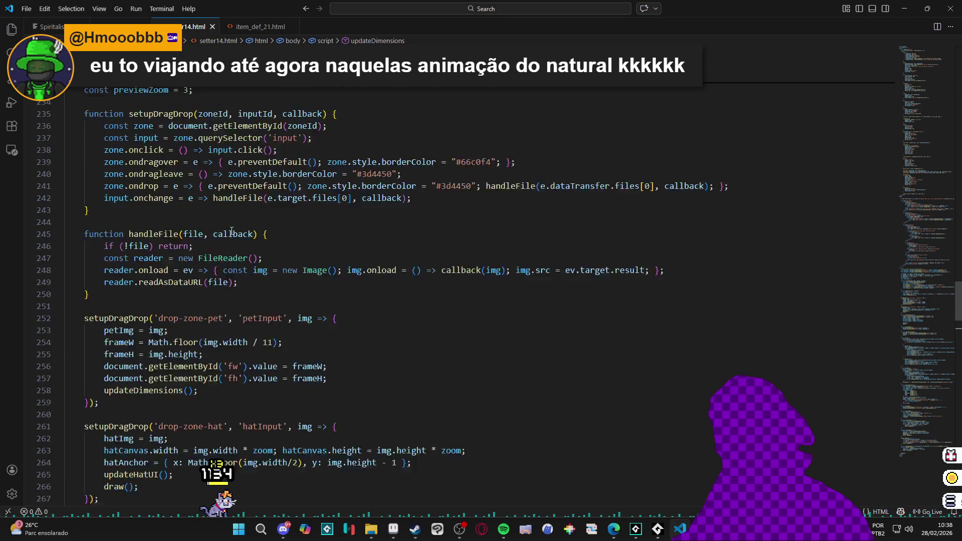
pyautogui.doubleClick(371, 223)
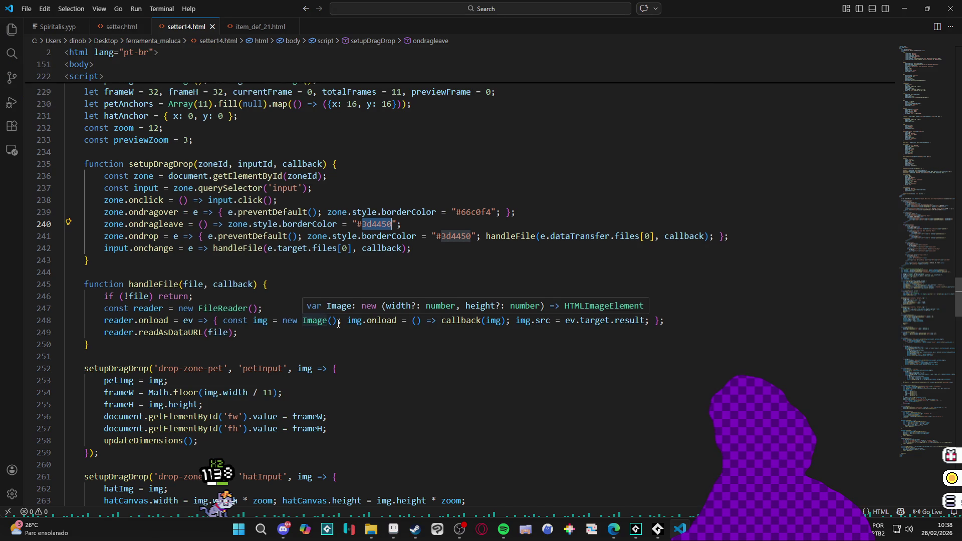
# - Search for fillStyle to reach the animate() match and paste 2A3F5A into the Gemini request
pyautogui.hotkey('ctrl', 'f')
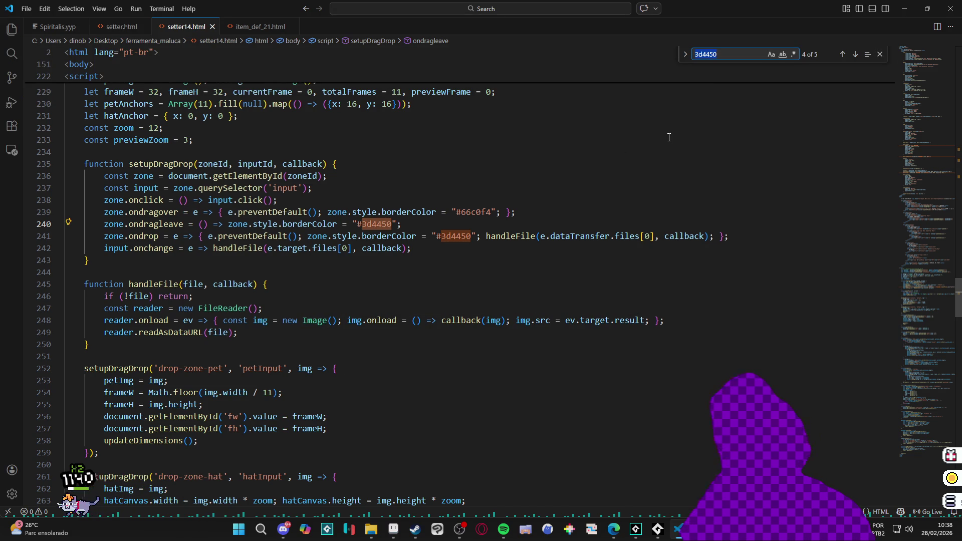
pyautogui.write('fillsty')
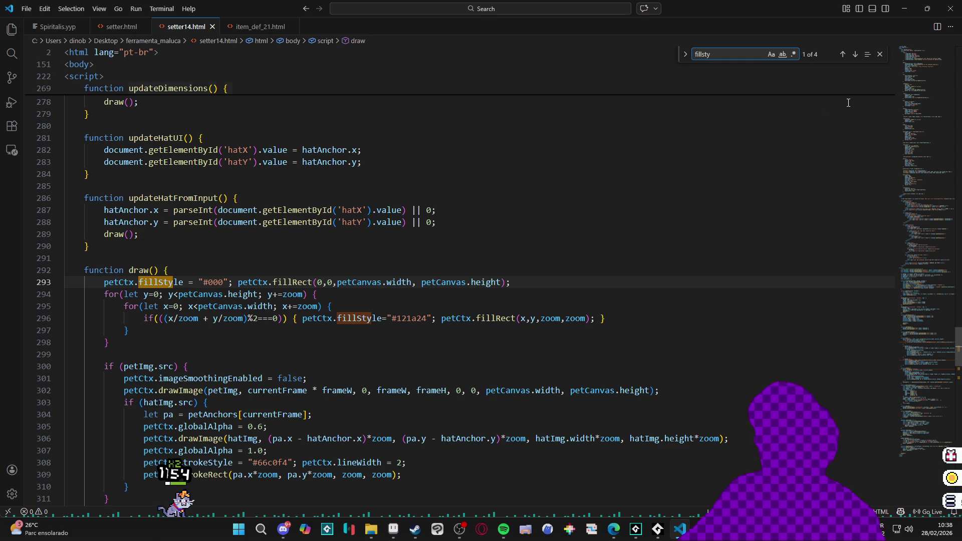
pyautogui.click(855, 55)
pyautogui.click(855, 55)
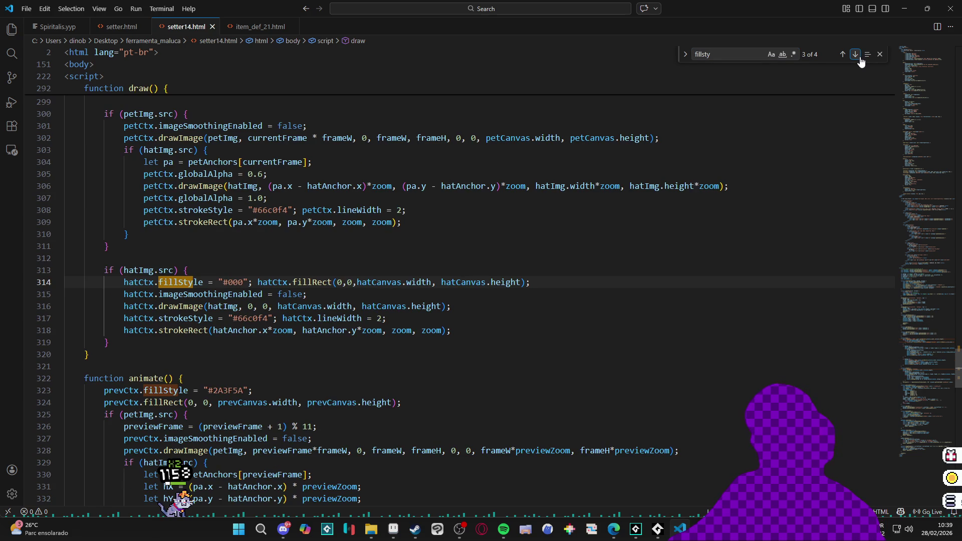
pyautogui.click(855, 55)
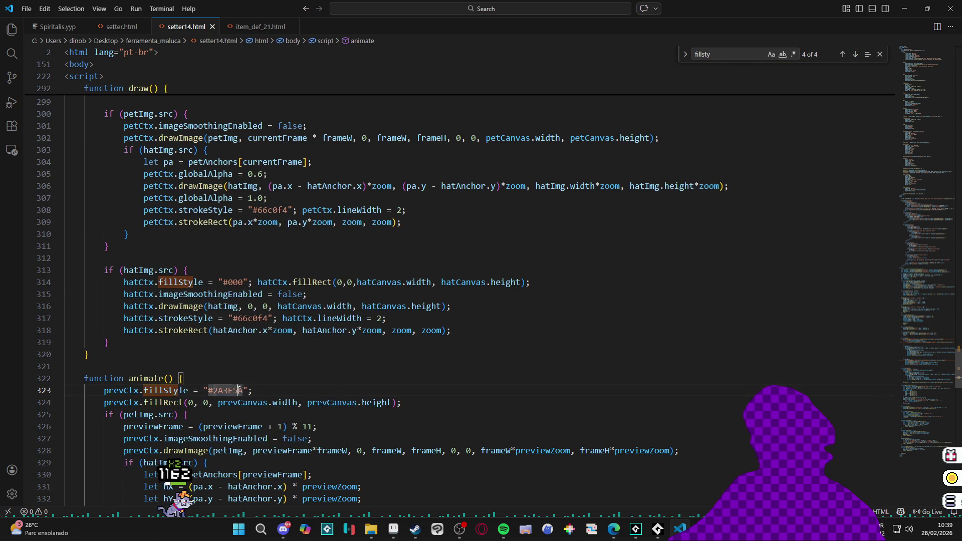
pyautogui.click(904, 9)
pyautogui.click(617, 449)
pyautogui.write('2A3F5A')
# - Prefix the colour with # to make #2A3F5A and send the request to Gemini
pyautogui.write('#')
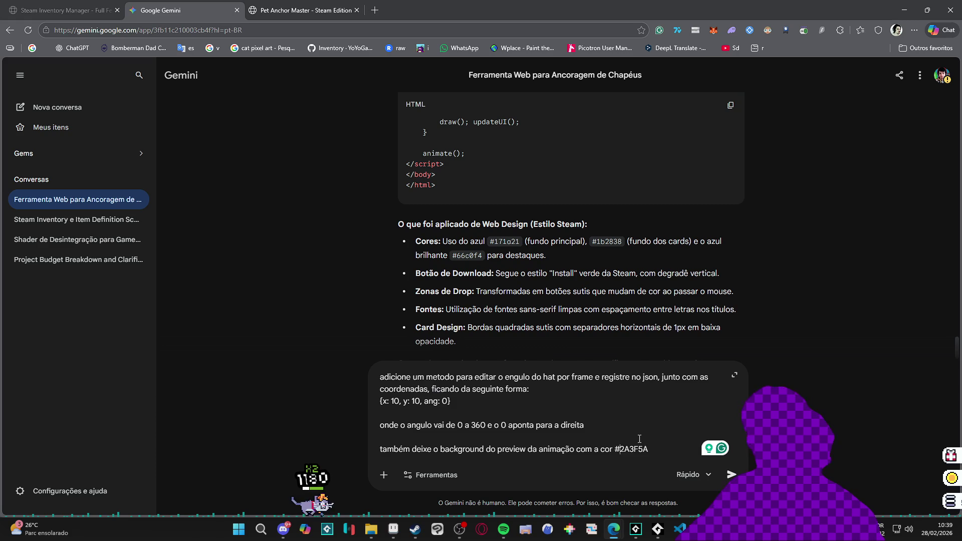
pyautogui.click(664, 447)
pyautogui.press('Return')
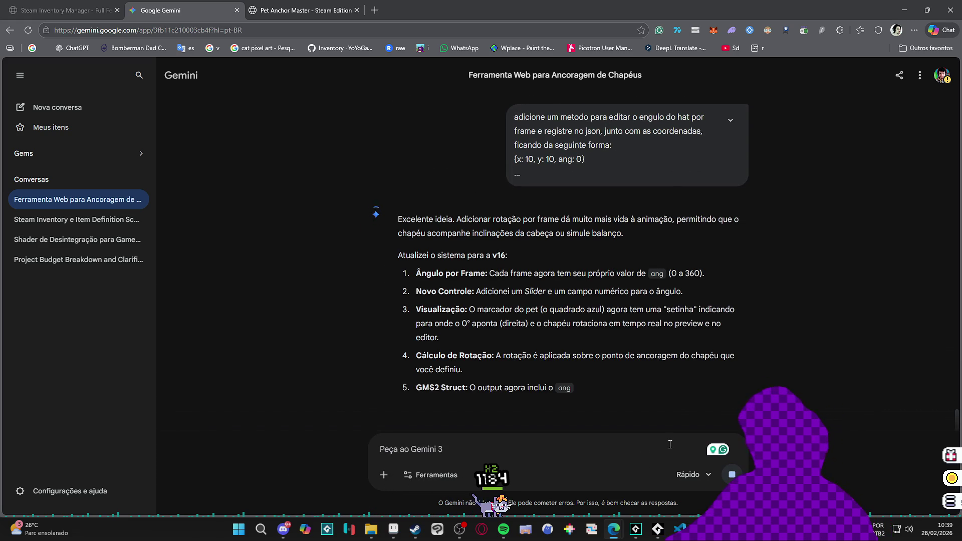
# - Scroll through Gemini's v16 Rotation Edition HTML reply and copy the full code
pyautogui.scroll(-8, 537, 282)
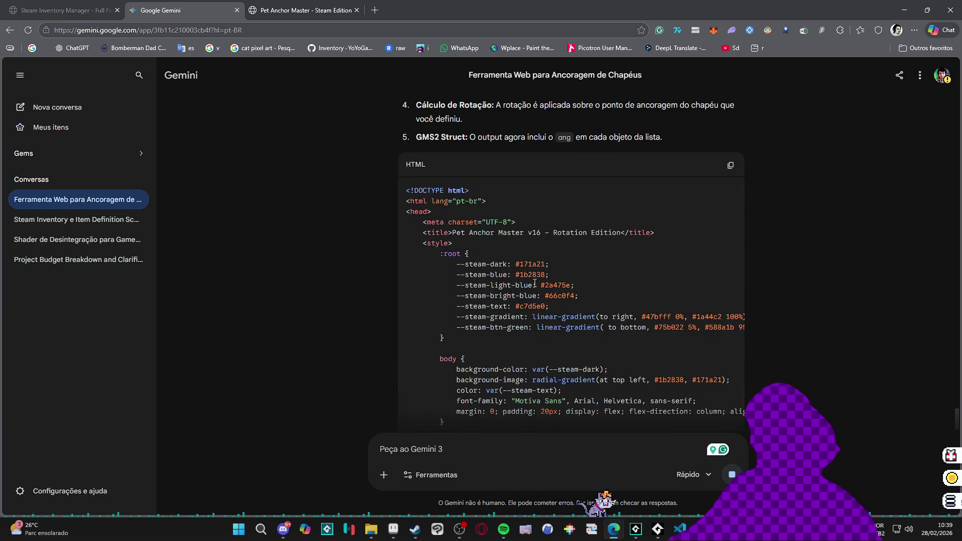
pyautogui.scroll(-2, 537, 282)
pyautogui.scroll(10, 451, 276)
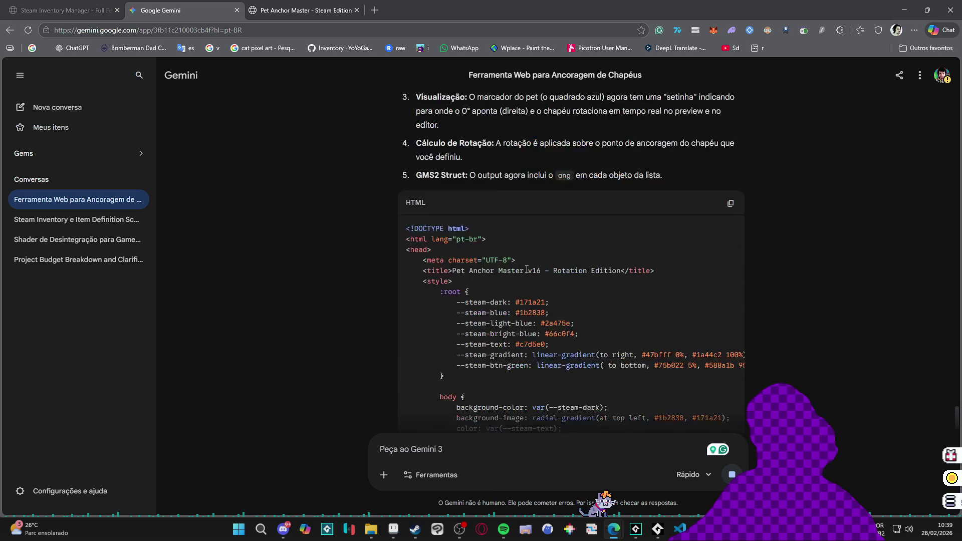
pyautogui.scroll(-2, 334, 310)
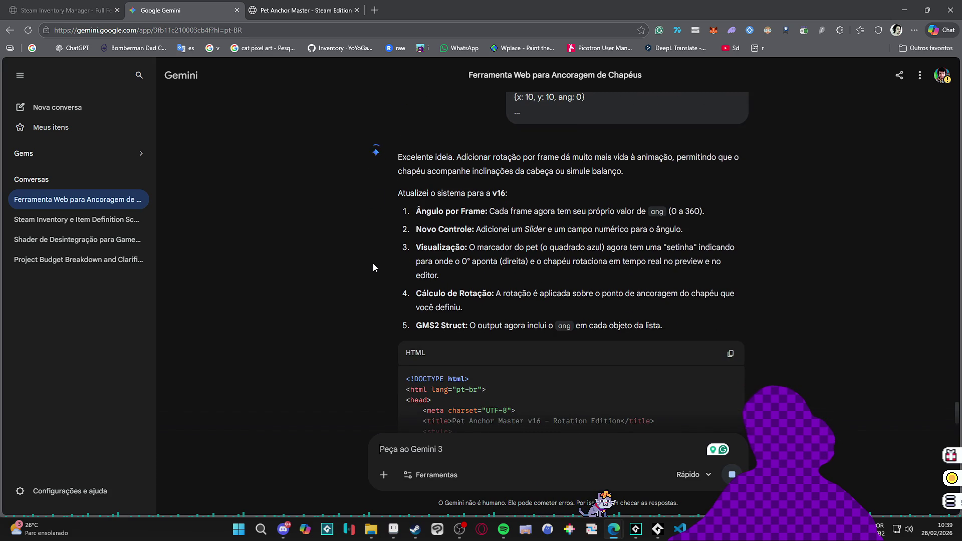
pyautogui.scroll(-3, 375, 275)
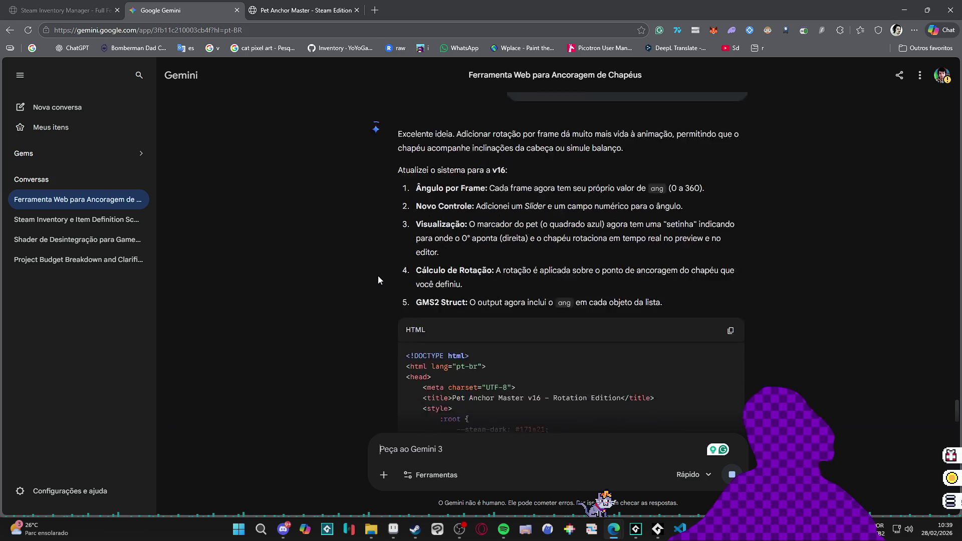
pyautogui.scroll(-1, 378, 274)
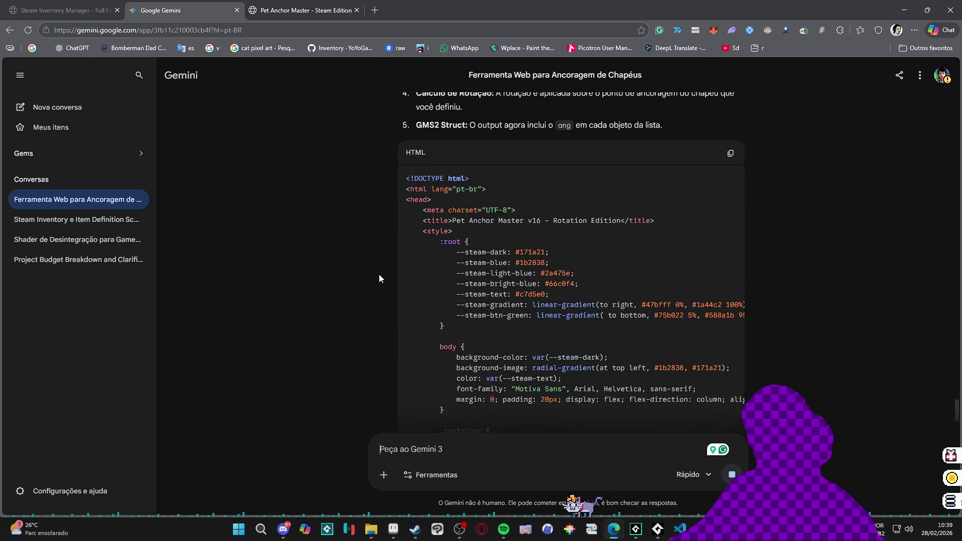
pyautogui.scroll(-11, 380, 272)
pyautogui.scroll(-10, 396, 260)
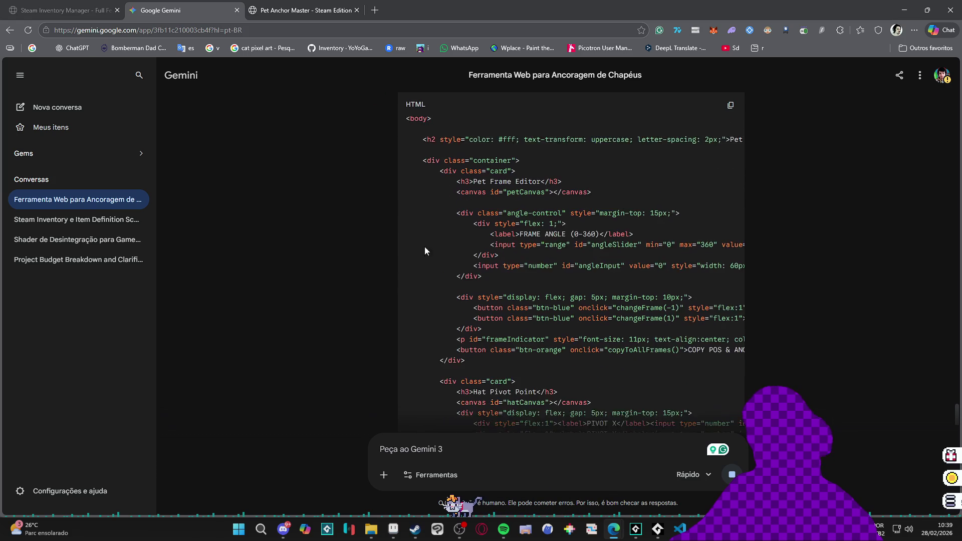
pyautogui.scroll(-12, 539, 233)
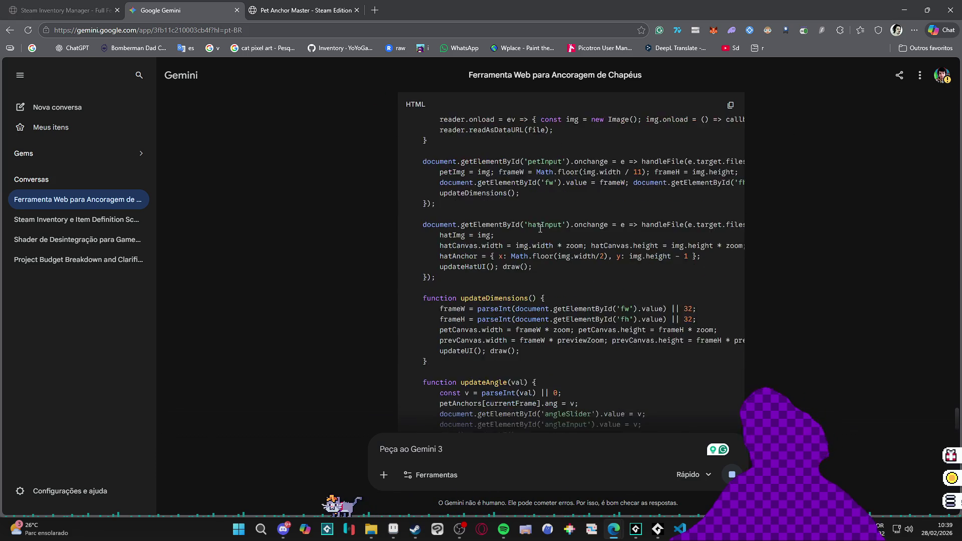
pyautogui.scroll(-4, 539, 230)
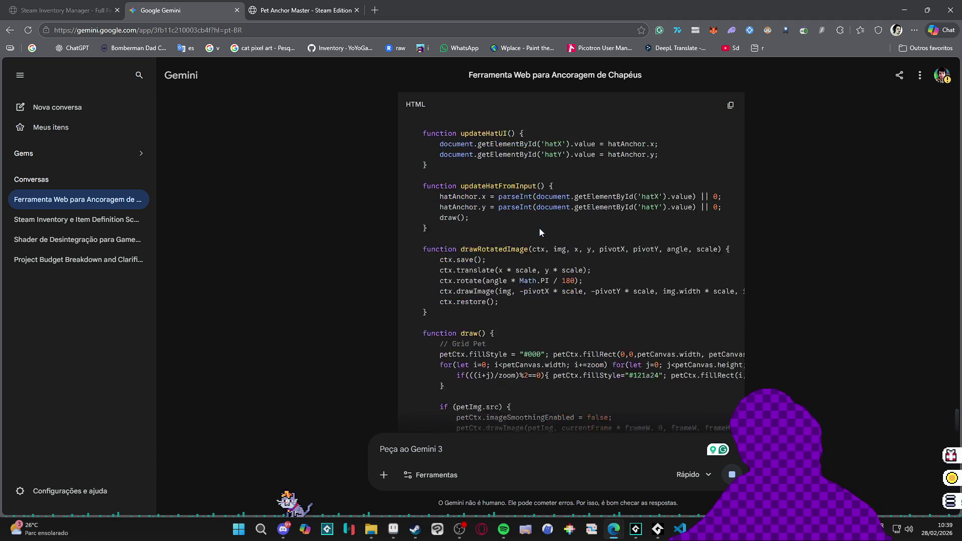
pyautogui.scroll(-6, 548, 240)
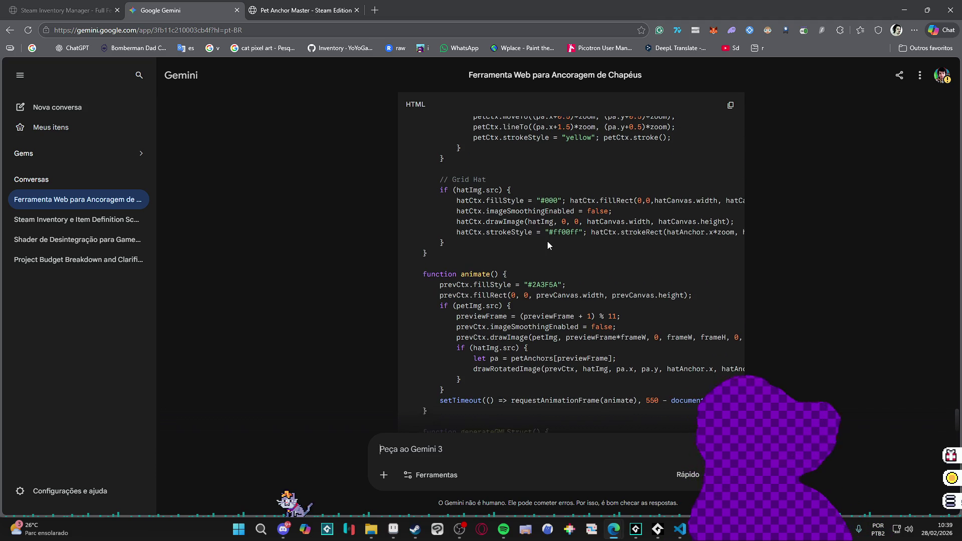
pyautogui.scroll(-4, 547, 242)
pyautogui.scroll(-6, 547, 242)
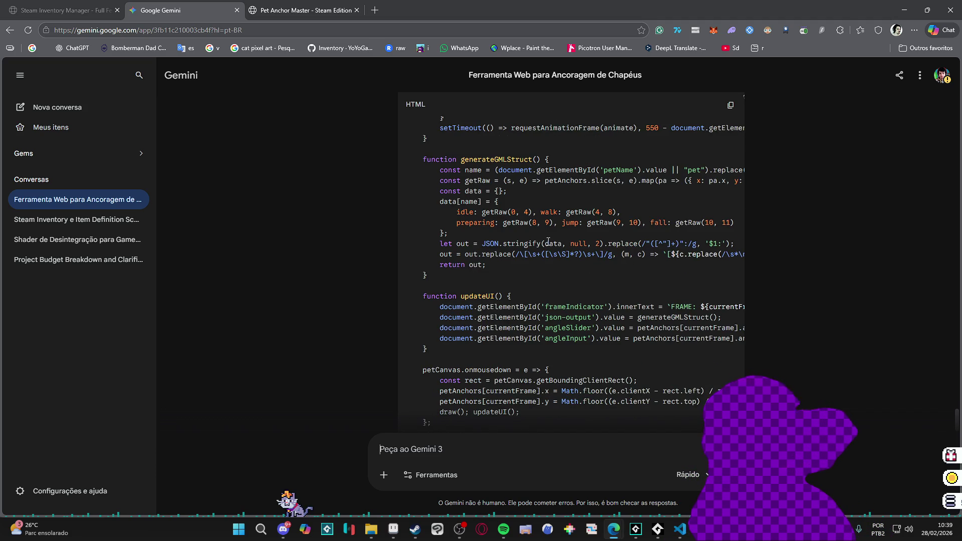
pyautogui.scroll(-2, 547, 242)
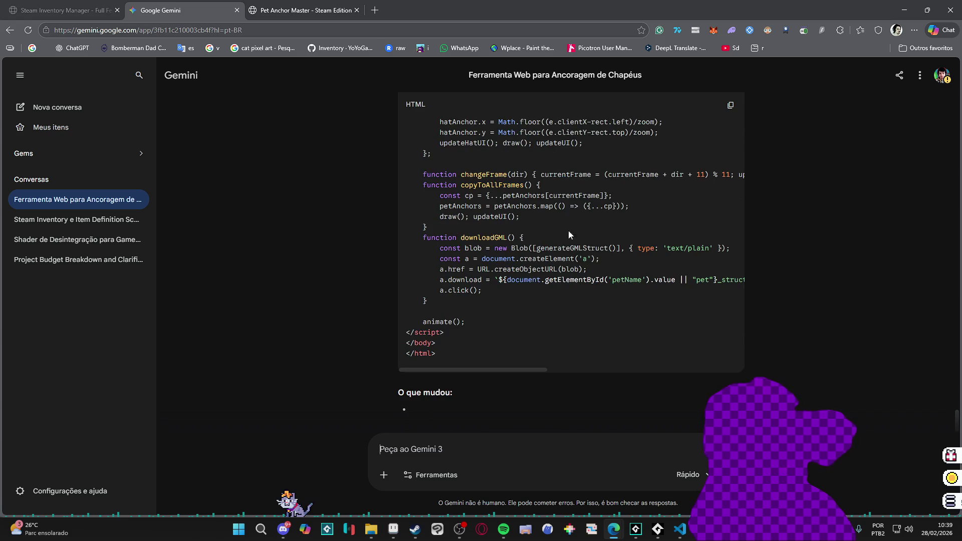
pyautogui.click(728, 105)
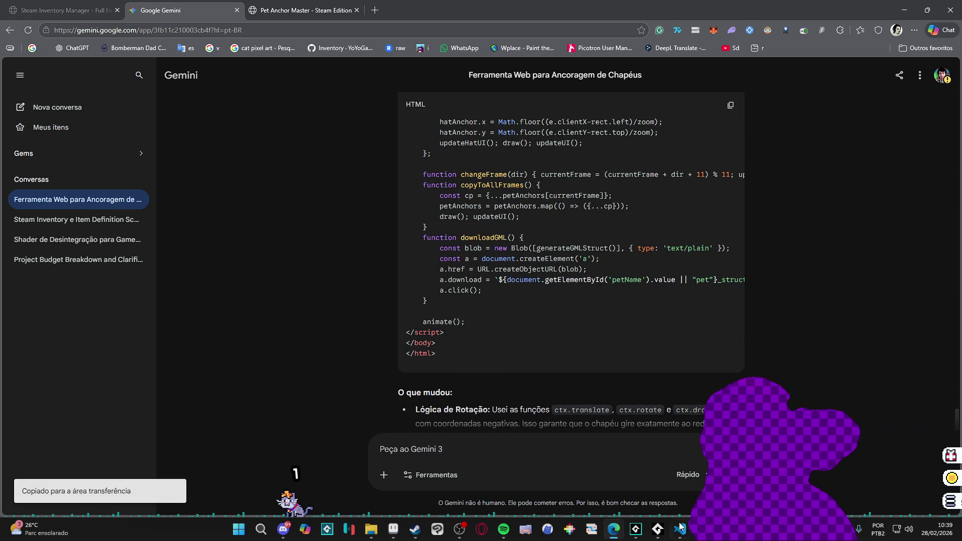
# - Replace all of setter14.html's contents with Gemini's new code
pyautogui.click(679, 528)
pyautogui.hotkey('ctrl', 'a')
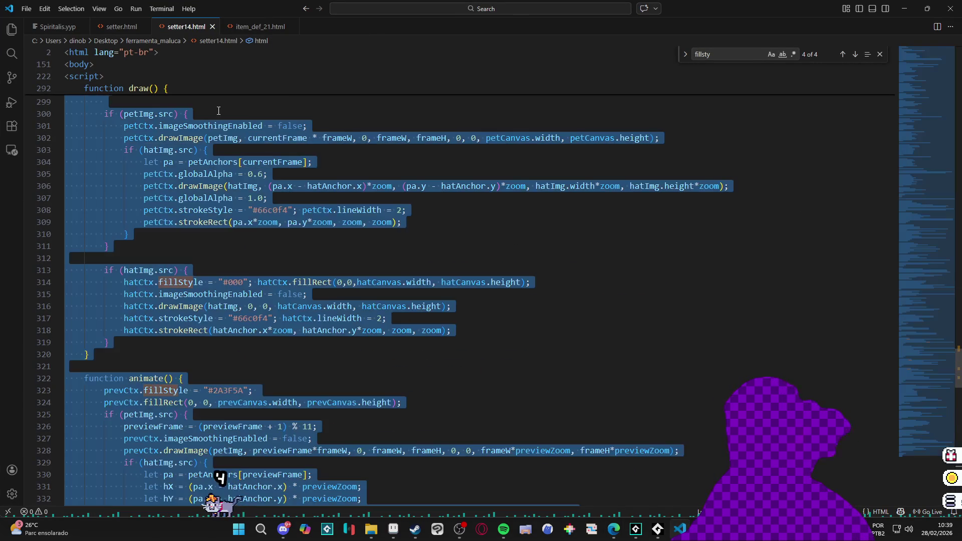
pyautogui.hotkey('ctrl', 'v')
# - Save the file as setter15.html and return to the Pet Anchor Master page
pyautogui.click(34, 9)
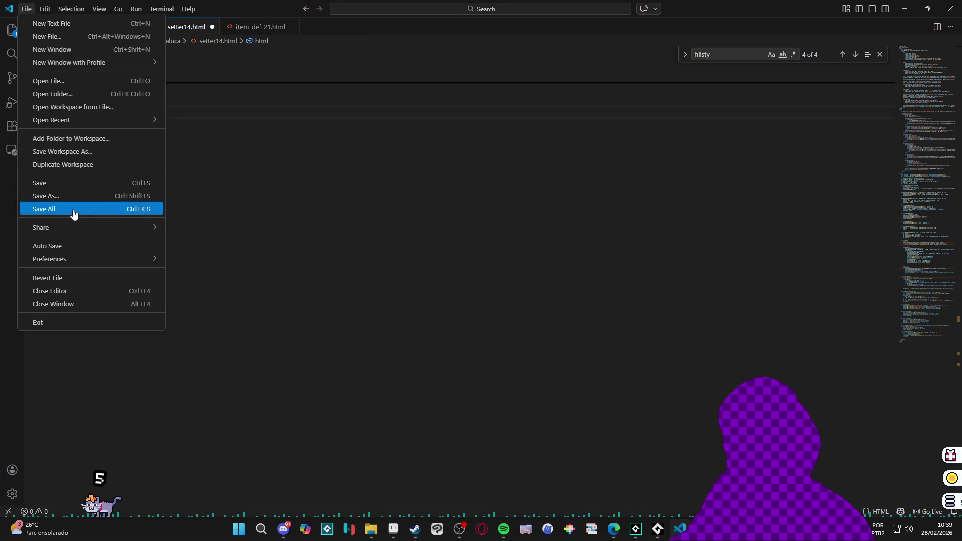
pyautogui.click(80, 195)
pyautogui.click(112, 445)
pyautogui.press('BackSpace')
pyautogui.write('5')
pyautogui.press('Return')
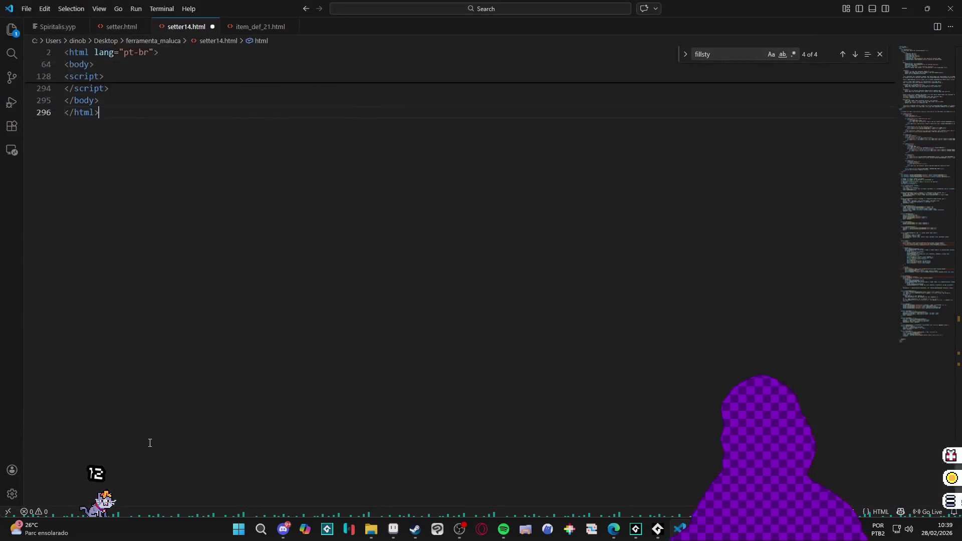
pyautogui.click(897, 4)
pyautogui.hotkey('alt', 'Tab')
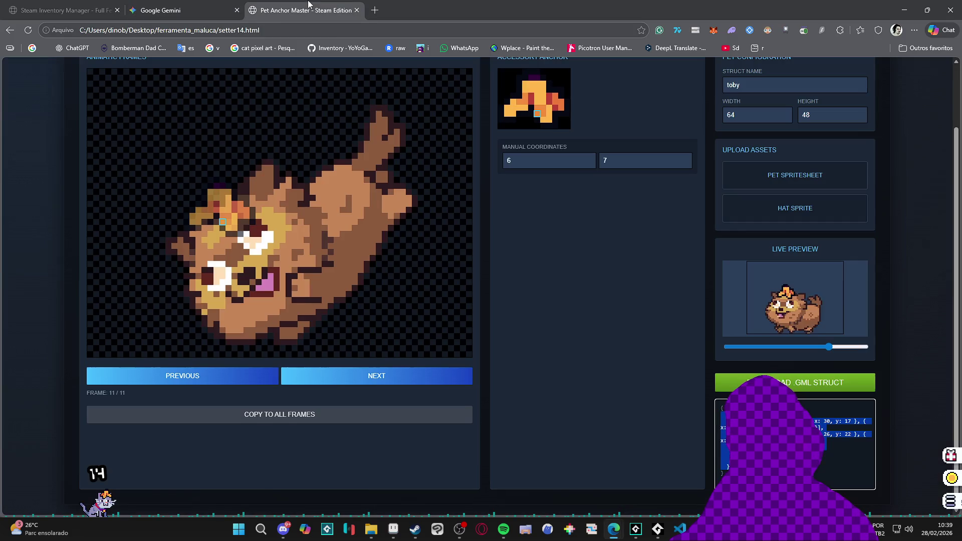
# - Change the address from setter14.html to setter15.html and load the new version
pyautogui.click(234, 30)
pyautogui.click(246, 30)
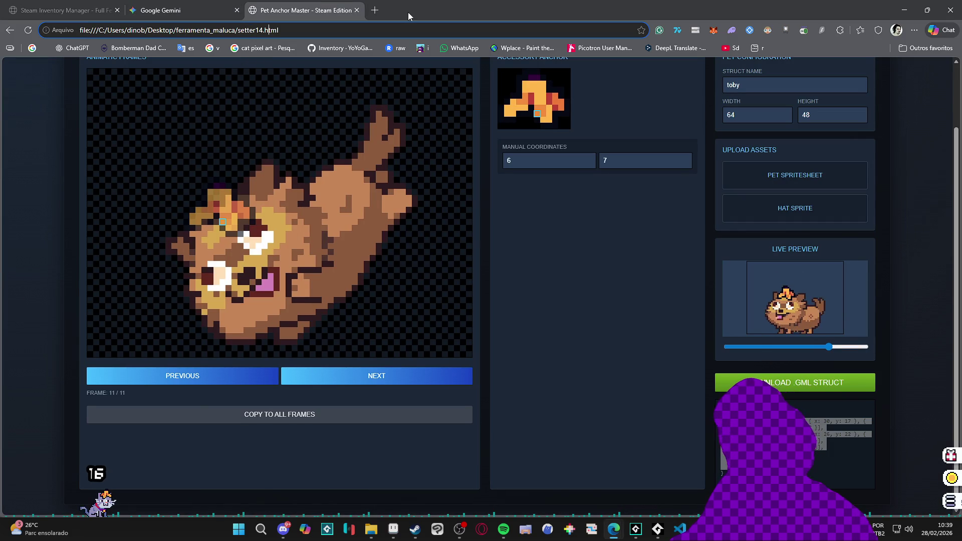
pyautogui.press('BackSpace')
pyautogui.write('5')
pyautogui.press('Return')
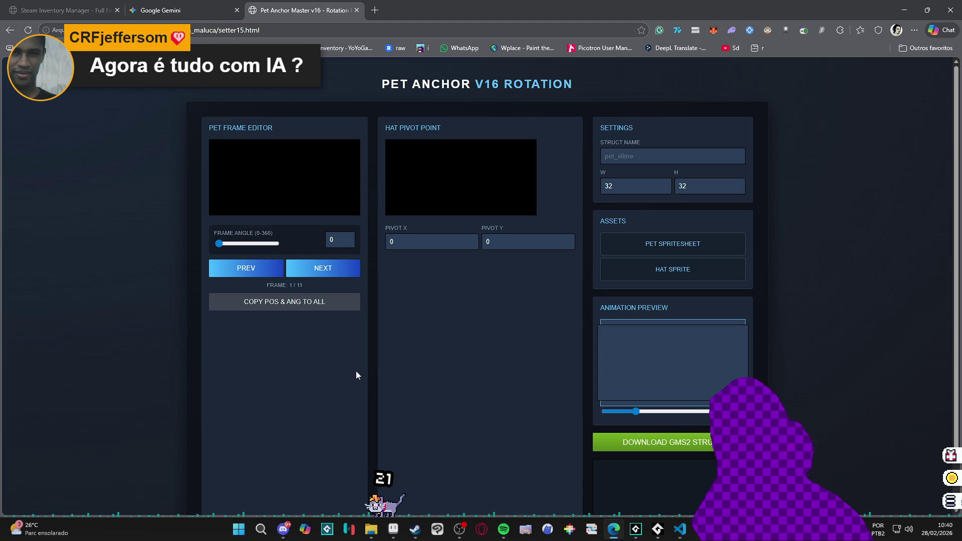
# - Drop the toby spritesheet into the tool and close the stray toby.png tab
pyautogui.moveTo(374, 531)
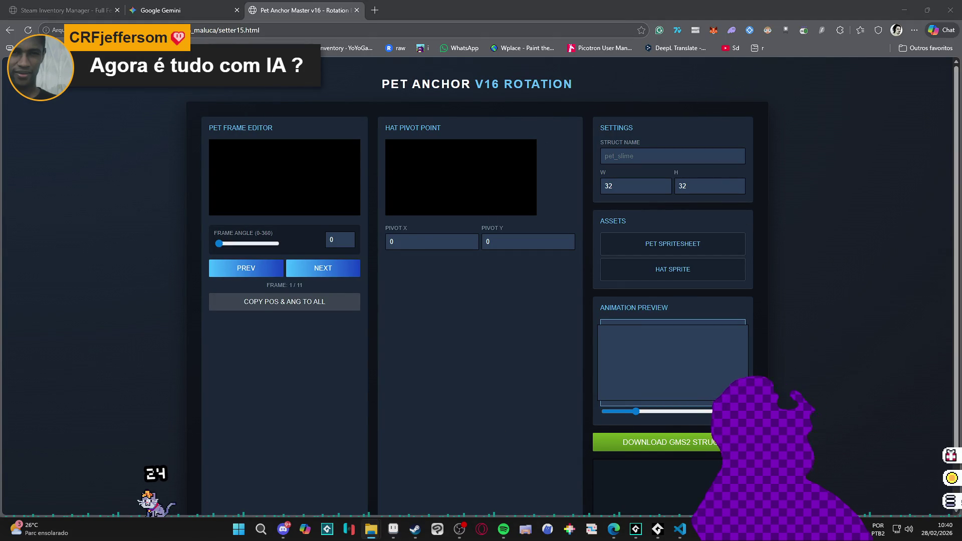
pyautogui.moveTo(403, 200)
pyautogui.mouseDown()
pyautogui.moveTo(706, 192)
pyautogui.moveTo(697, 253)
pyautogui.moveTo(682, 254)
pyautogui.mouseUp()
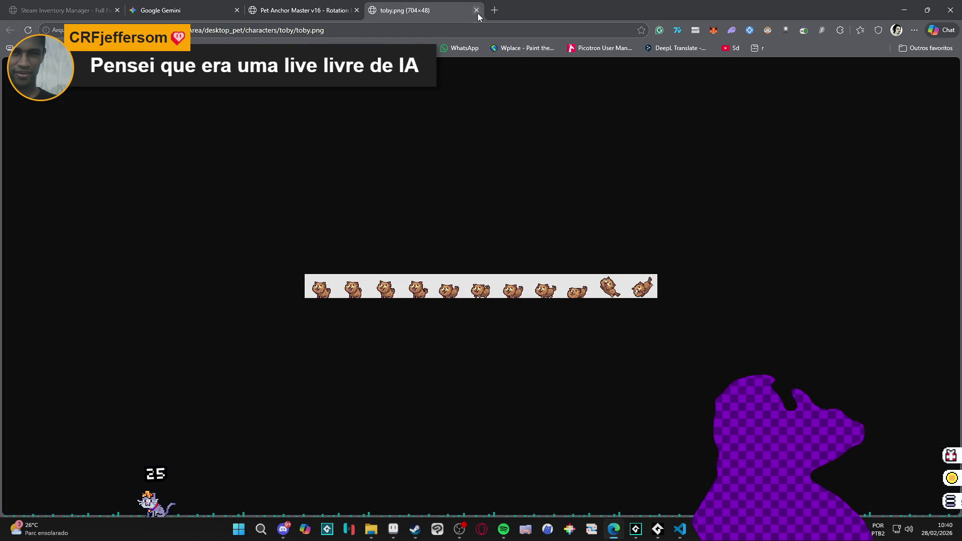
pyautogui.click(476, 10)
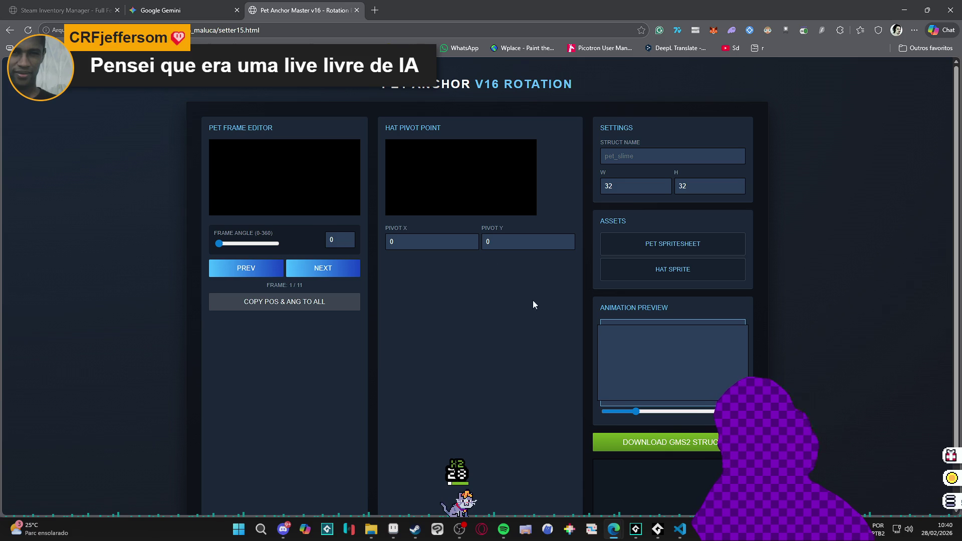
# - Add 'o dra' to the Gemini draft and come back to Pet Anchor Master
pyautogui.hotkey('ctrl', 'shift', 'Tab')
pyautogui.write('o dra')
pyautogui.hotkey('ctrl', 'Tab')
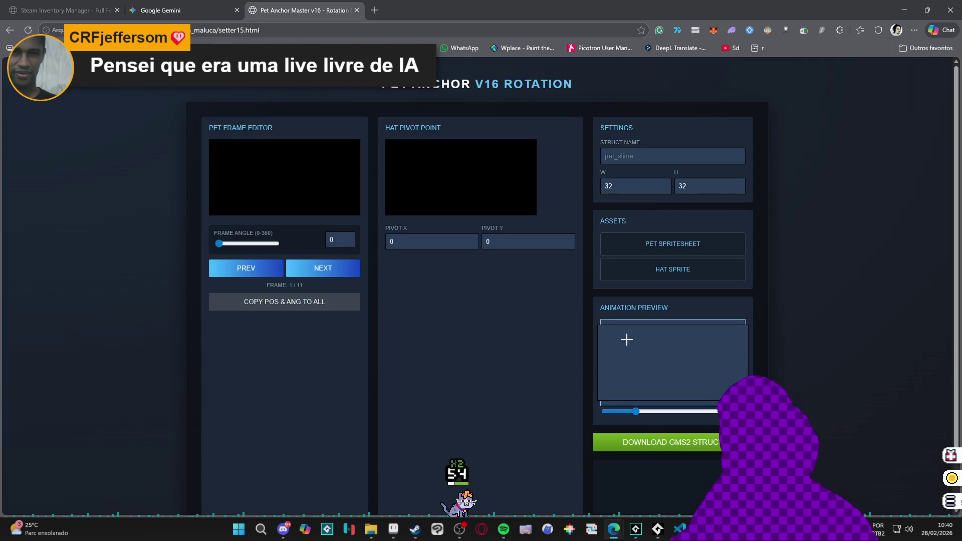
# - Load the pink pyon pet's body spritesheet as the PET SPRITESHEET
pyautogui.click(689, 254)
pyautogui.click(323, 109)
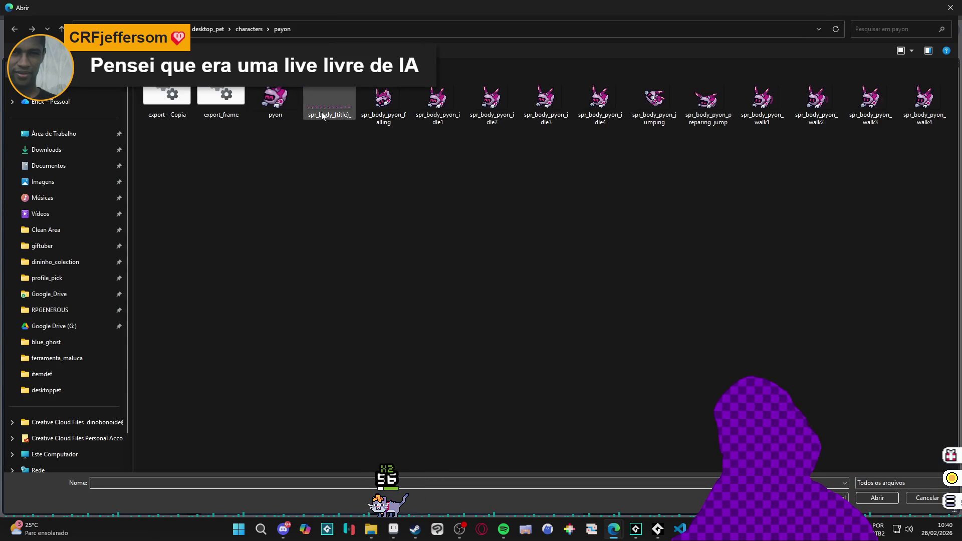
pyautogui.doubleClick(322, 109)
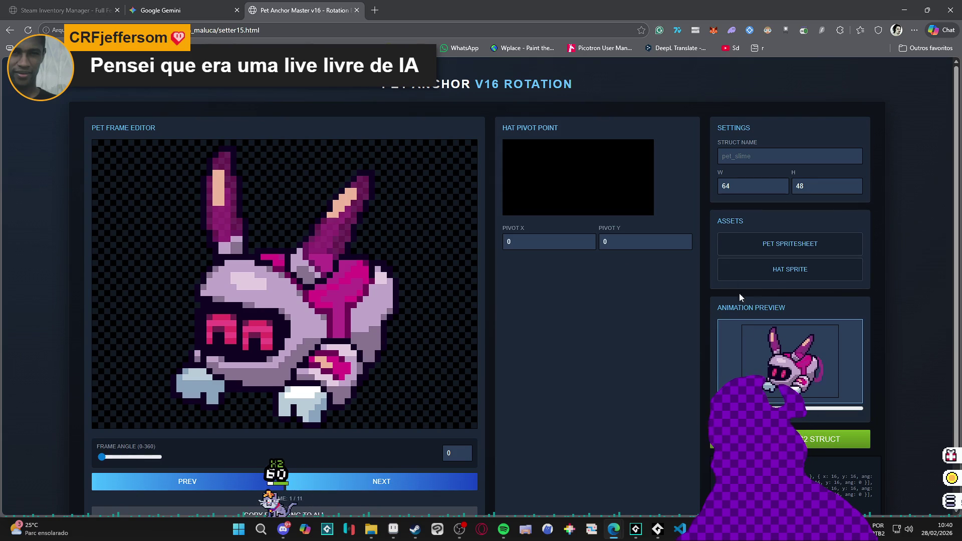
# - Load spr_hat_banana_peel from the skins/hats folder and set its pivot to 6, 6
pyautogui.click(768, 279)
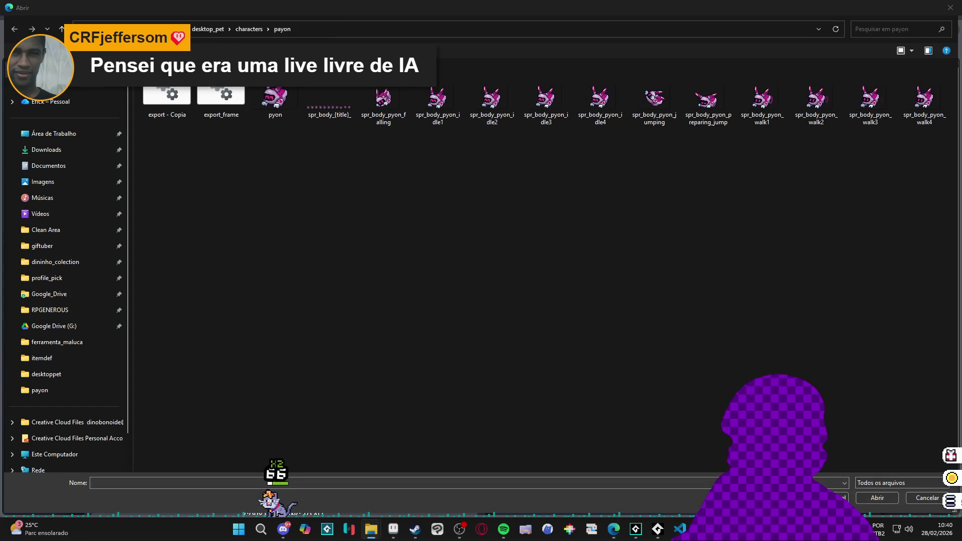
pyautogui.click(377, 28)
pyautogui.hotkey('ctrl', 'v')
pyautogui.press('Return')
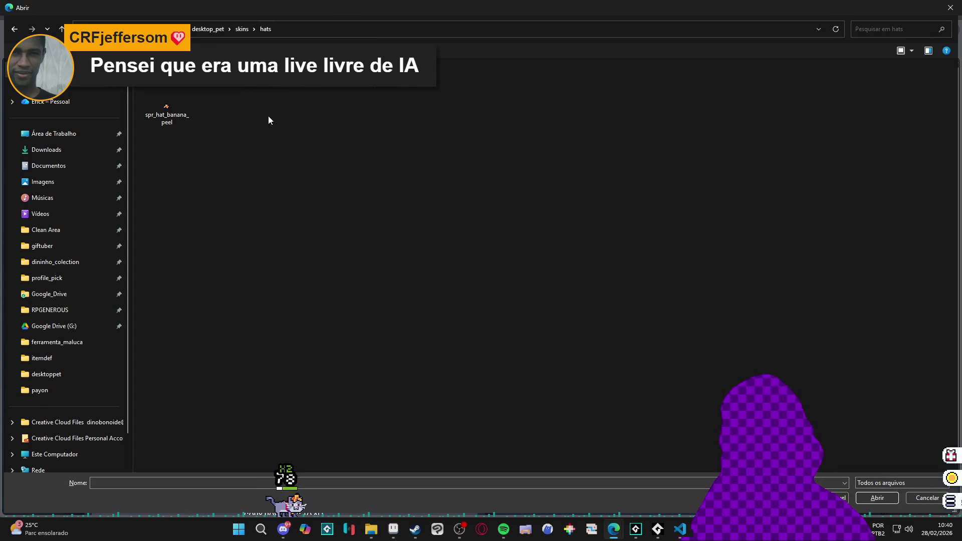
pyautogui.doubleClick(166, 111)
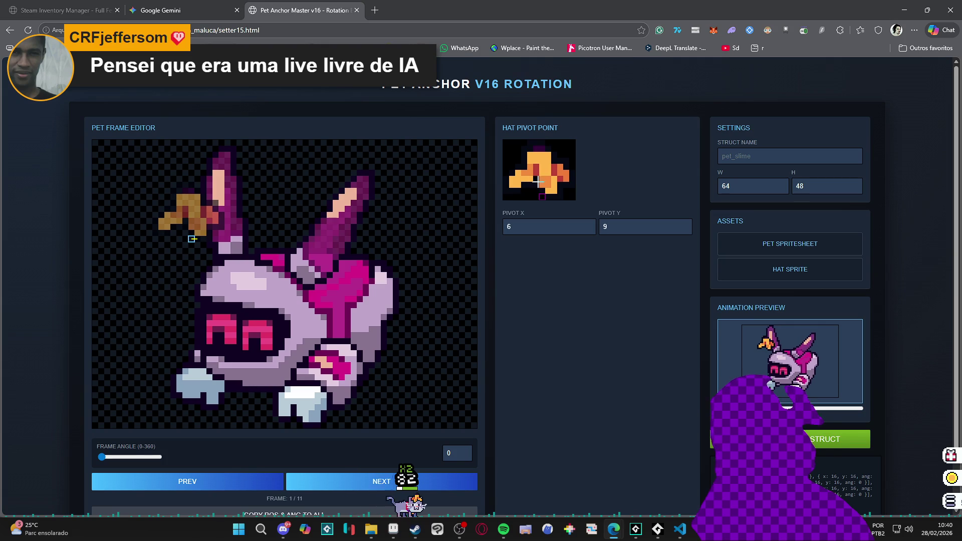
pyautogui.click(536, 182)
pyautogui.click(253, 274)
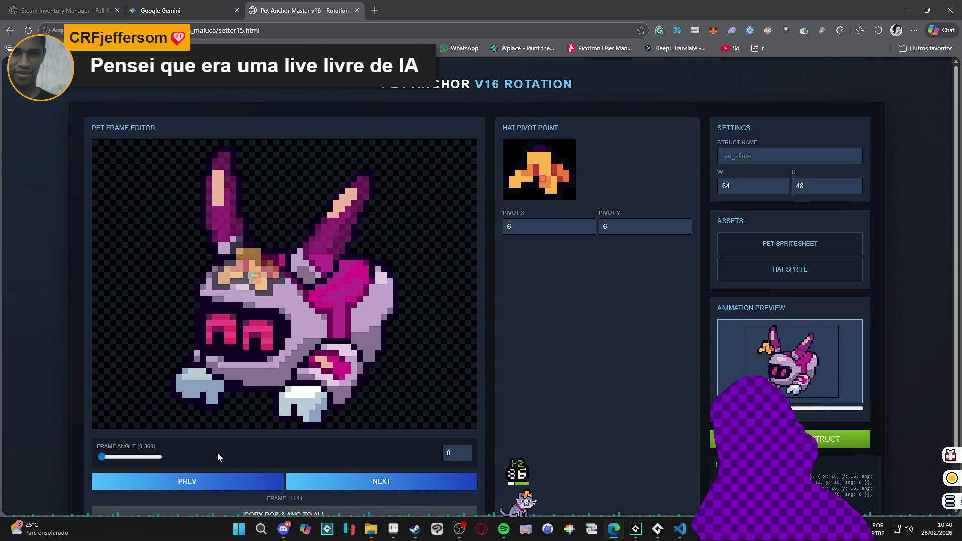
# - Sweep the FRAME ANGLE slider on frame 1 to watch the banana-peel hat rotate, ending at 360
pyautogui.moveTo(121, 461)
pyautogui.mouseDown()
pyautogui.moveTo(150, 458)
pyautogui.moveTo(95, 460)
pyautogui.moveTo(152, 461)
pyautogui.mouseUp()
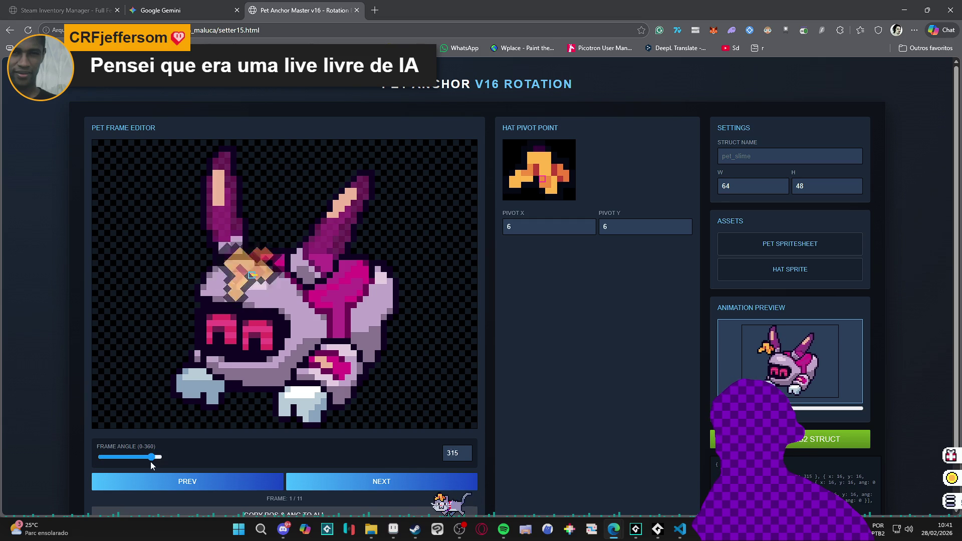
pyautogui.moveTo(126, 462)
pyautogui.mouseDown()
pyautogui.moveTo(103, 457)
pyautogui.moveTo(143, 454)
pyautogui.mouseUp()
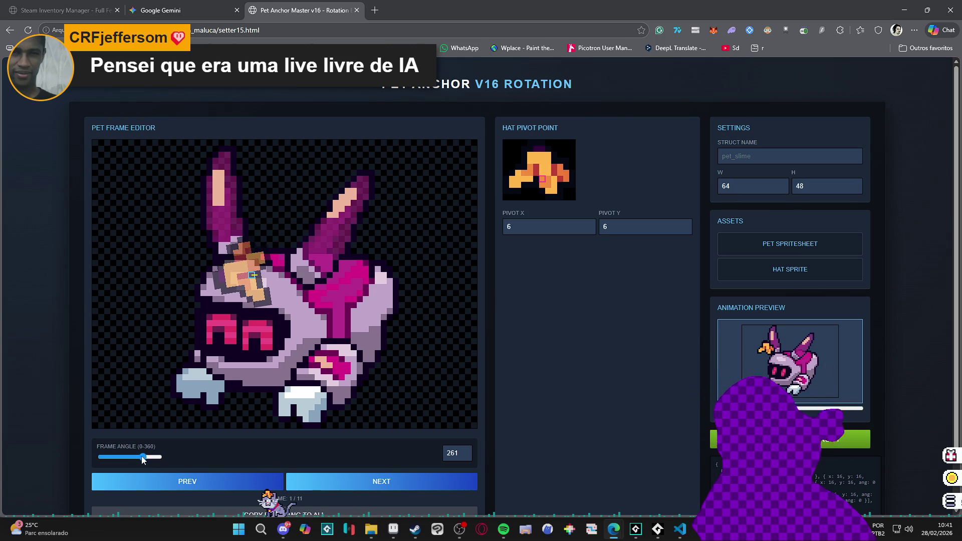
pyautogui.moveTo(154, 458); pyautogui.dragTo(155, 461)
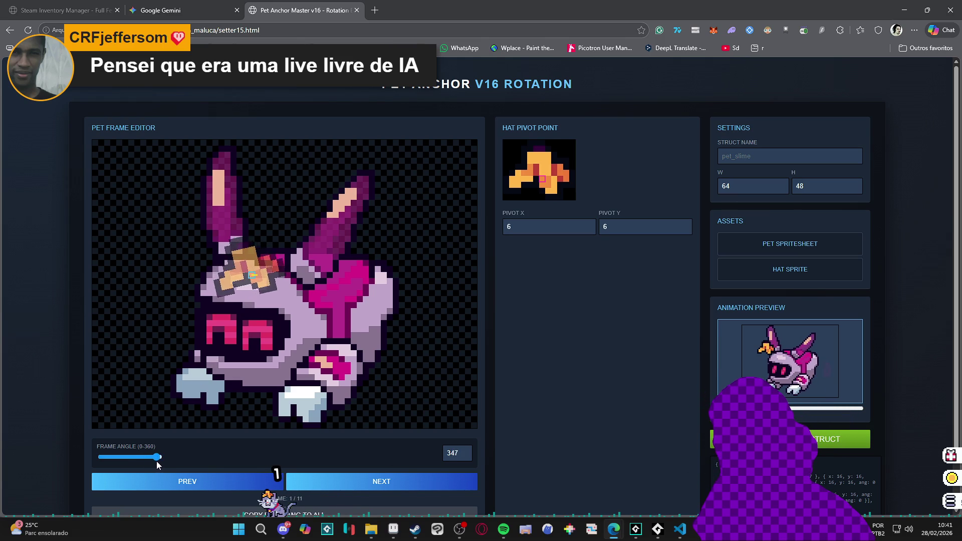
pyautogui.moveTo(162, 461)
pyautogui.mouseDown()
pyautogui.moveTo(97, 460)
pyautogui.moveTo(173, 455)
pyautogui.moveTo(95, 460)
pyautogui.moveTo(173, 458)
pyautogui.mouseUp()
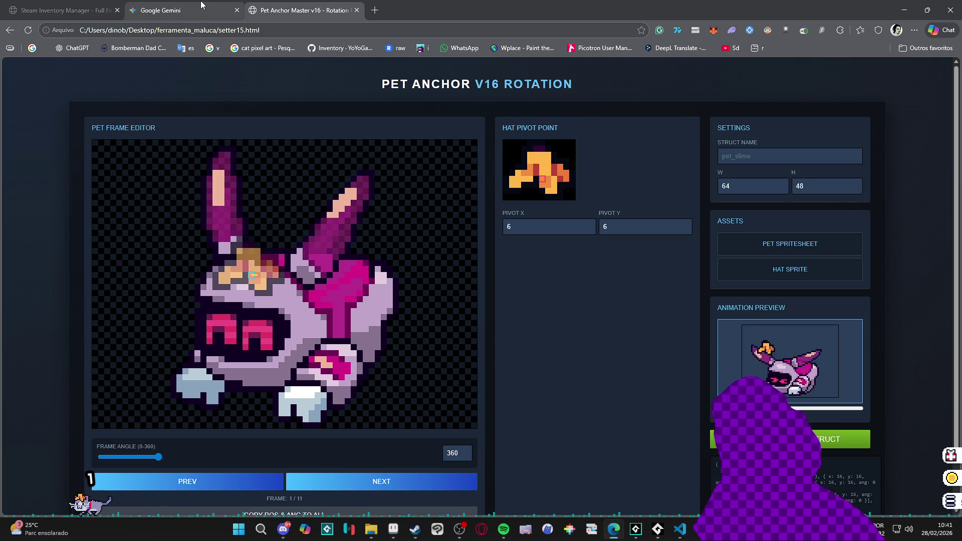
pyautogui.scroll(-1, 548, 282)
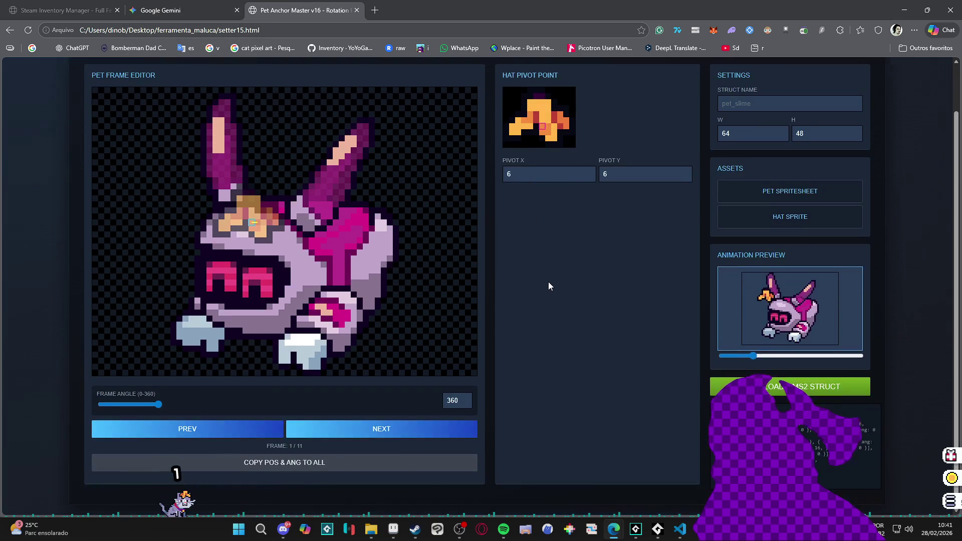
pyautogui.scroll(1, 561, 282)
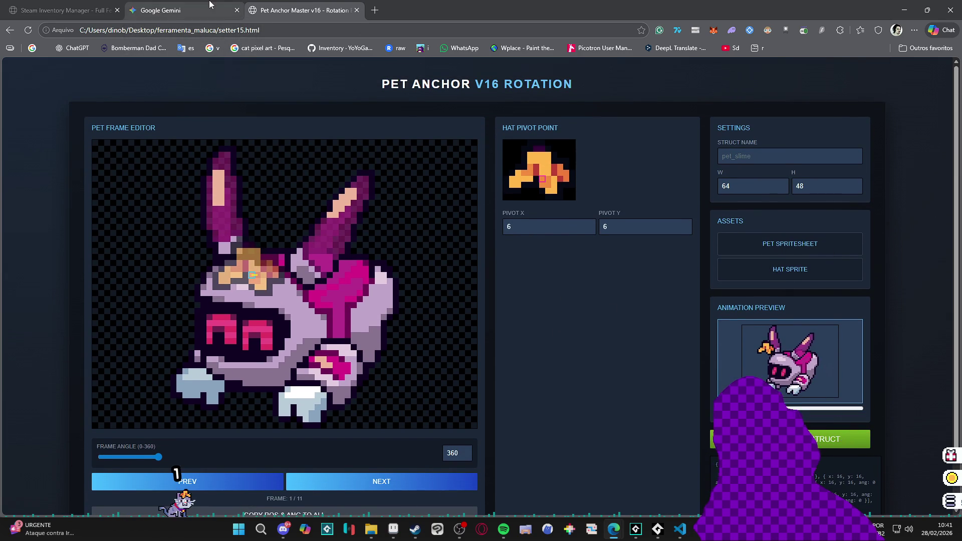
# - Tell Gemini the slider must rotate counterclockwise and drag-and-drop stopped working, and send it
pyautogui.click(165, 10)
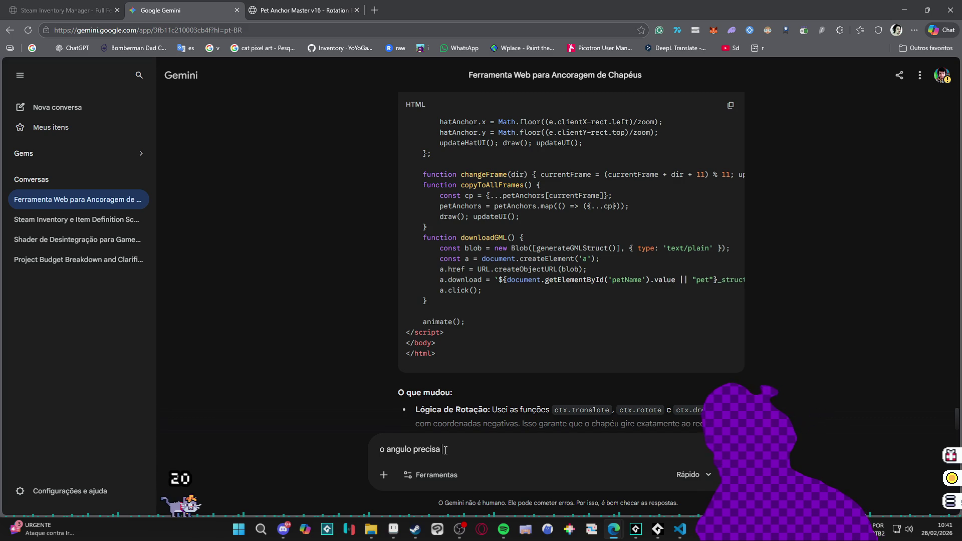
pyautogui.hotkey('ctrl', 'a')
pyautogui.write('o slider pr')
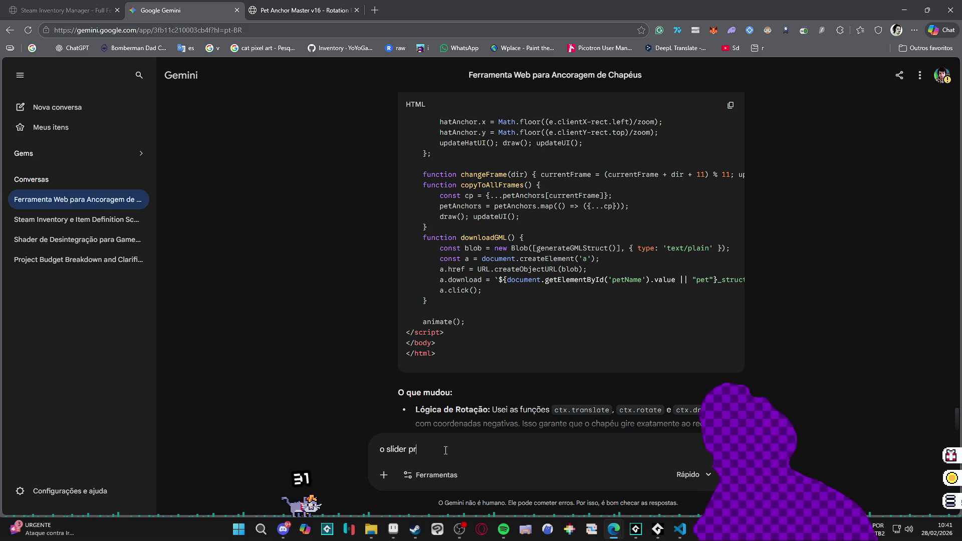
pyautogui.write('ecisa girar o hat no sentido antio')
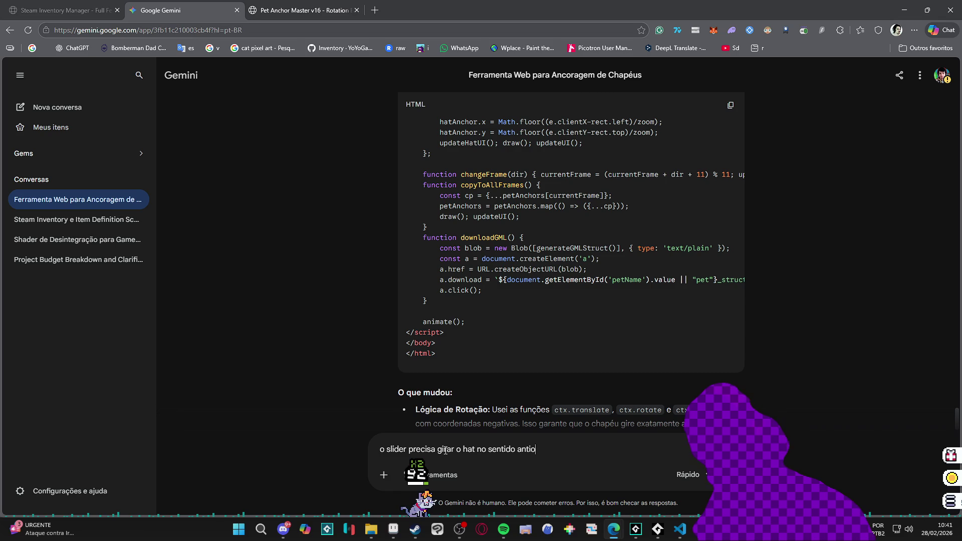
pyautogui.write('rario e não horario')
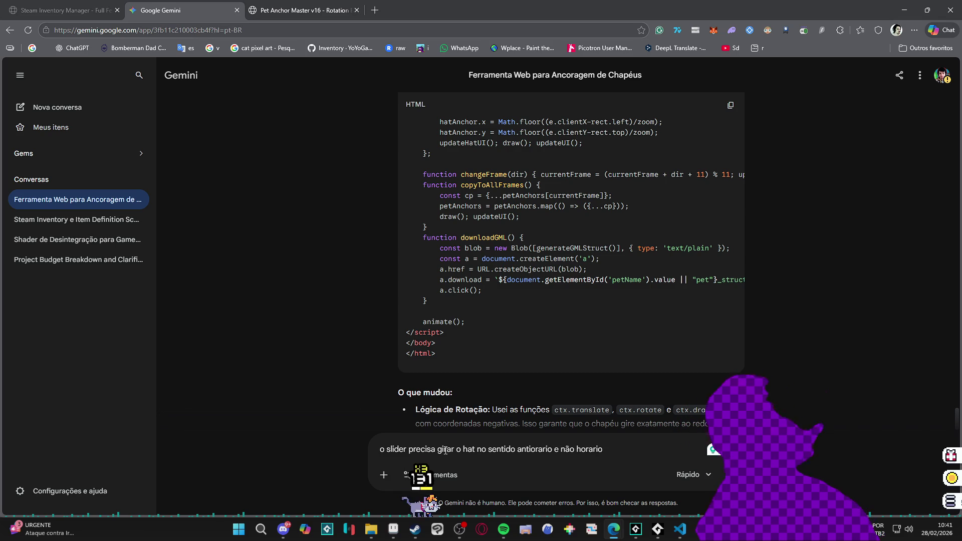
pyautogui.write('.')
pyautogui.hotkey('shift', 'Return')
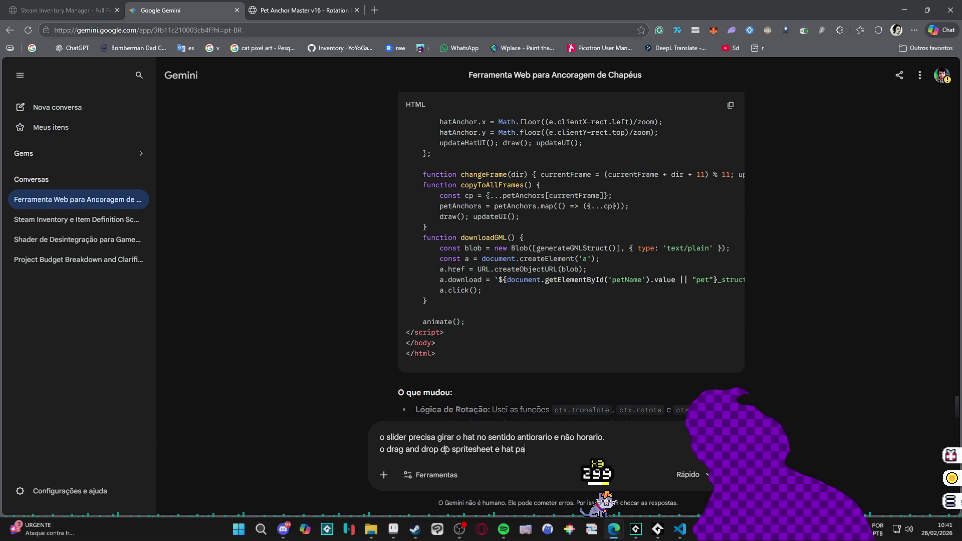
pyautogui.write('m e de funcionar')
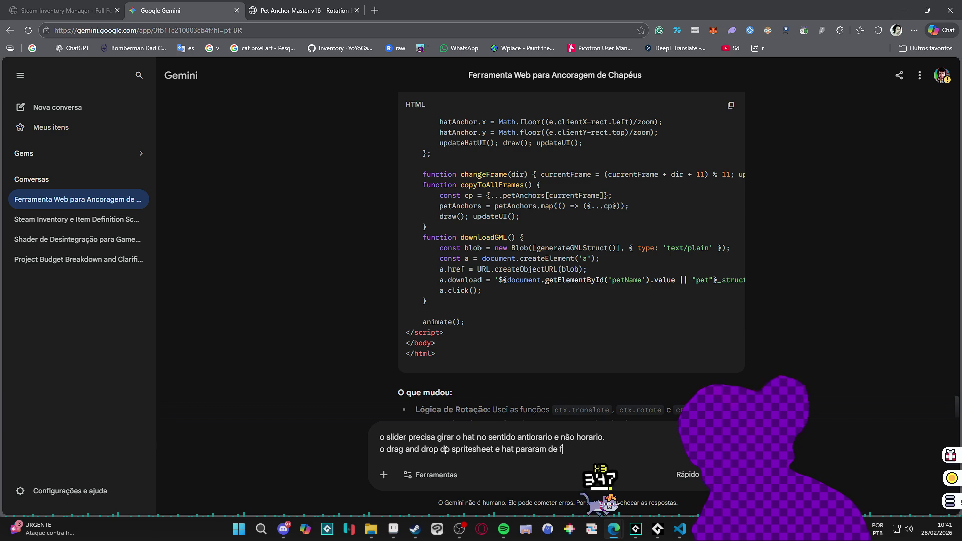
pyautogui.press('Return')
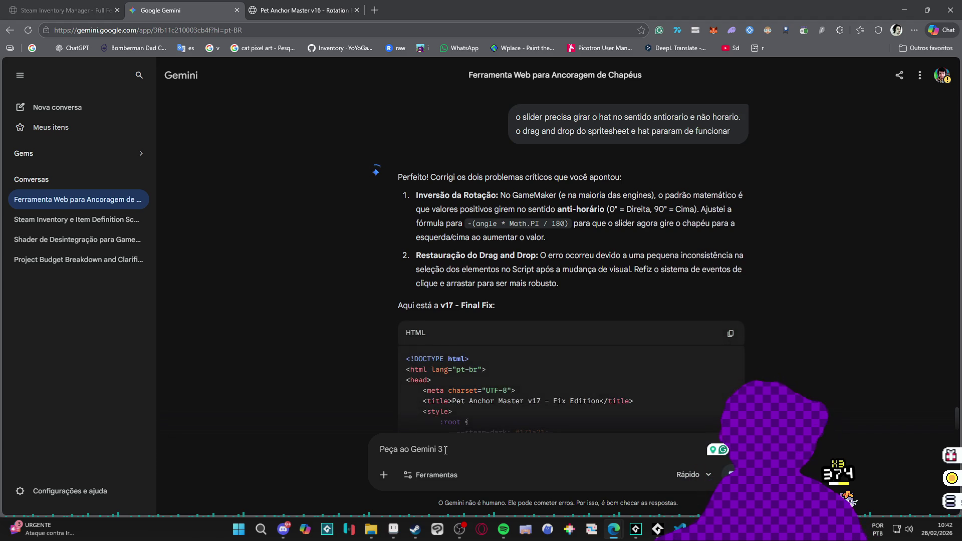
# - Scroll through Gemini's v17 Final Fix HTML reply and its notes on reversed rotation
pyautogui.scroll(-10, 391, 224)
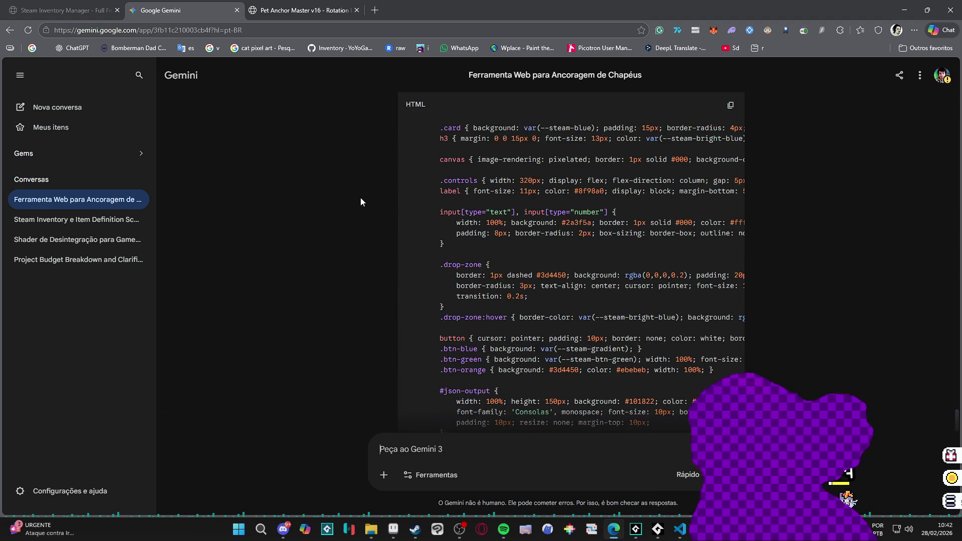
pyautogui.scroll(-3, 360, 197)
pyautogui.scroll(-4, 361, 199)
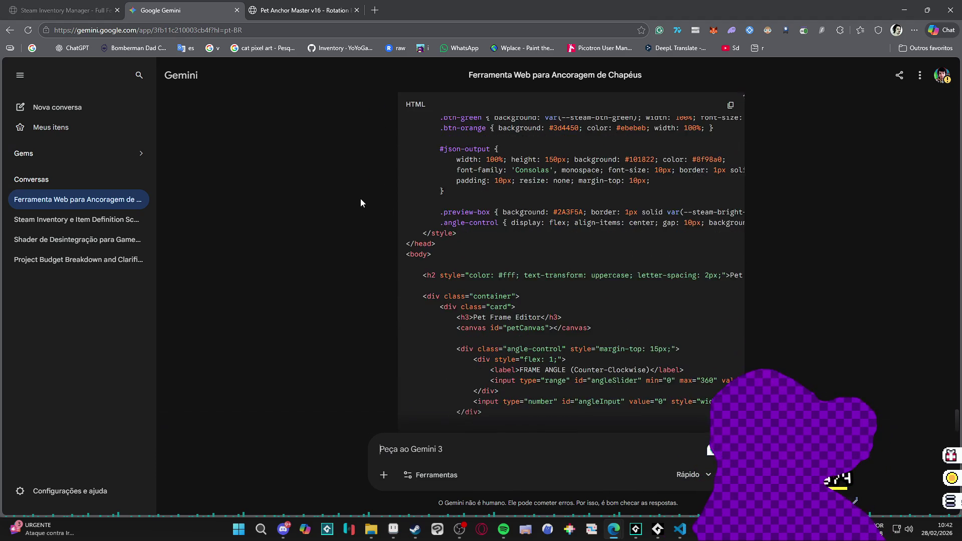
pyautogui.scroll(-5, 360, 199)
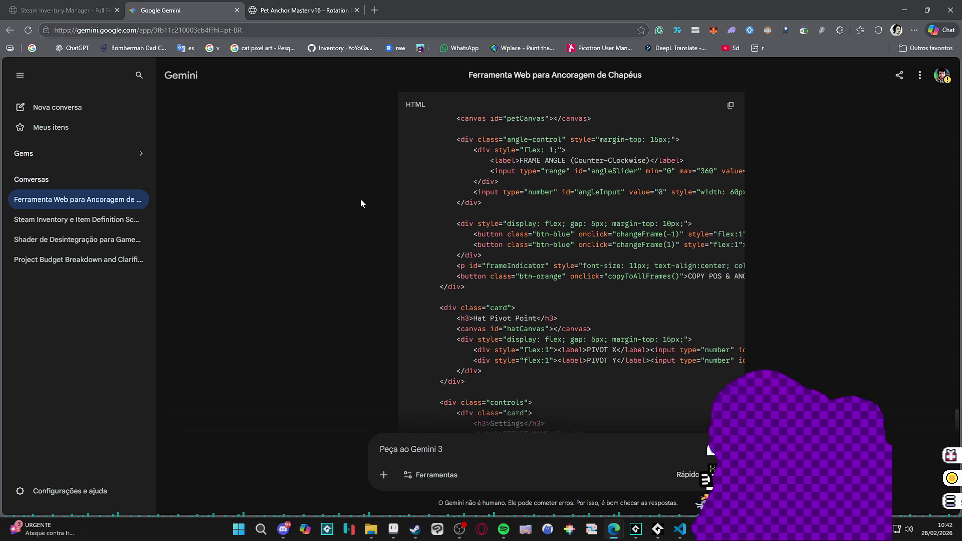
pyautogui.scroll(-5, 360, 203)
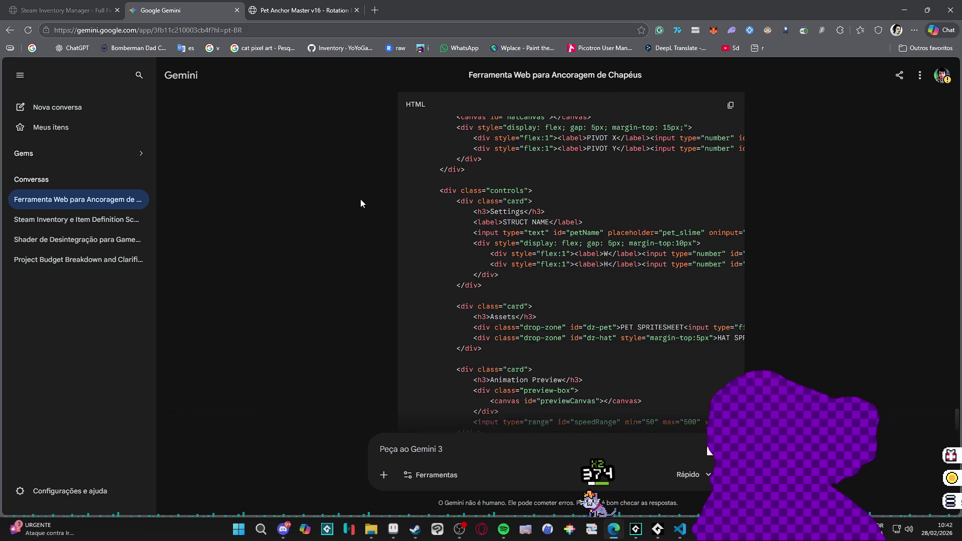
pyautogui.scroll(-5, 360, 200)
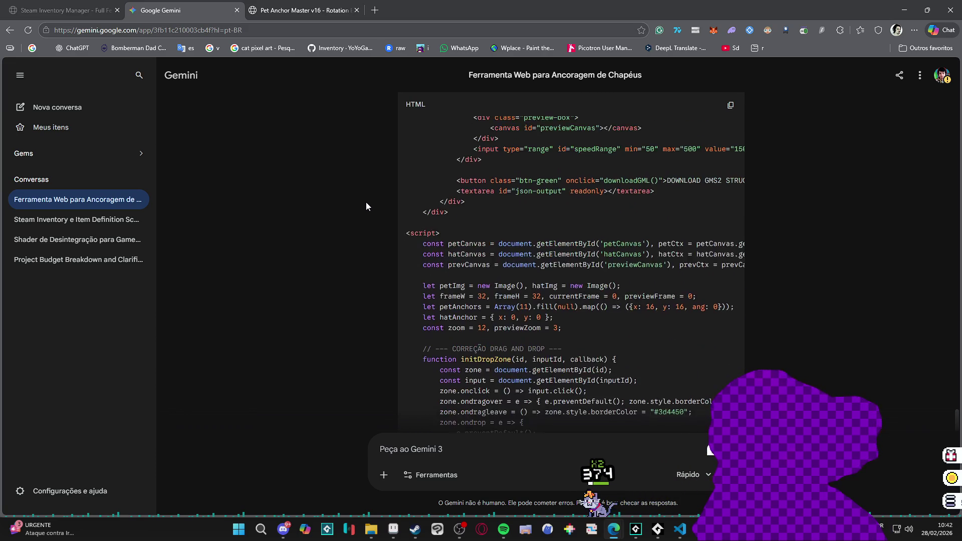
pyautogui.scroll(-7, 366, 205)
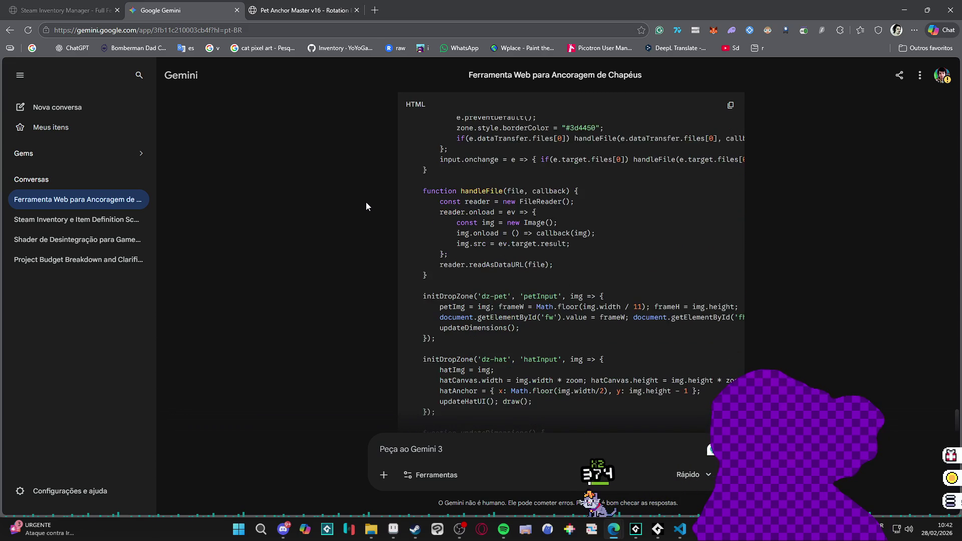
pyautogui.scroll(-5, 366, 205)
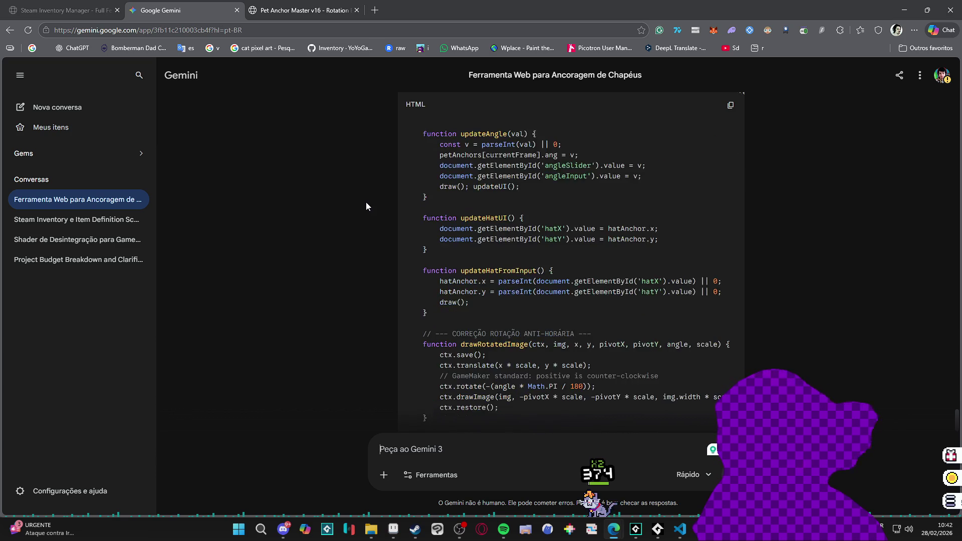
pyautogui.scroll(-4, 366, 205)
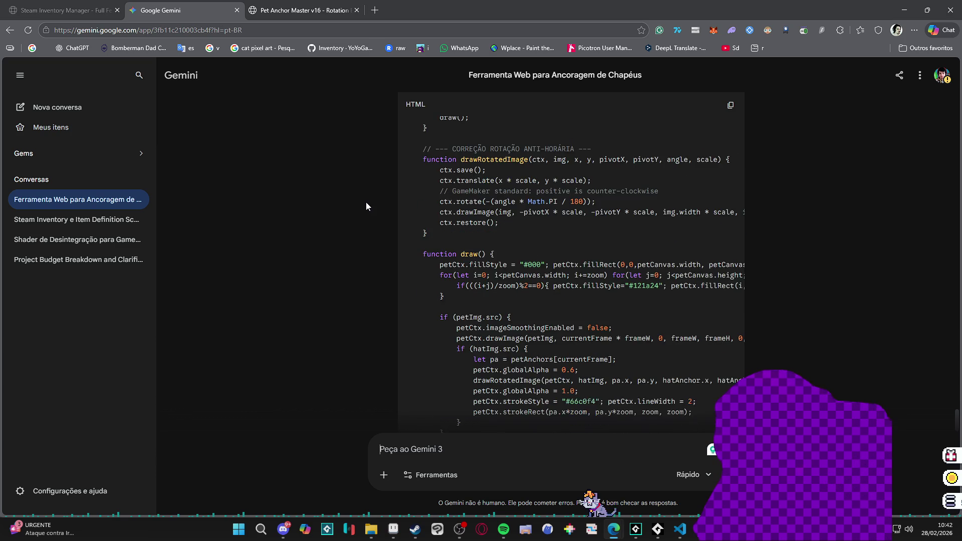
pyautogui.scroll(-5, 368, 203)
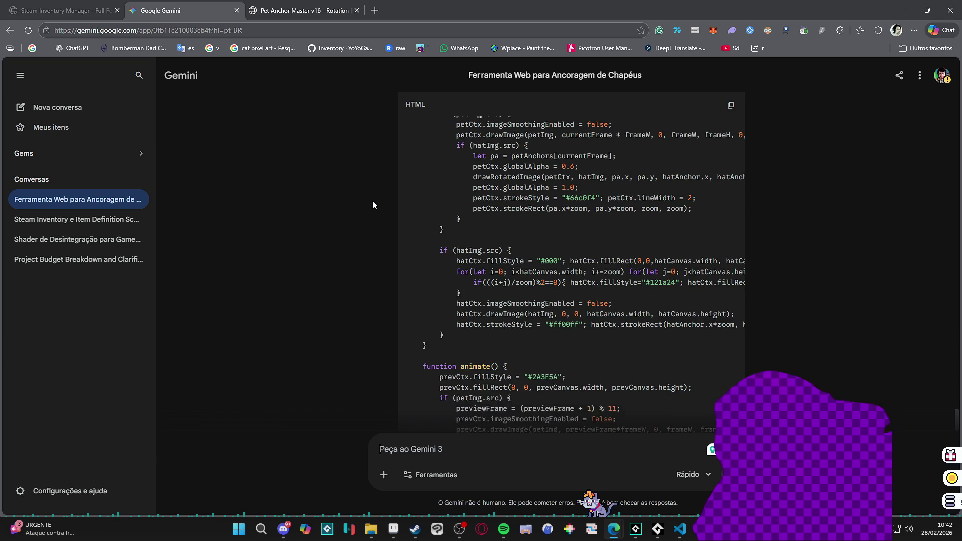
pyautogui.scroll(-4, 376, 199)
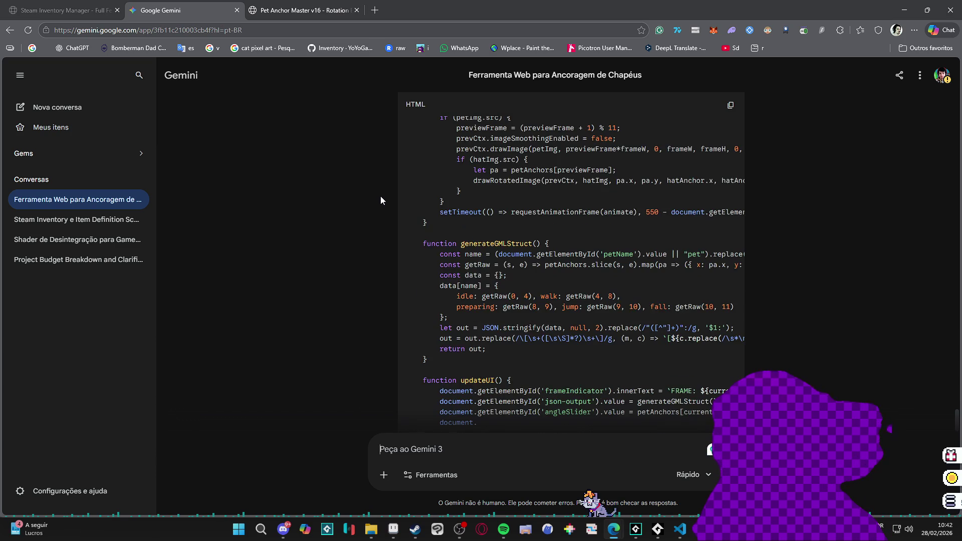
pyautogui.scroll(-7, 381, 196)
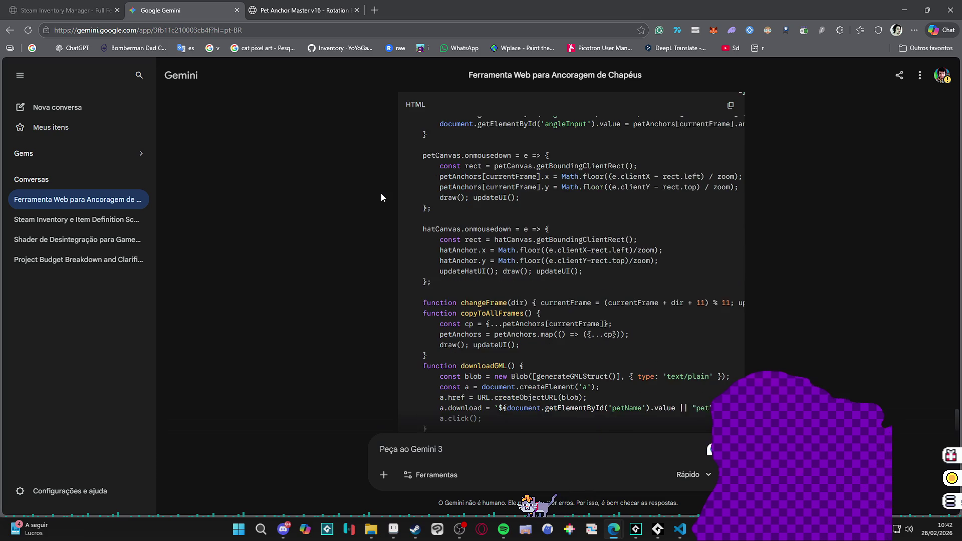
# - Copy the entire updated hat-anchoring HTML code into the clipboard
pyautogui.click(730, 104)
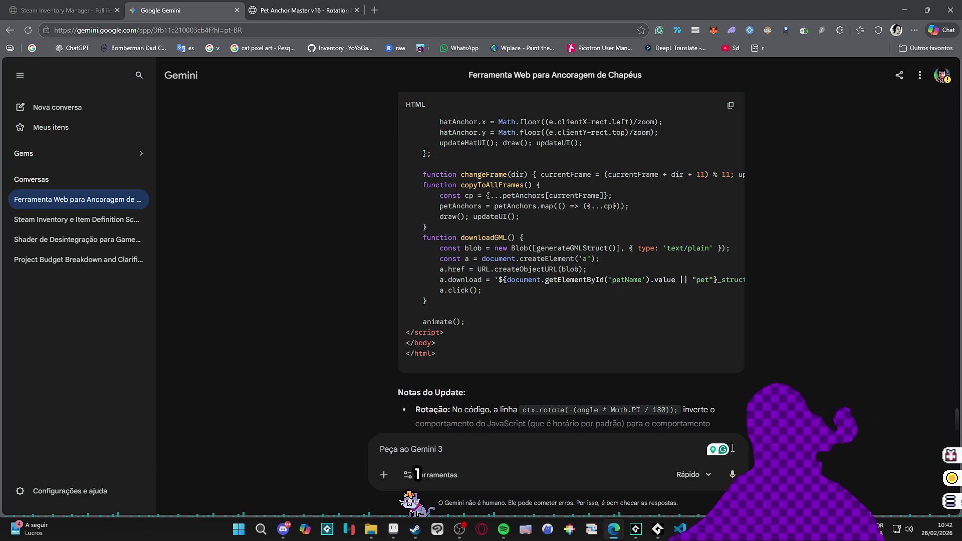
pyautogui.moveTo(712, 530)
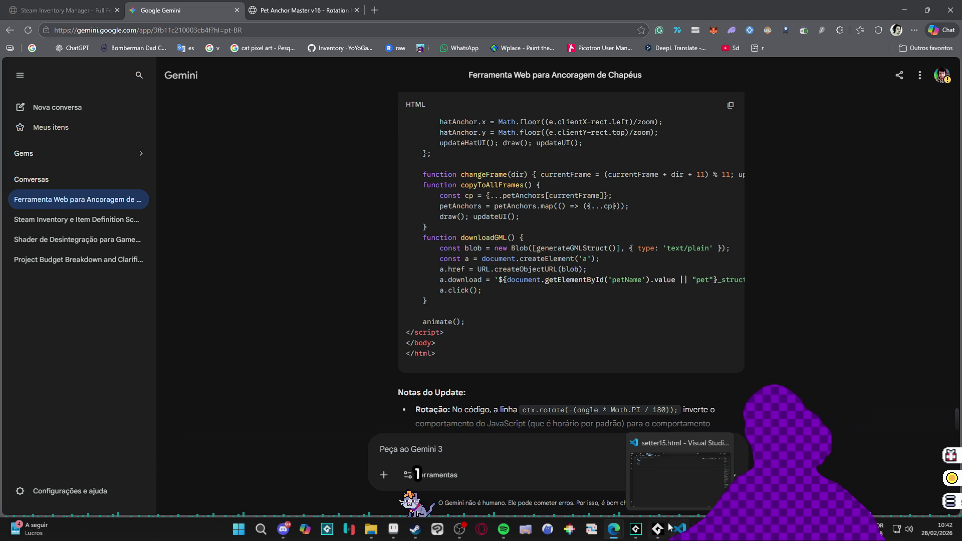
pyautogui.moveTo(659, 529)
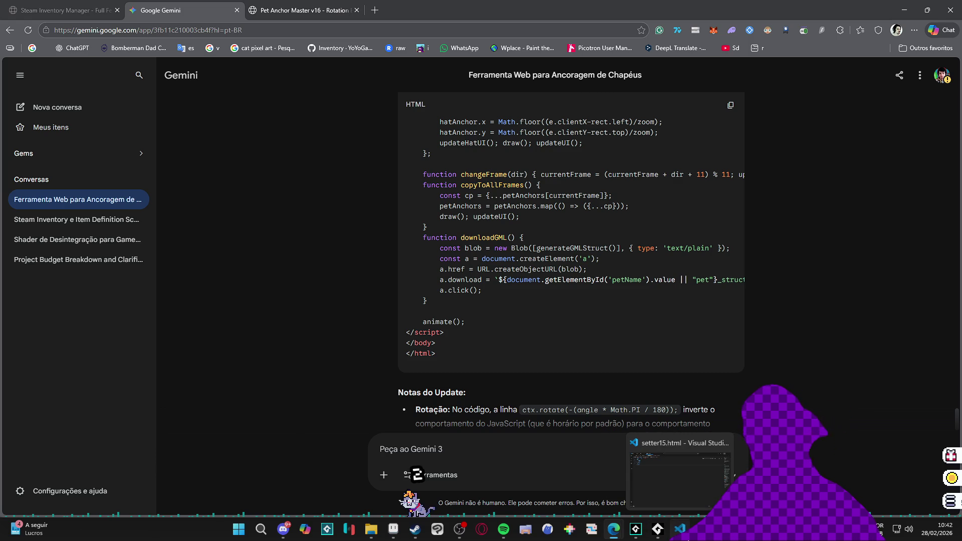
pyautogui.click(680, 528)
# - Replace setter15.html's contents with the copied v17 code and save it as a new HTML file
pyautogui.hotkey('ctrl', 'a')
pyautogui.hotkey('ctrl', 'v')
pyautogui.click(45, 8)
pyautogui.moveTo(32, 14)
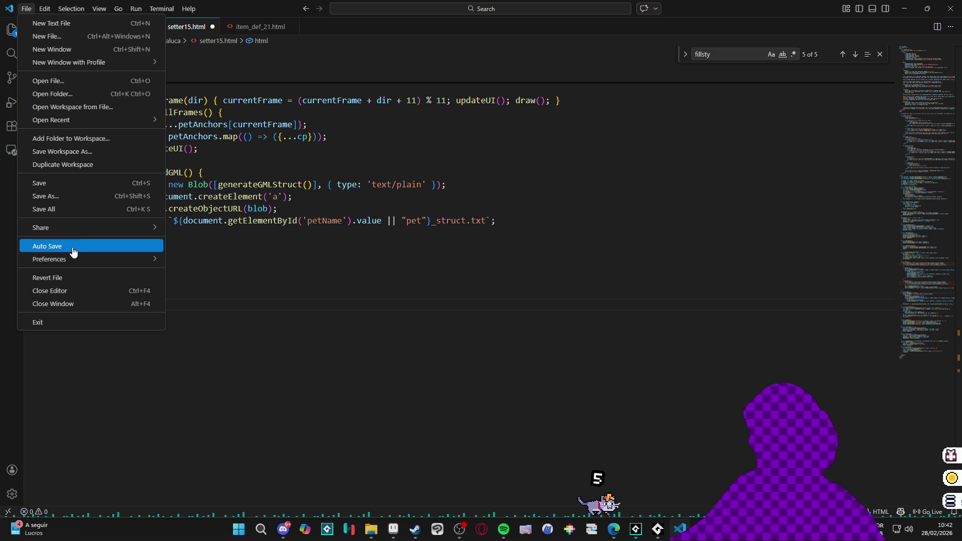
pyautogui.click(395, 322)
pyautogui.hotkey('ctrl', 'shift', 's')
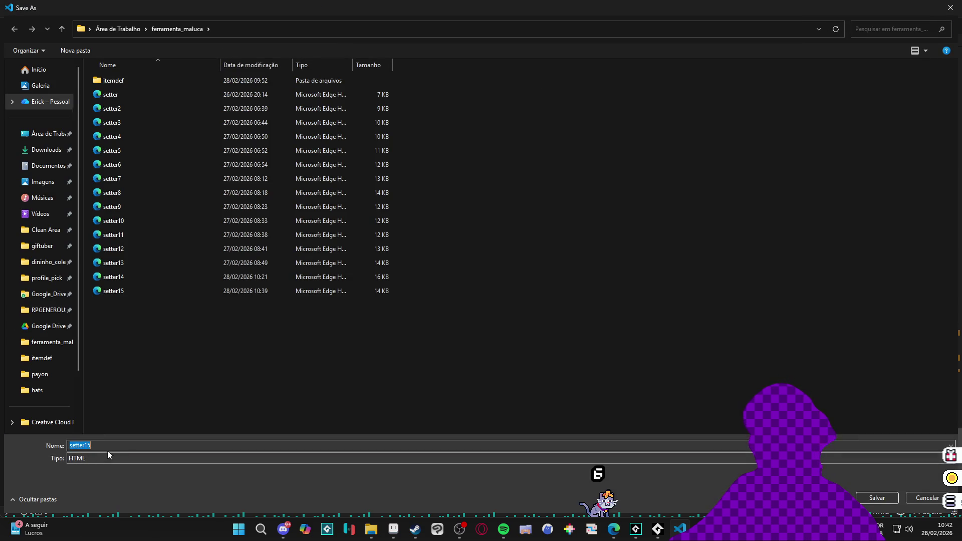
pyautogui.press('Return')
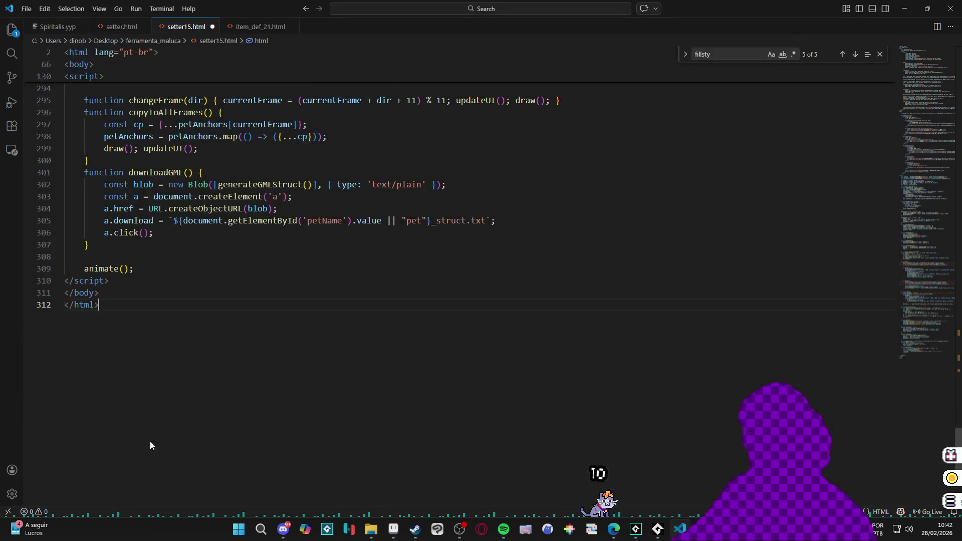
pyautogui.hotkey('alt', 'Tab')
pyautogui.click(300, 11)
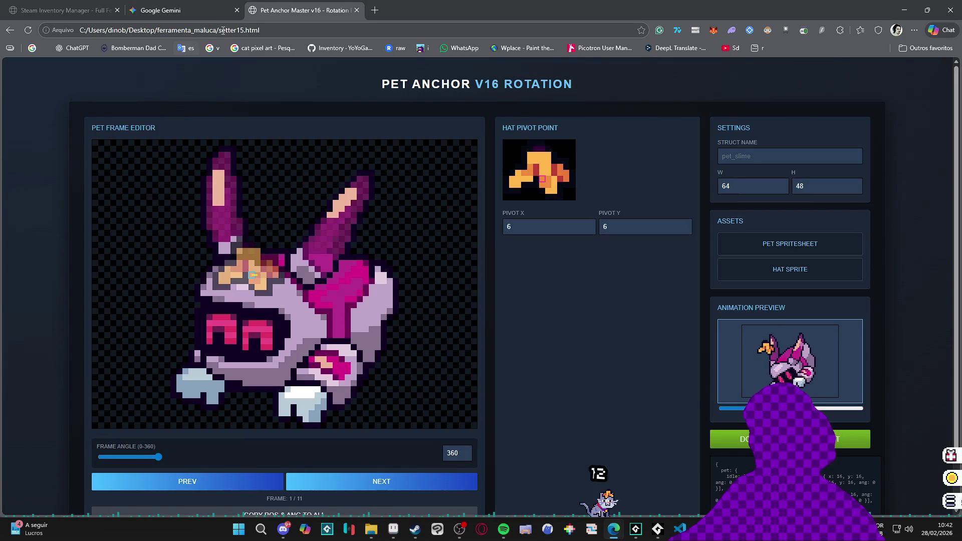
# - Load setter16.html in the browser in place of setter15.html
pyautogui.click(255, 30)
pyautogui.click(255, 30)
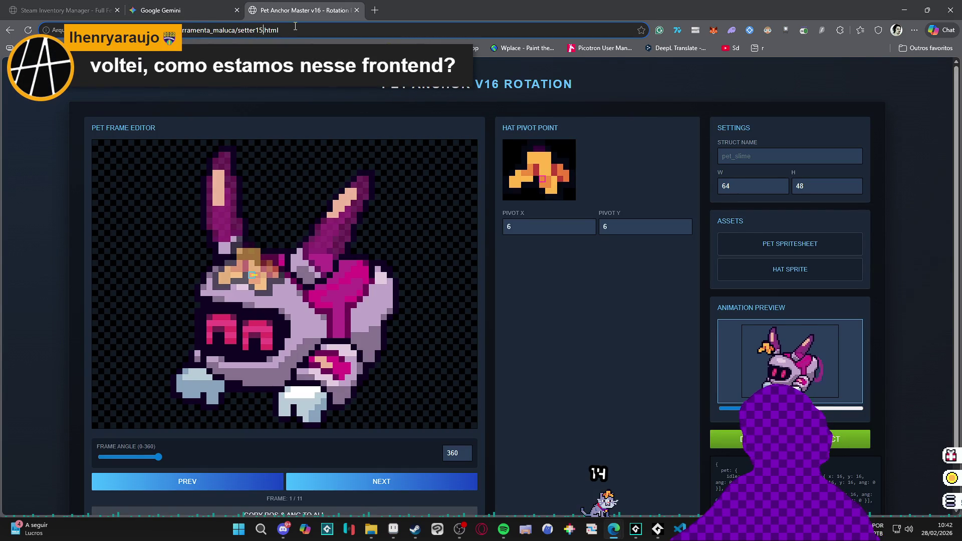
pyautogui.press('BackSpace')
pyautogui.write('6')
pyautogui.press('Return')
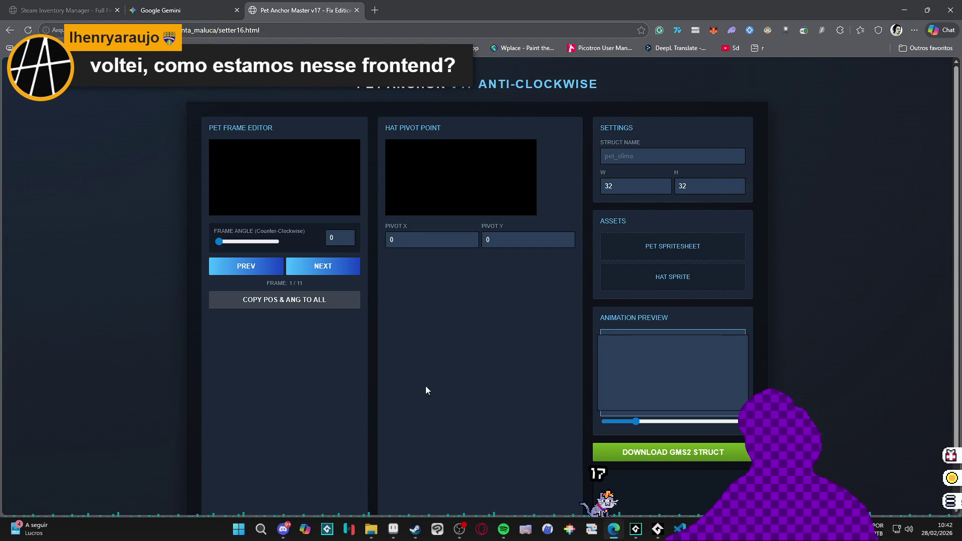
# - Load the banana-peel hat image and the toby pet spritesheet into the tool
pyautogui.moveTo(370, 529)
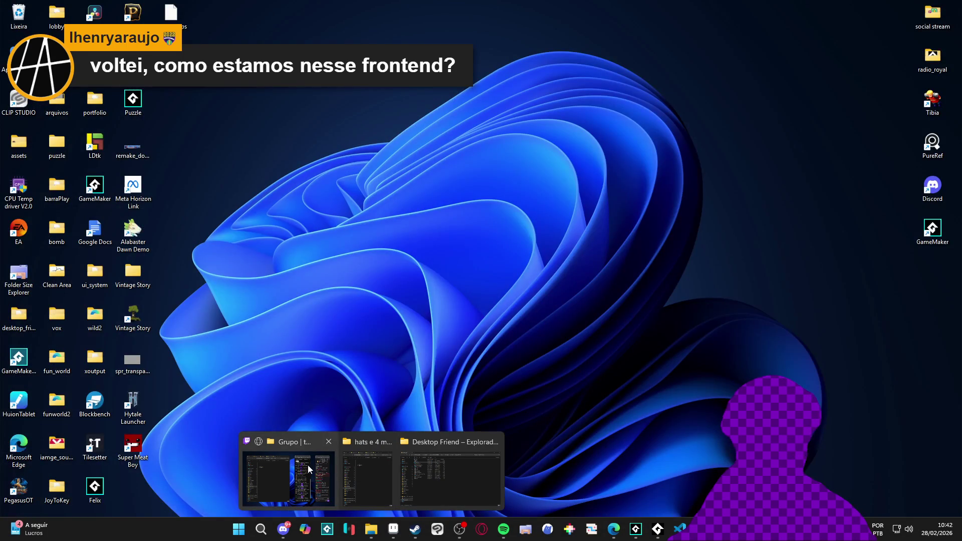
pyautogui.click(308, 464)
pyautogui.moveTo(810, 475)
pyautogui.mouseDown()
pyautogui.moveTo(613, 257)
pyautogui.moveTo(716, 299)
pyautogui.moveTo(703, 282)
pyautogui.mouseUp()
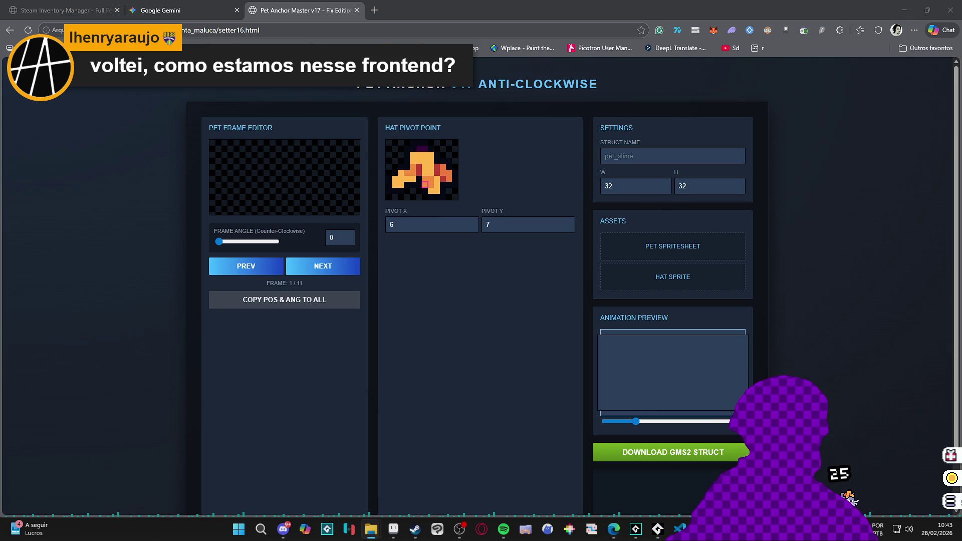
pyautogui.moveTo(583, 164); pyautogui.dragTo(673, 246)
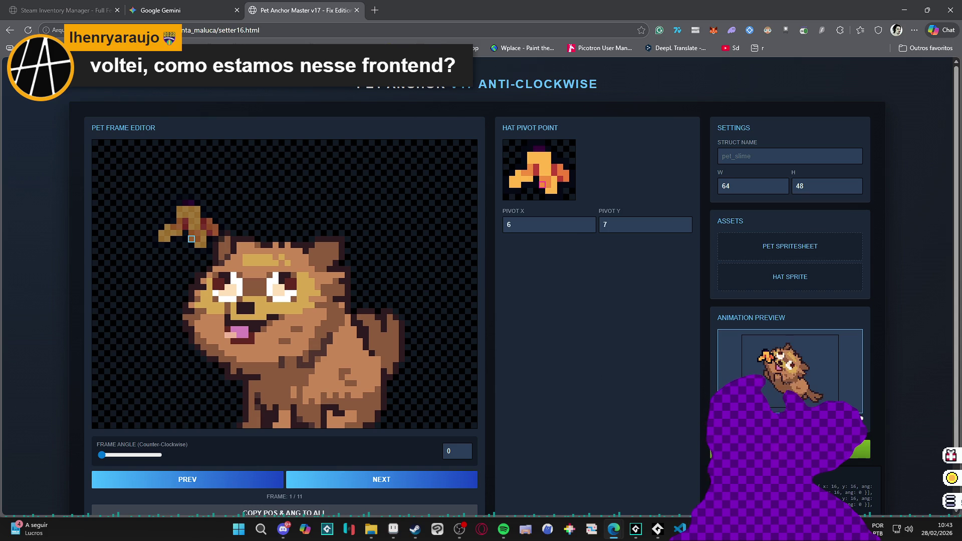
# - Try several hat anchor heights on the pet's head and settle on one for the first frame
pyautogui.scroll(-1, 570, 358)
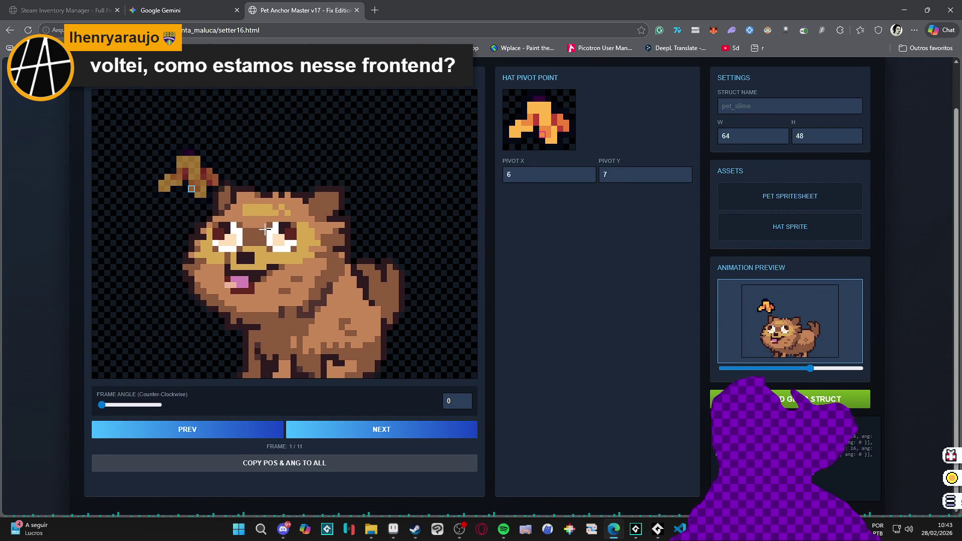
pyautogui.click(267, 202)
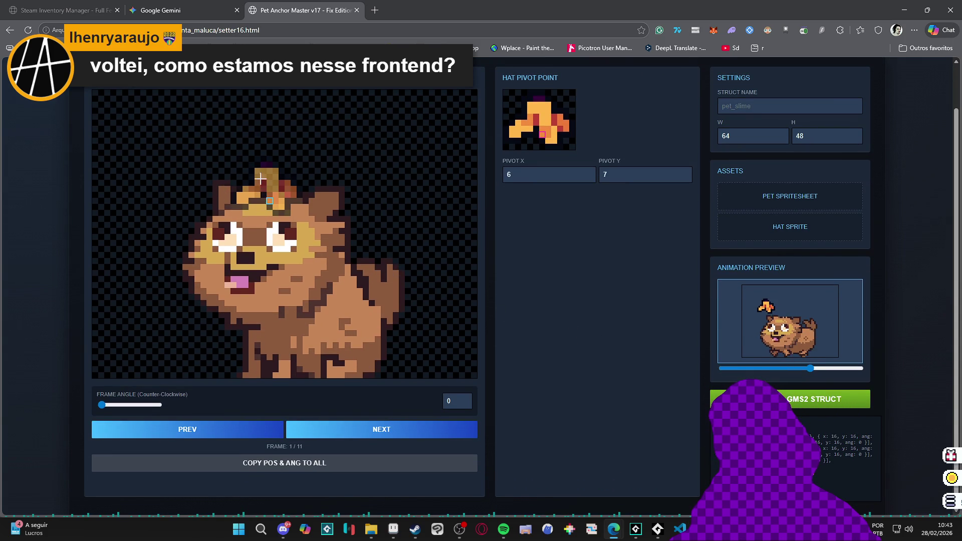
pyautogui.click(265, 187)
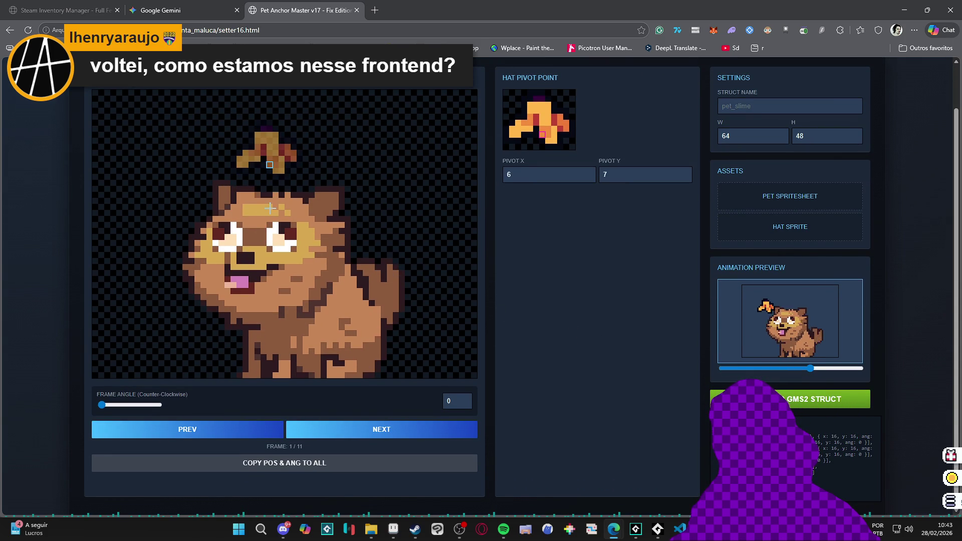
pyautogui.click(267, 200)
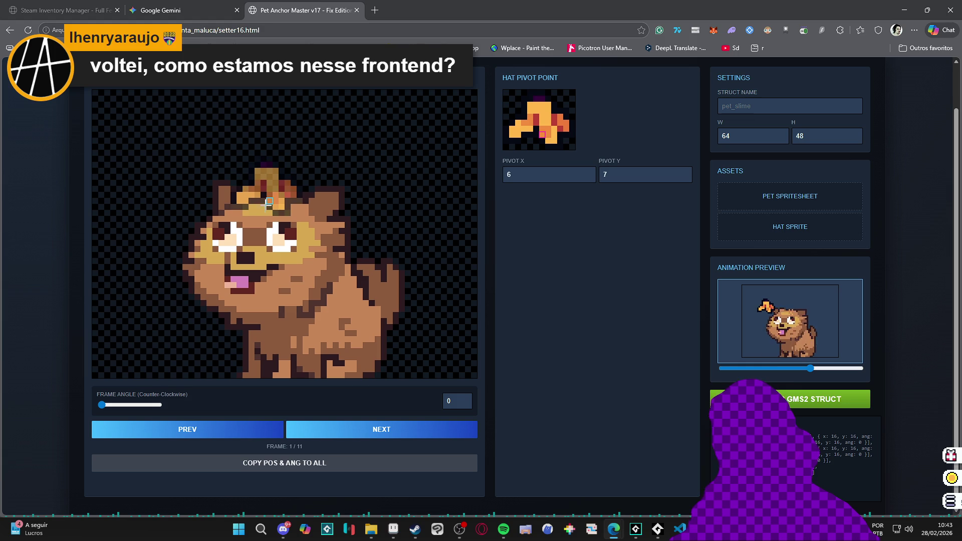
pyautogui.click(266, 181)
pyautogui.click(267, 205)
pyautogui.click(265, 182)
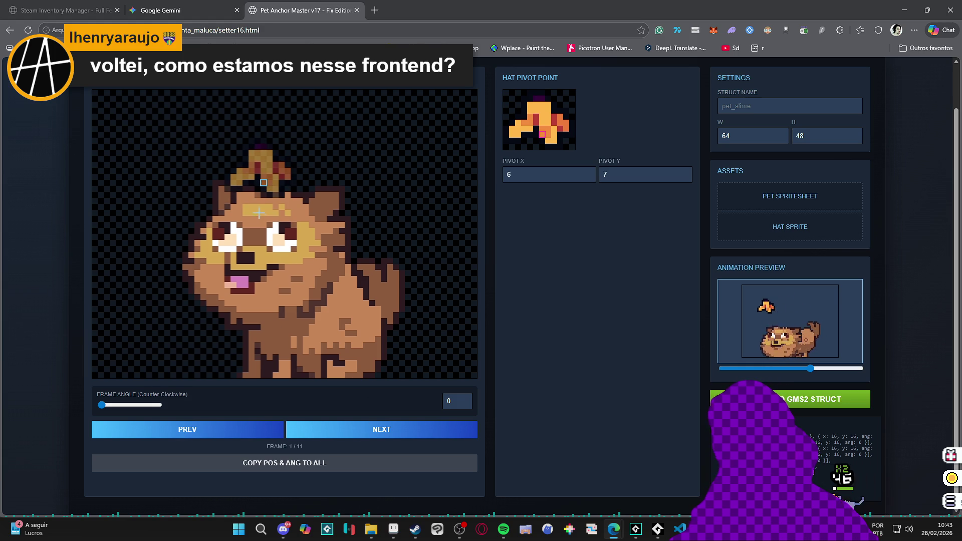
pyautogui.click(268, 205)
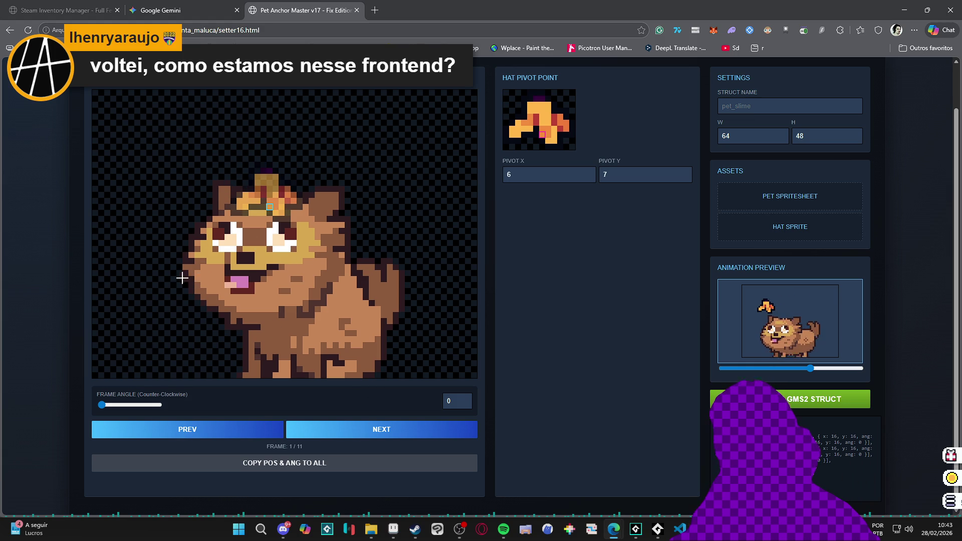
# - Nudge the hat on frame 2, place it on frame 3's head, and tilt it to 354°
pyautogui.click(346, 430)
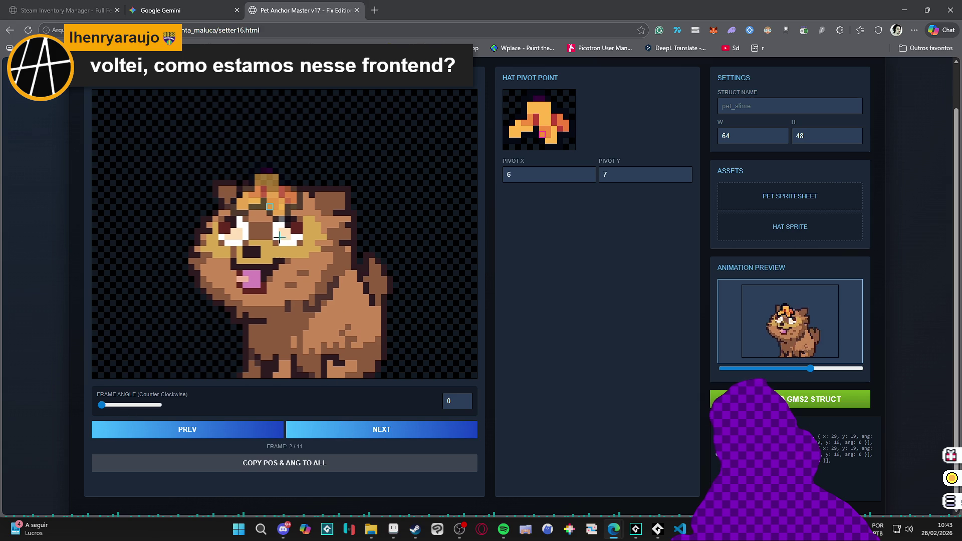
pyautogui.click(274, 200)
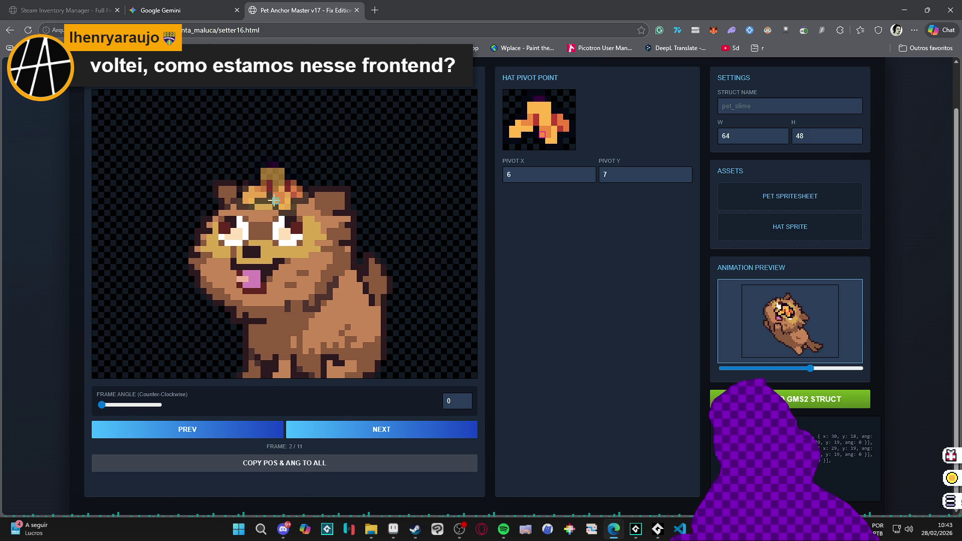
pyautogui.click(339, 440)
pyautogui.moveTo(285, 156)
pyautogui.mouseDown()
pyautogui.moveTo(279, 150)
pyautogui.moveTo(280, 199)
pyautogui.mouseUp()
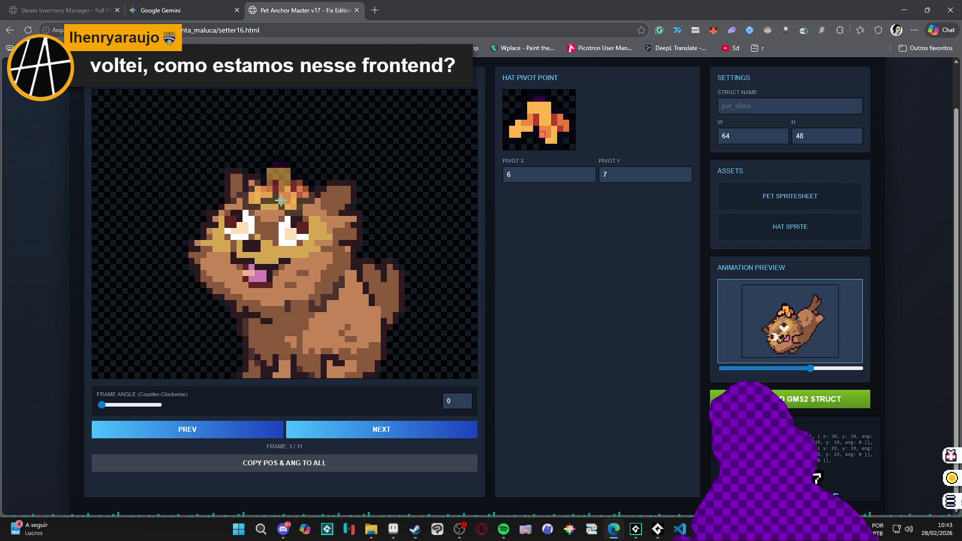
pyautogui.moveTo(102, 407)
pyautogui.mouseDown()
pyautogui.moveTo(158, 400)
pyautogui.moveTo(97, 386)
pyautogui.moveTo(158, 383)
pyautogui.mouseUp()
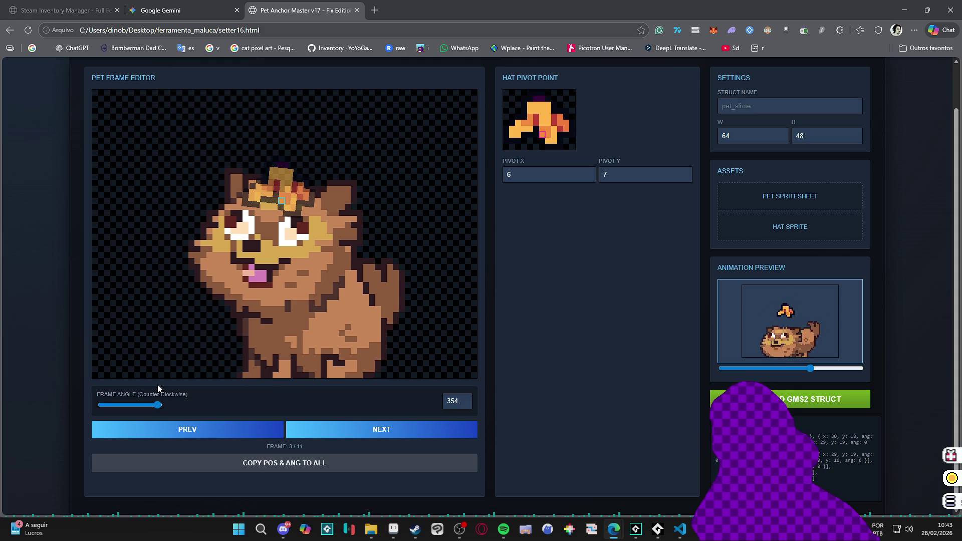
# - Step past frame 4 and place the hat on the pet's forehead in frames 5 through 8
pyautogui.click(384, 436)
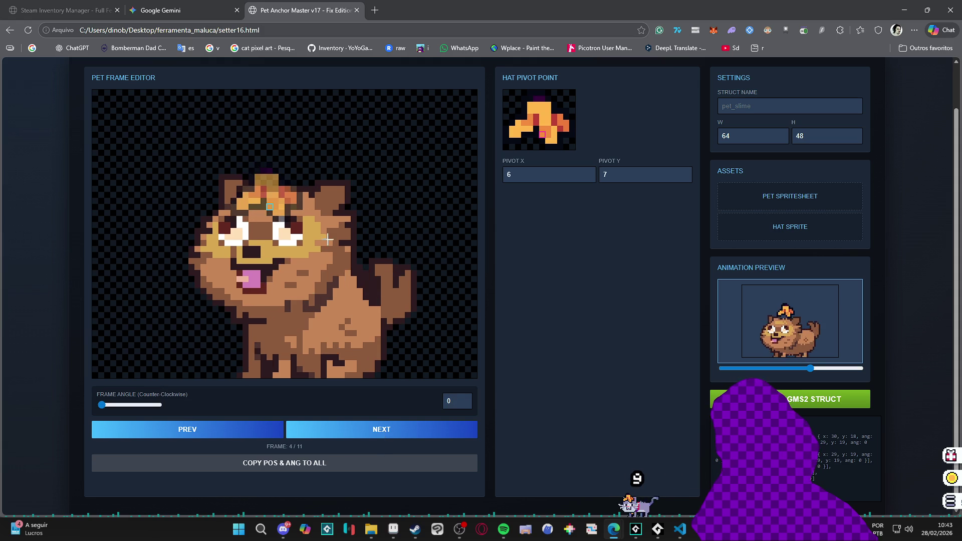
pyautogui.click(328, 435)
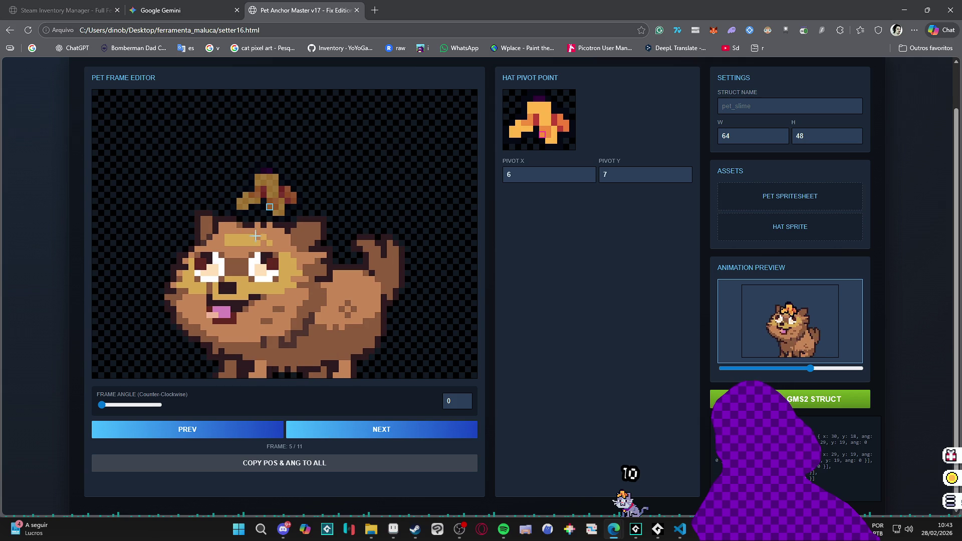
pyautogui.click(255, 236)
pyautogui.click(328, 431)
pyautogui.click(252, 235)
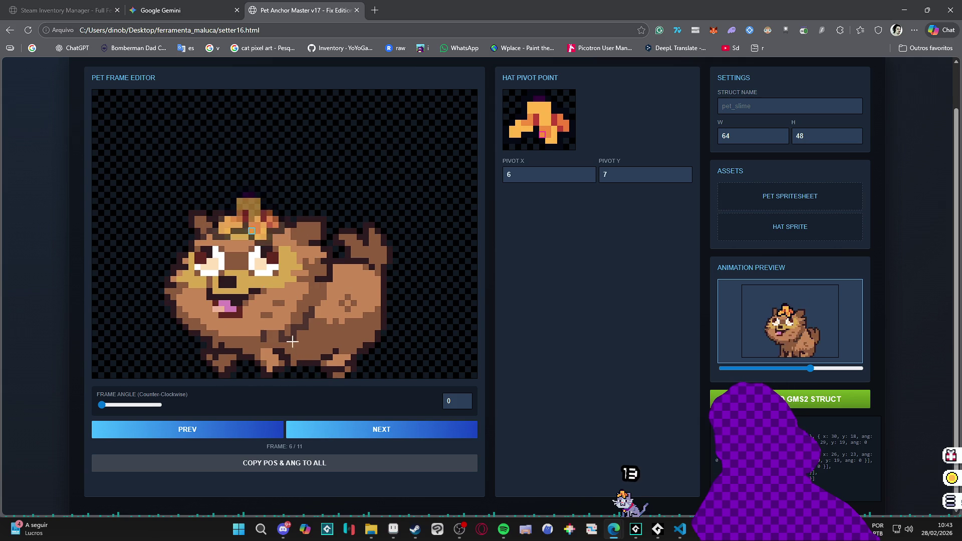
pyautogui.press('Right')
pyautogui.click(252, 237)
pyautogui.click(329, 430)
pyautogui.click(251, 231)
# - Place the hat on frames 9–11, tilting frame 10 to 309° and frame 11 to 48°
pyautogui.click(326, 431)
pyautogui.click(243, 276)
pyautogui.click(325, 429)
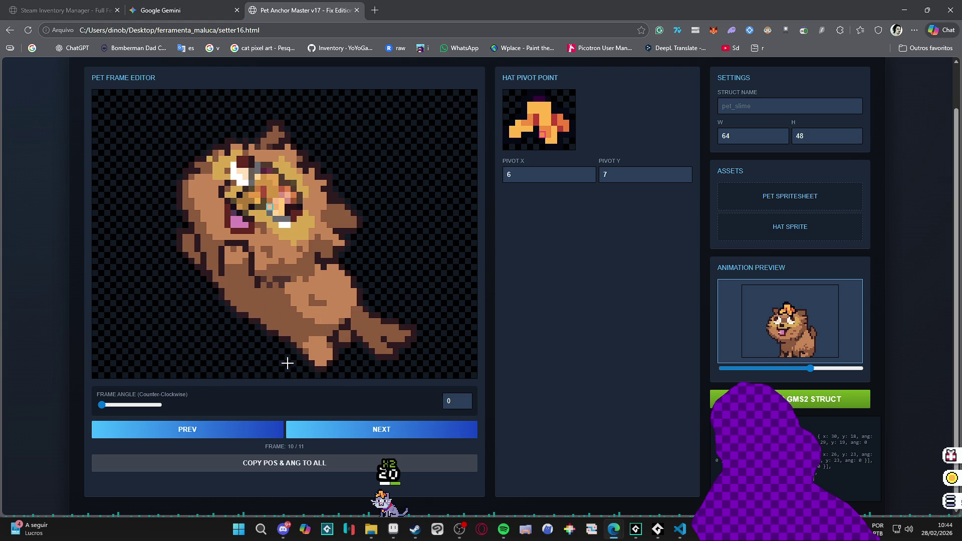
pyautogui.click(293, 170)
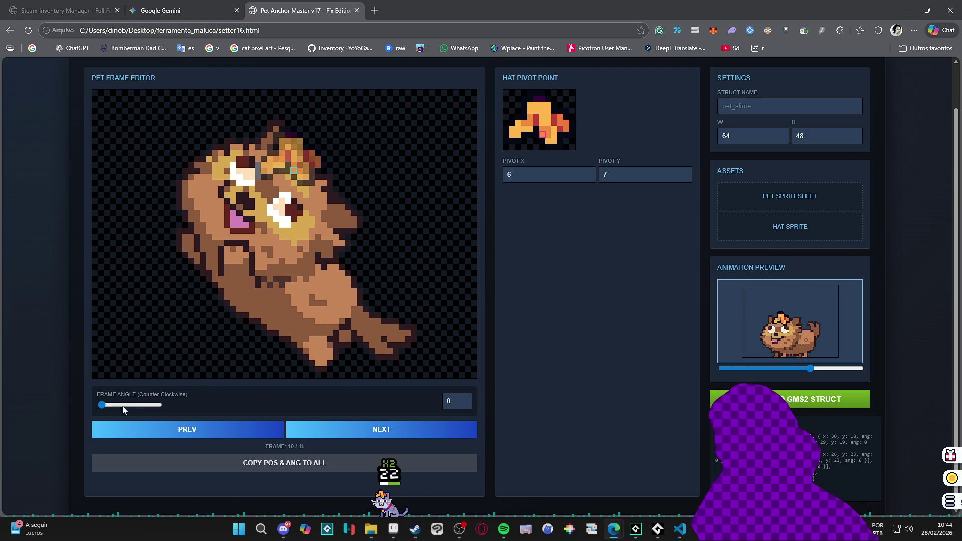
pyautogui.moveTo(104, 407); pyautogui.dragTo(152, 404)
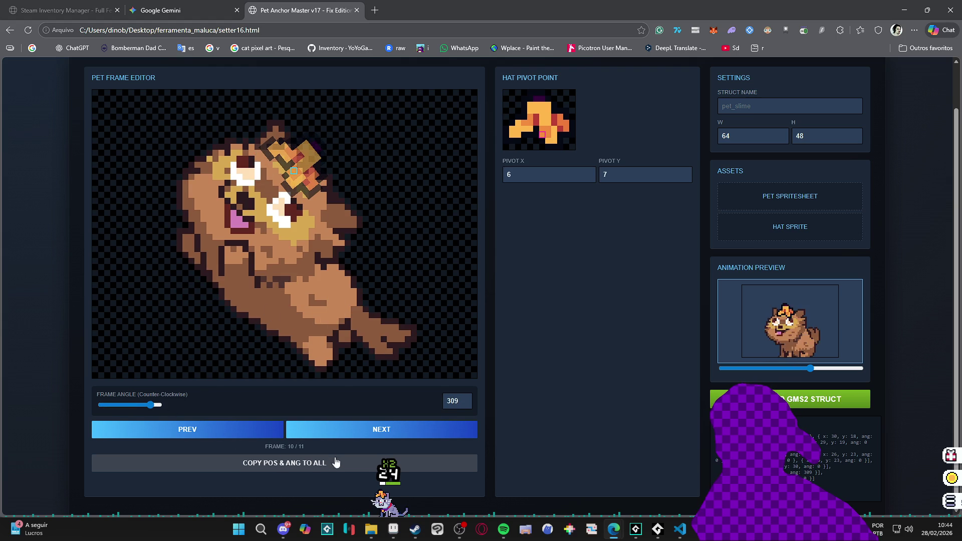
pyautogui.click(316, 431)
pyautogui.click(227, 243)
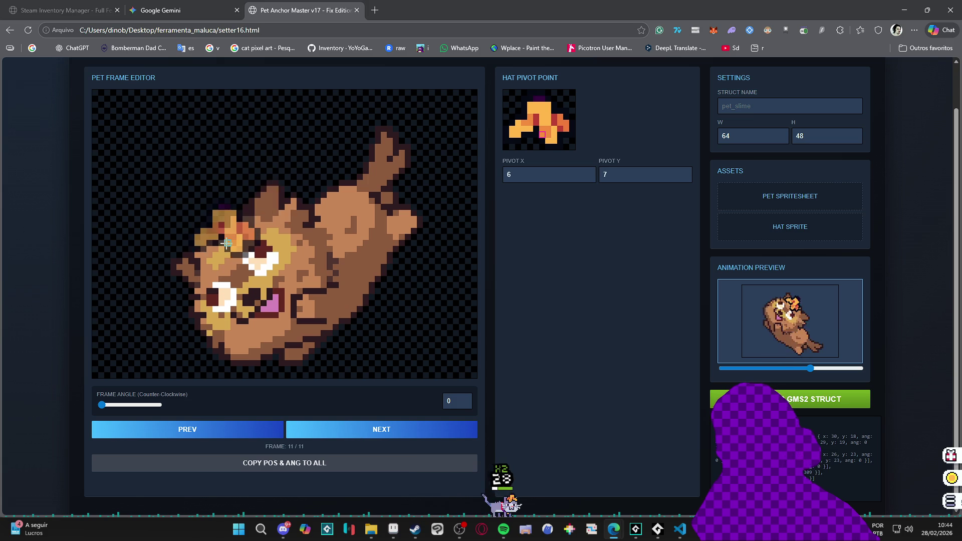
pyautogui.moveTo(102, 404)
pyautogui.mouseDown()
pyautogui.moveTo(123, 405)
pyautogui.moveTo(112, 409)
pyautogui.mouseUp()
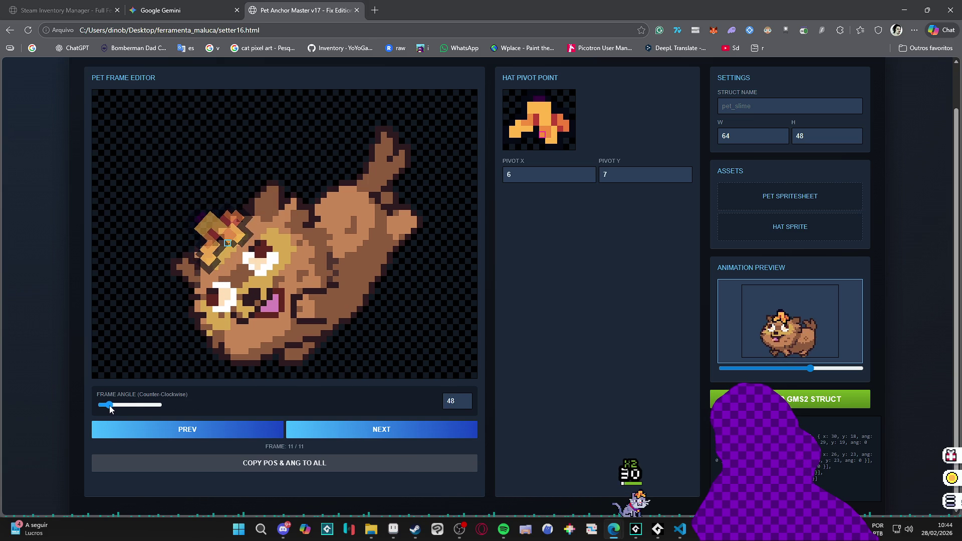
pyautogui.click(354, 435)
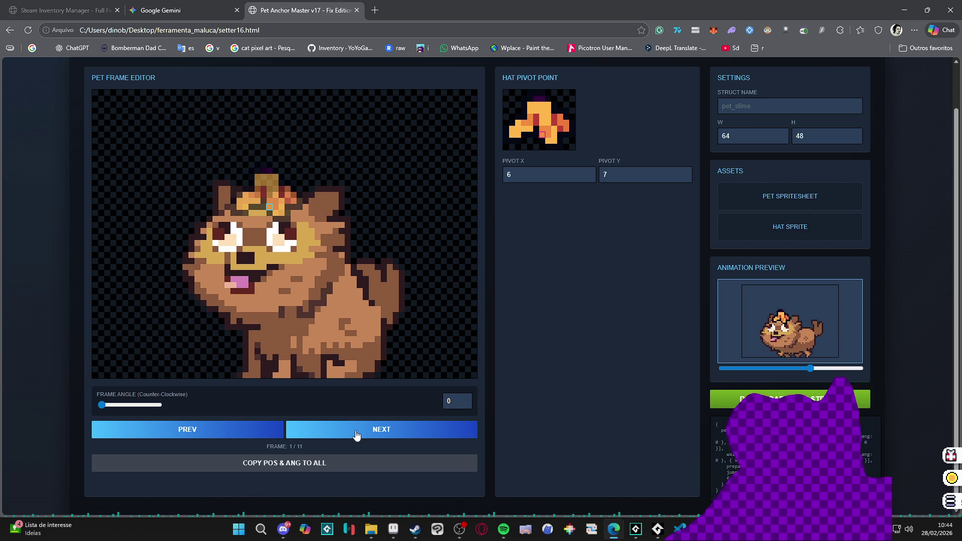
# - Name the struct 'toby' and copy its generated code from the idle line to the closing brace
pyautogui.scroll(-1, 357, 433)
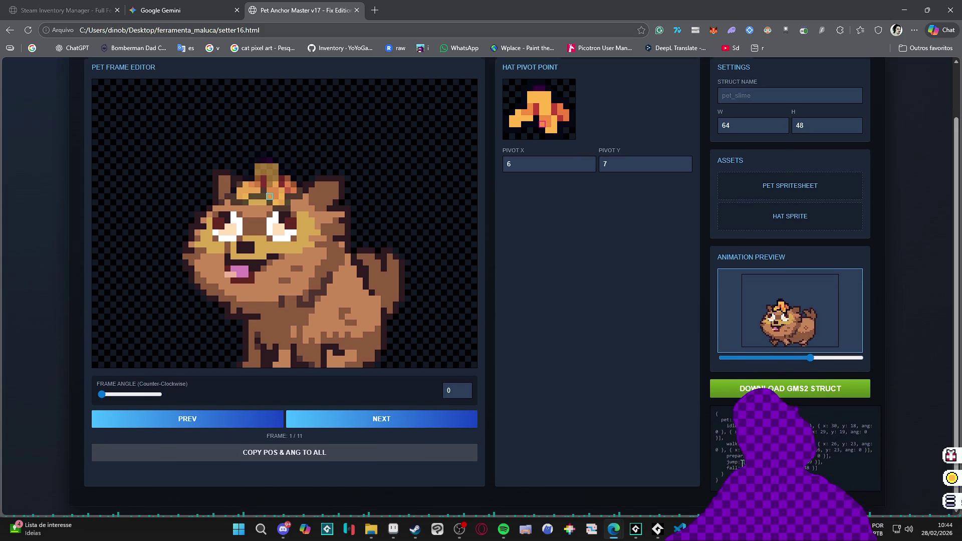
pyautogui.click(723, 475)
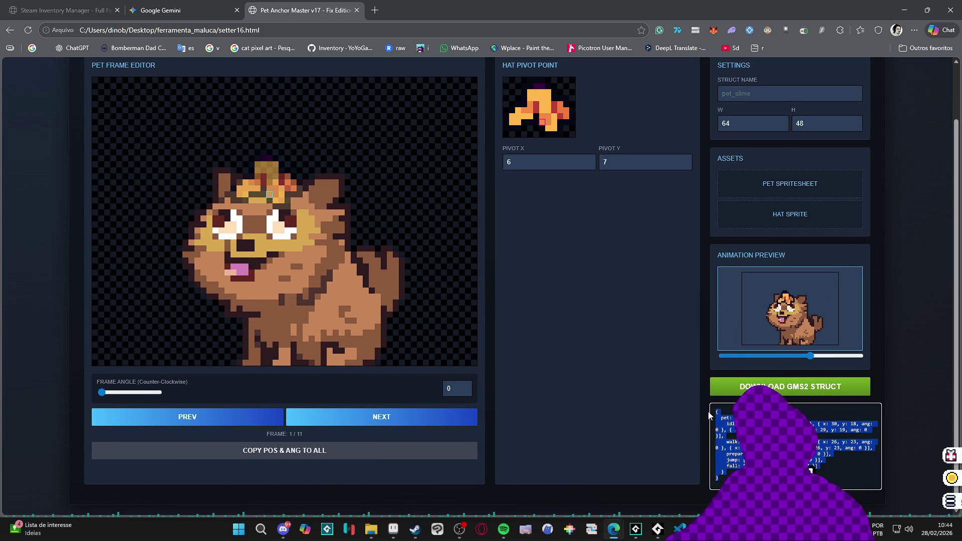
pyautogui.moveTo(723, 472); pyautogui.dragTo(713, 423)
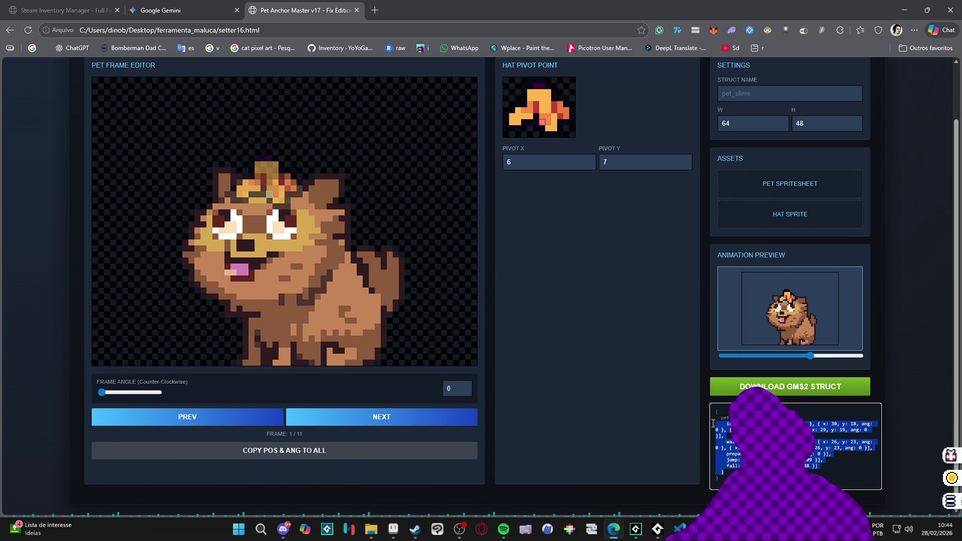
pyautogui.scroll(2, 617, 344)
pyautogui.click(763, 151)
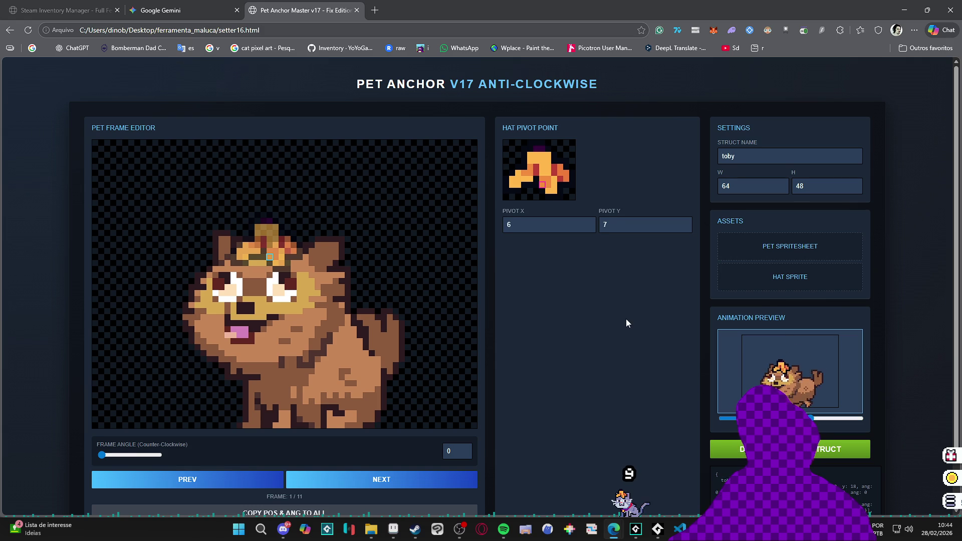
pyautogui.scroll(-2, 626, 319)
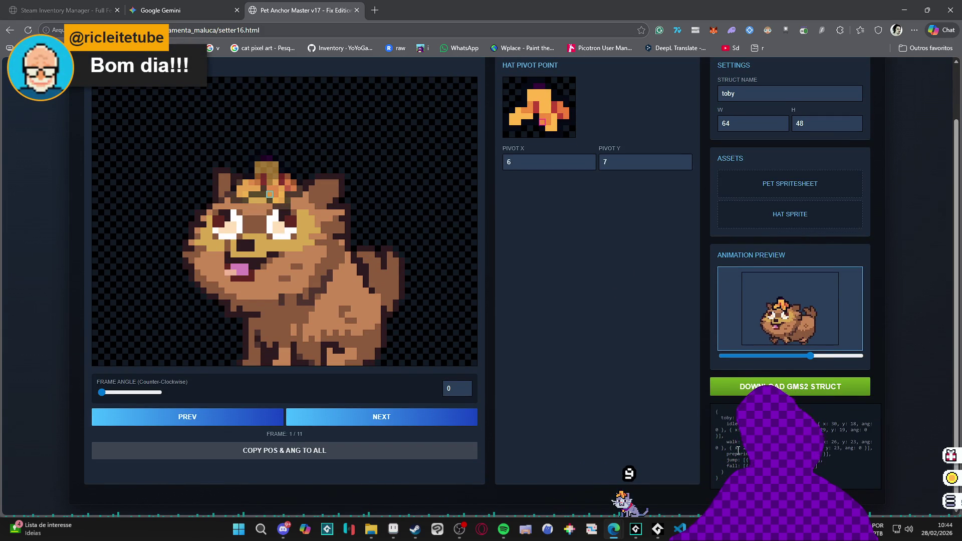
pyautogui.moveTo(723, 473); pyautogui.dragTo(712, 423)
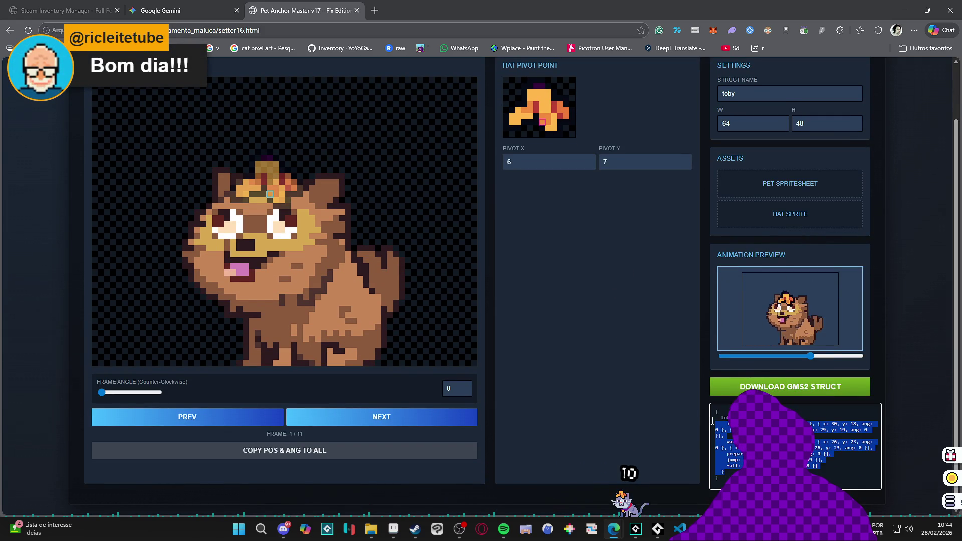
pyautogui.scroll(1, 566, 386)
pyautogui.scroll(-1, 569, 387)
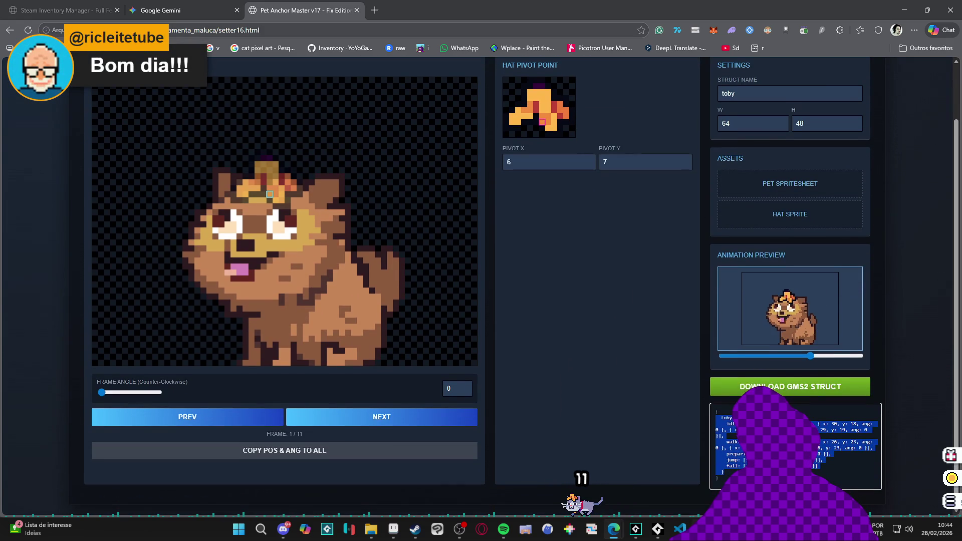
# - Paste the new toby anchor block over the old toby entry in the hat-offset data
pyautogui.hotkey('alt', 'Tab')
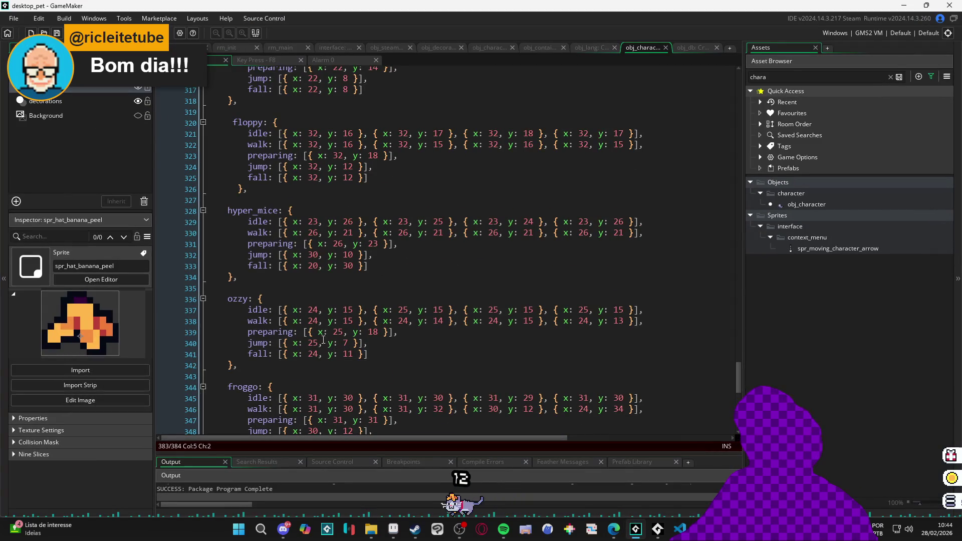
pyautogui.scroll(-8, 377, 370)
pyautogui.scroll(-5, 299, 336)
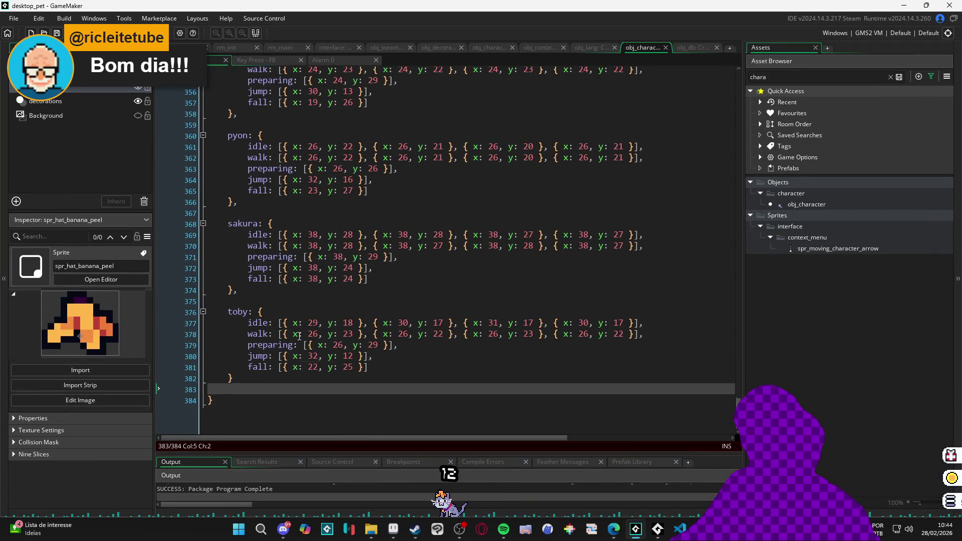
pyautogui.moveTo(233, 385); pyautogui.dragTo(227, 322)
pyautogui.hotkey('ctrl', 'v')
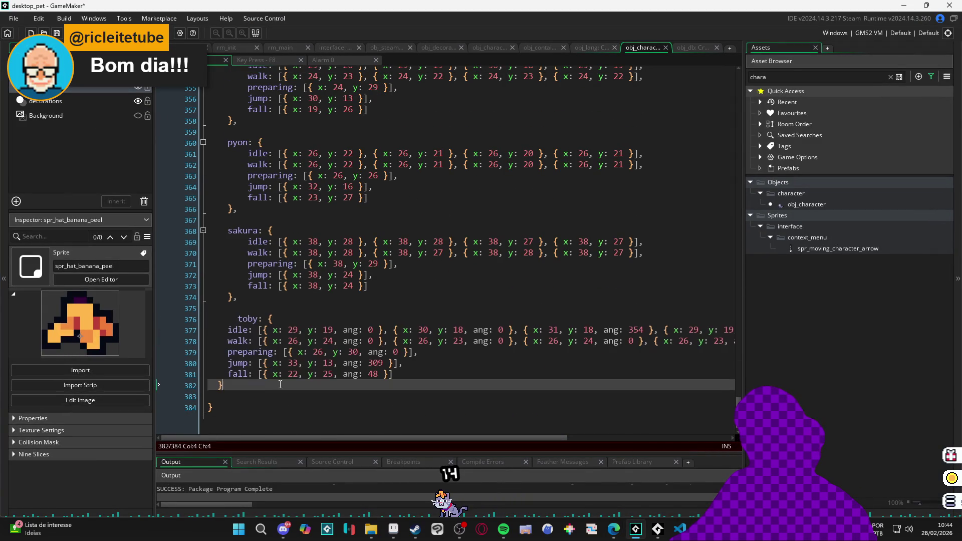
# - Re-indent the pasted toby block and its idle-through-fall lines to match the other pets
pyautogui.moveTo(248, 381); pyautogui.dragTo(234, 329)
pyautogui.hotkey('shift', 'Tab')
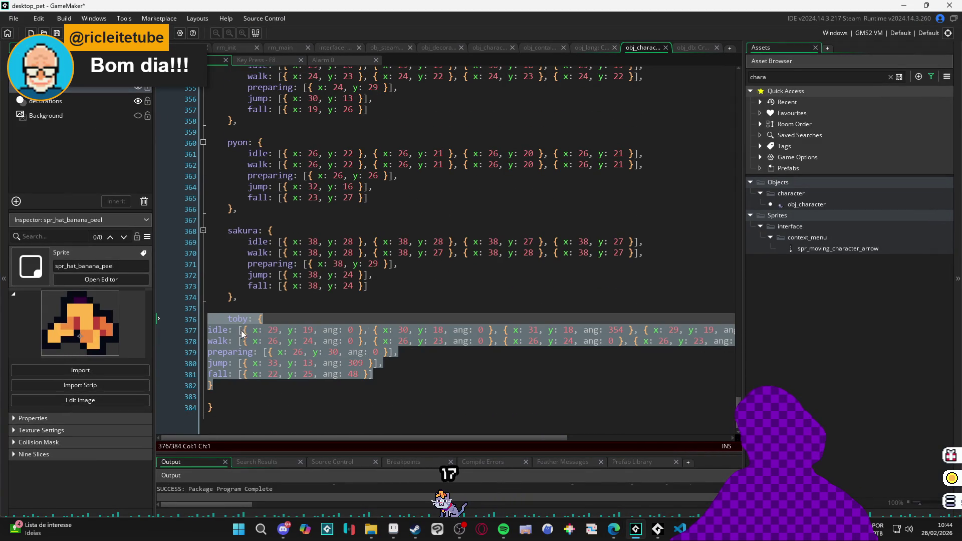
pyautogui.click(324, 390)
pyautogui.moveTo(278, 385); pyautogui.dragTo(209, 319)
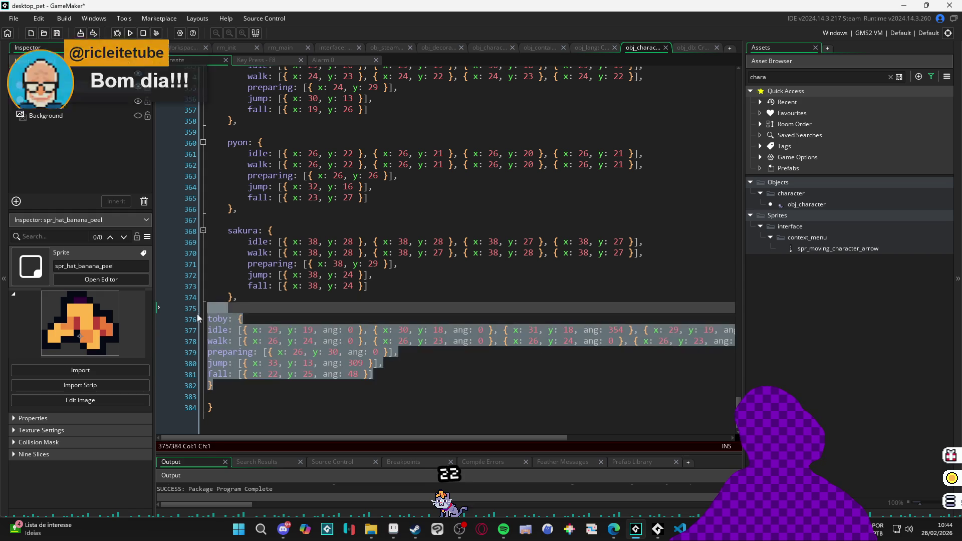
pyautogui.press('Tab')
pyautogui.moveTo(433, 359)
pyautogui.mouseDown()
pyautogui.moveTo(451, 351)
pyautogui.moveTo(411, 373)
pyautogui.moveTo(311, 363)
pyautogui.moveTo(249, 324)
pyautogui.mouseUp()
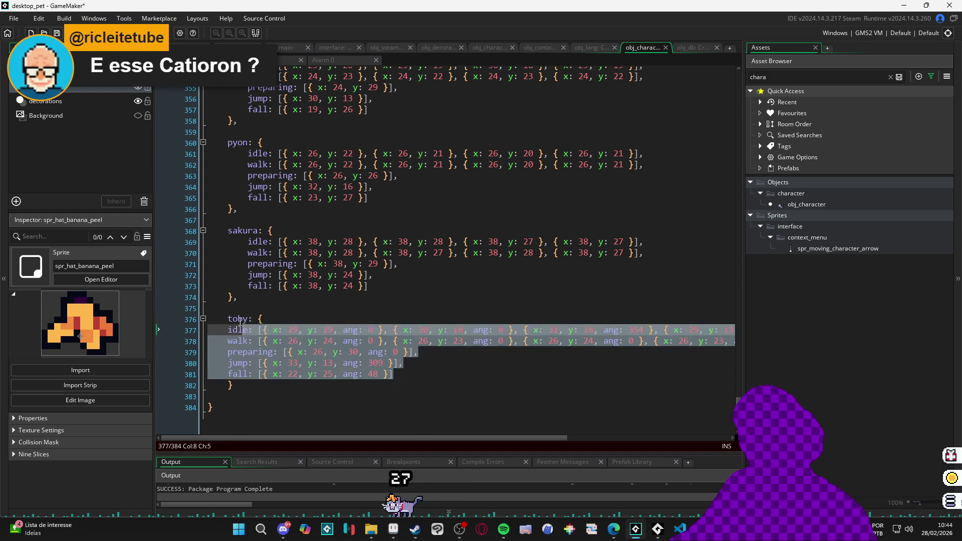
pyautogui.moveTo(395, 375); pyautogui.dragTo(208, 330)
pyautogui.press('Tab')
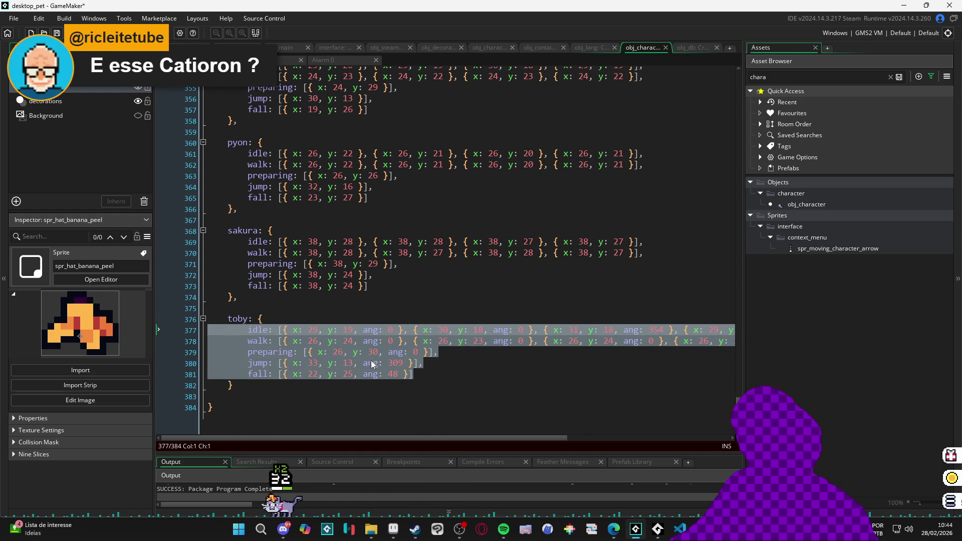
pyautogui.click(259, 398)
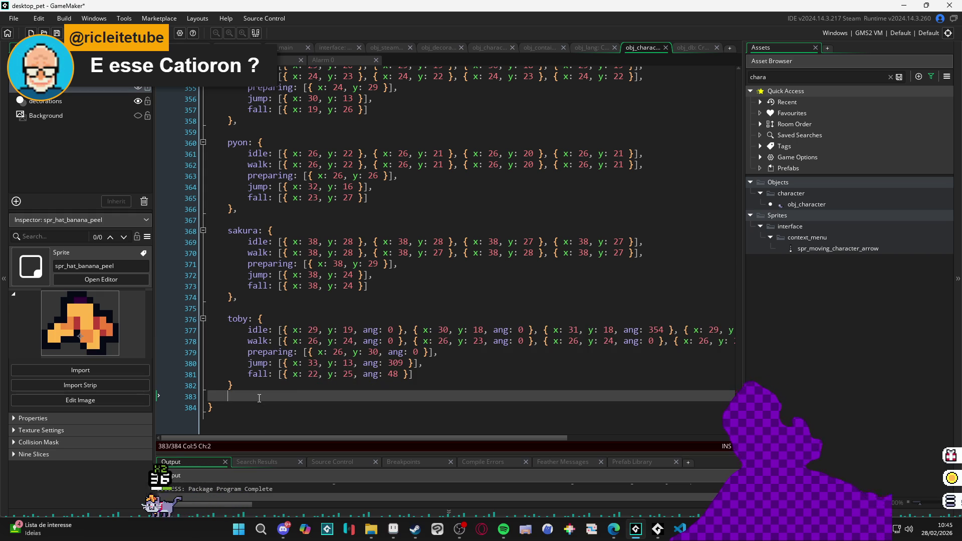
pyautogui.click(365, 375)
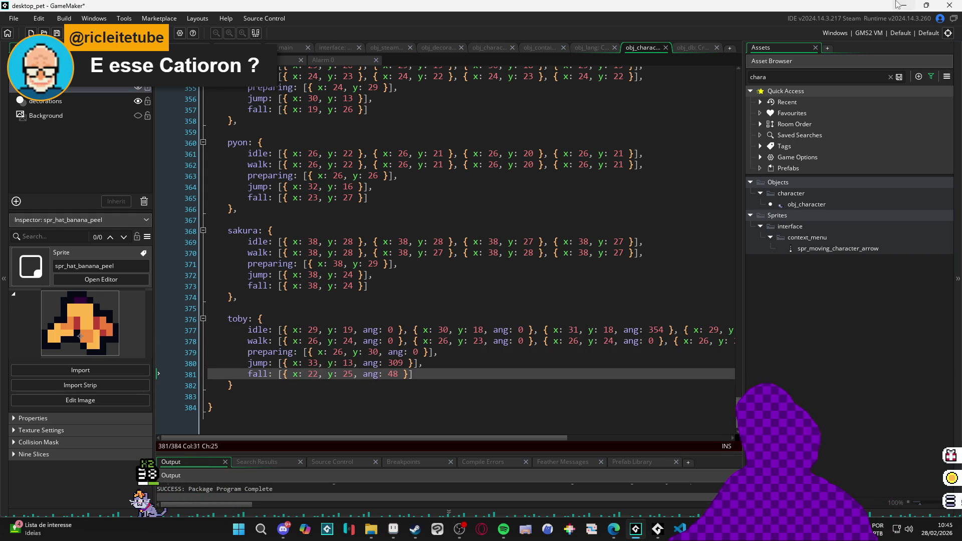
pyautogui.click(896, 5)
# - Minimize the Pet Anchor Master browser window and restore the GameMaker IDE
pyautogui.press('F5')
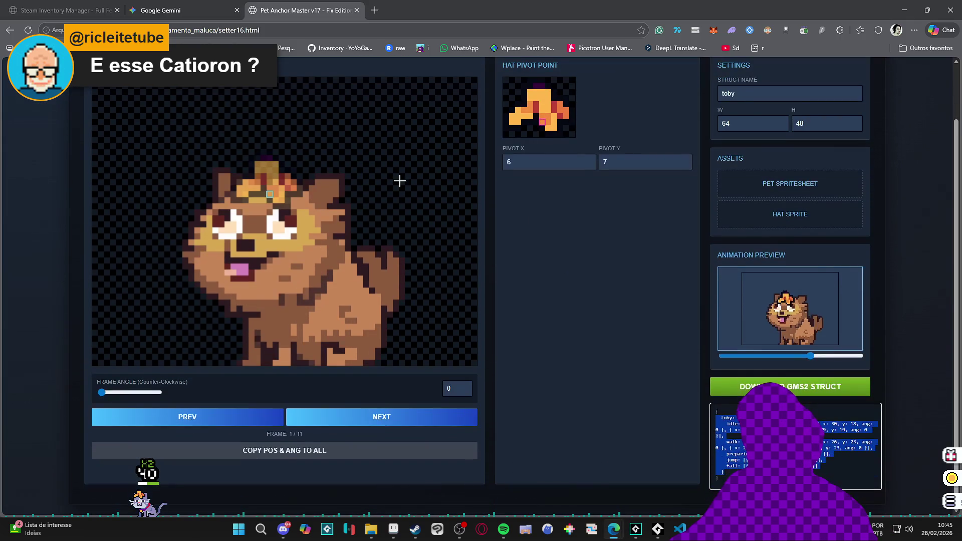
pyautogui.click(618, 326)
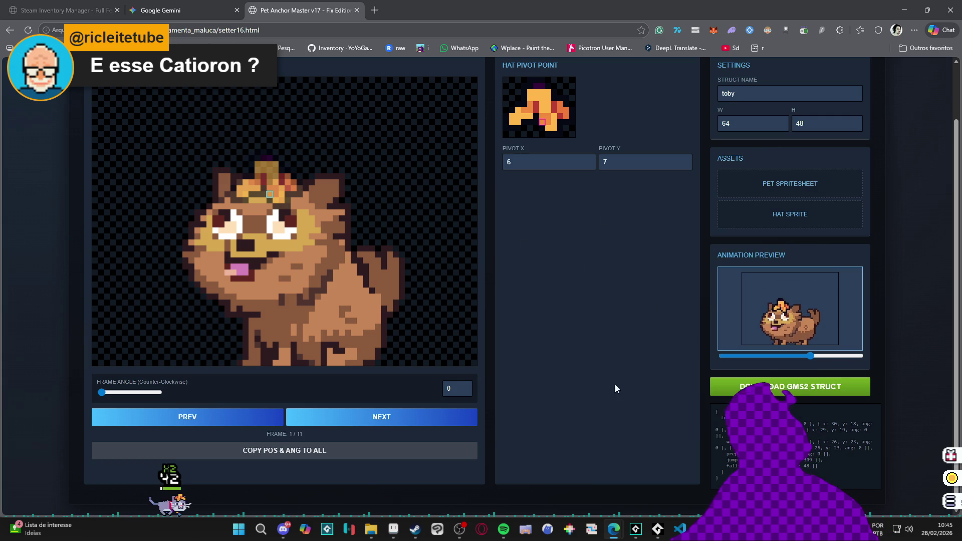
pyautogui.scroll(2, 553, 362)
pyautogui.scroll(-2, 580, 364)
pyautogui.scroll(1, 602, 346)
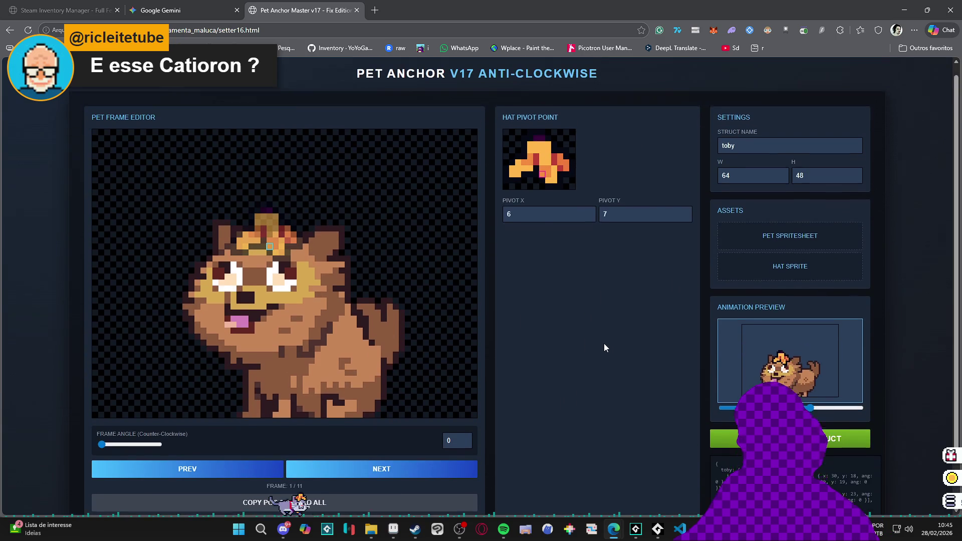
pyautogui.click(903, 6)
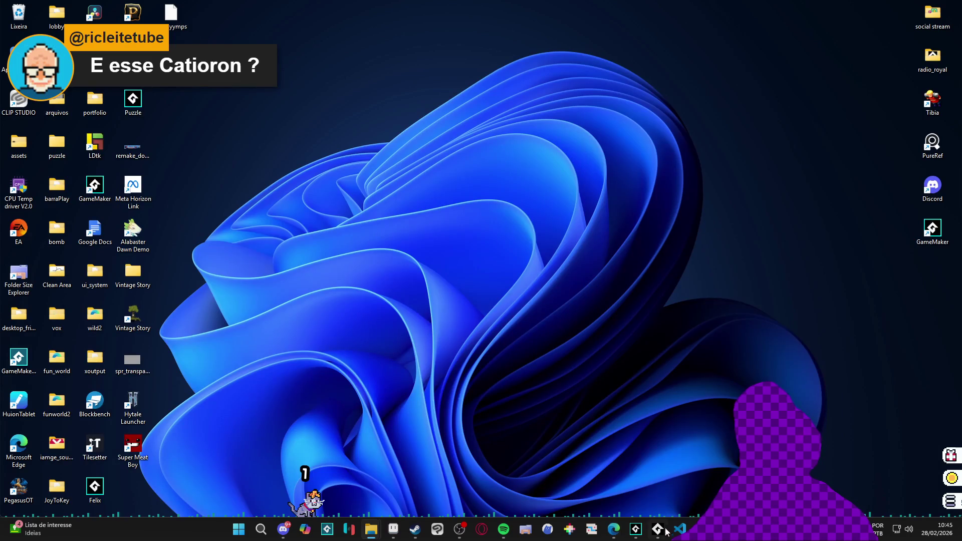
pyautogui.click(638, 531)
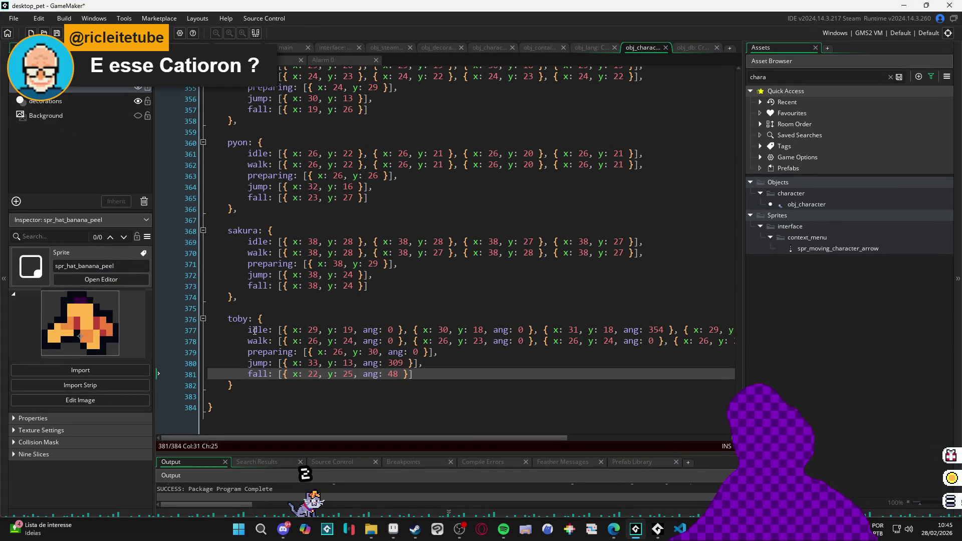
# - Make 'toby' replace 'pyon' as the default pet body on line 17 of obj_character's Create code
pyautogui.doubleClick(234, 319)
pyautogui.scroll(20, 446, 251)
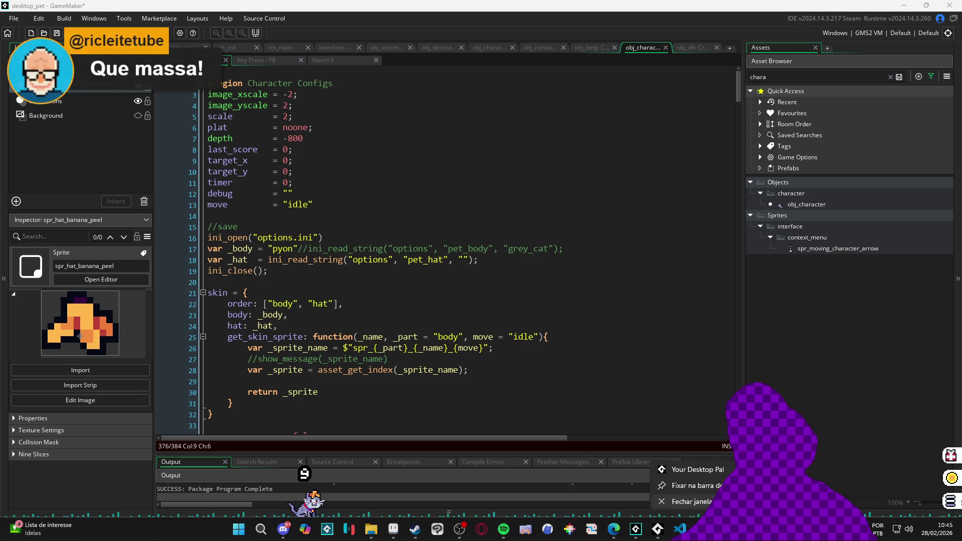
pyautogui.click(487, 248)
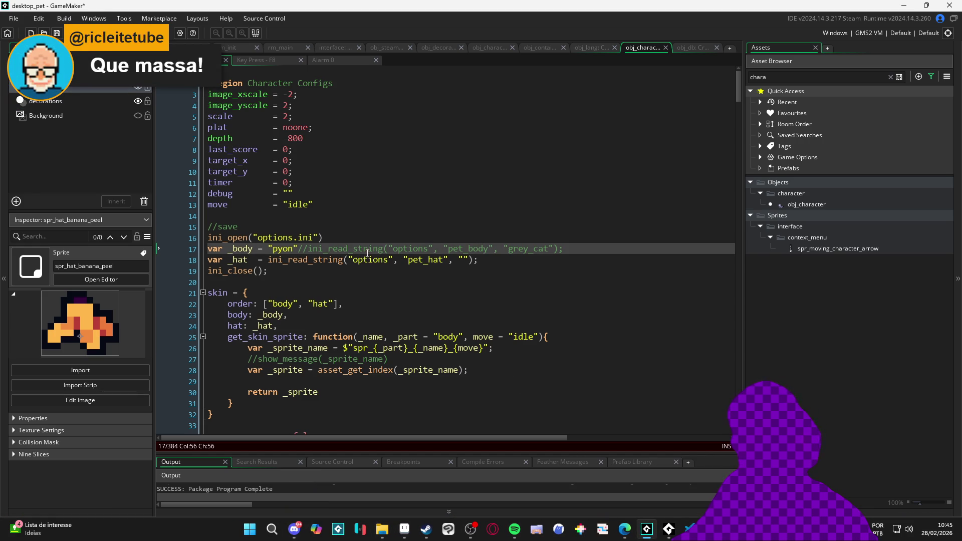
pyautogui.click(290, 183)
pyautogui.scroll(-1, 311, 231)
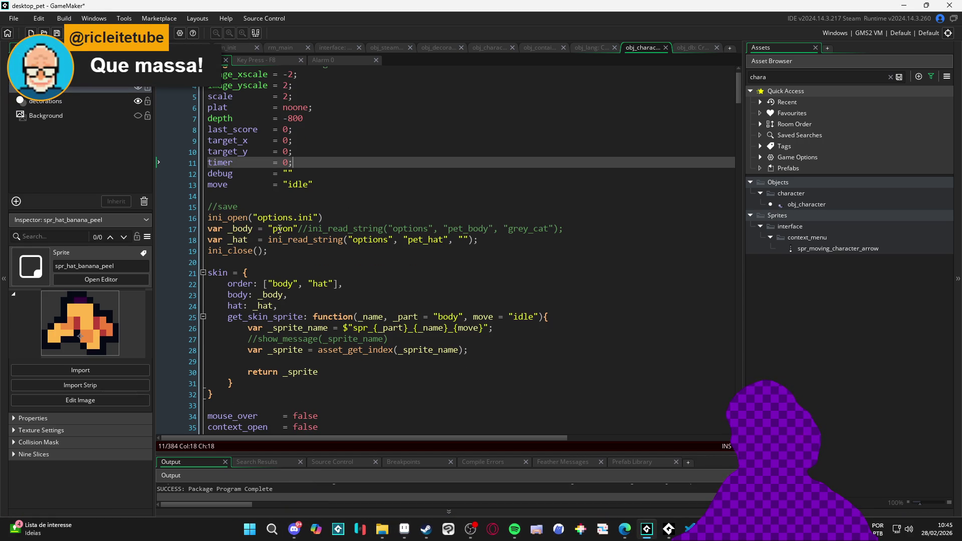
pyautogui.hotkey('ctrl', 'z')
pyautogui.moveTo(738, 92); pyautogui.dragTo(741, 369)
# - Search for 'draw' and locate the hat's draw_sprite_ext call using image_angle in draw_character
pyautogui.scroll(8, 620, 152)
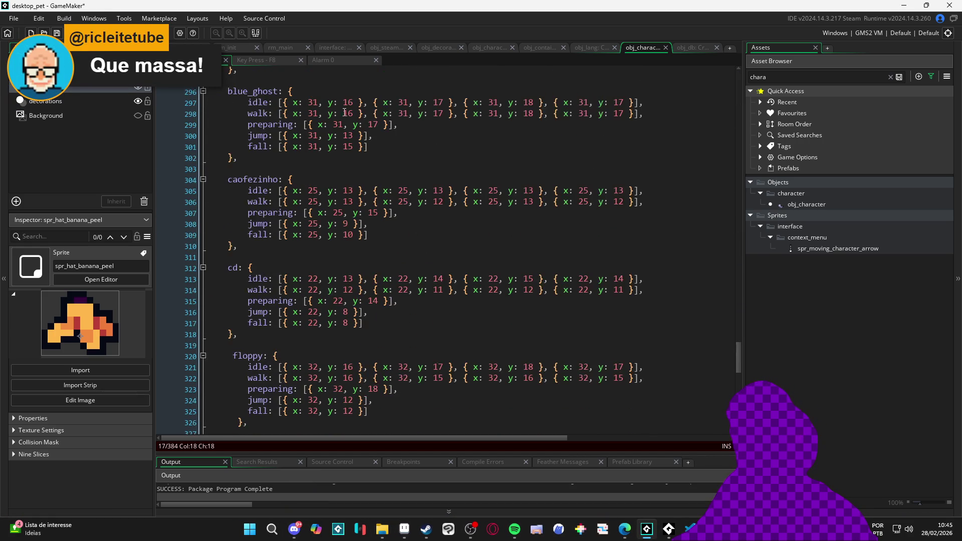
pyautogui.scroll(20, 713, 172)
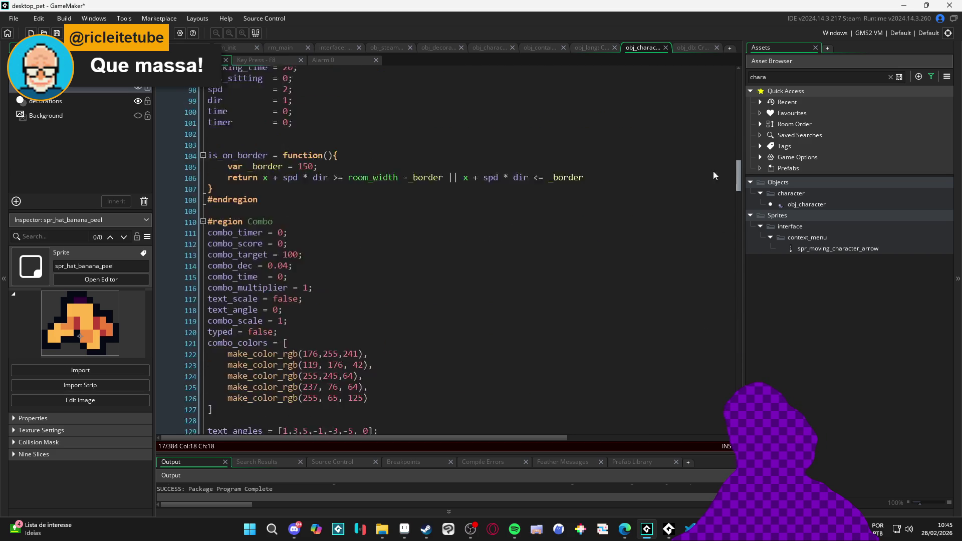
pyautogui.click(526, 158)
pyautogui.hotkey('ctrl', 'f')
pyautogui.write('draw')
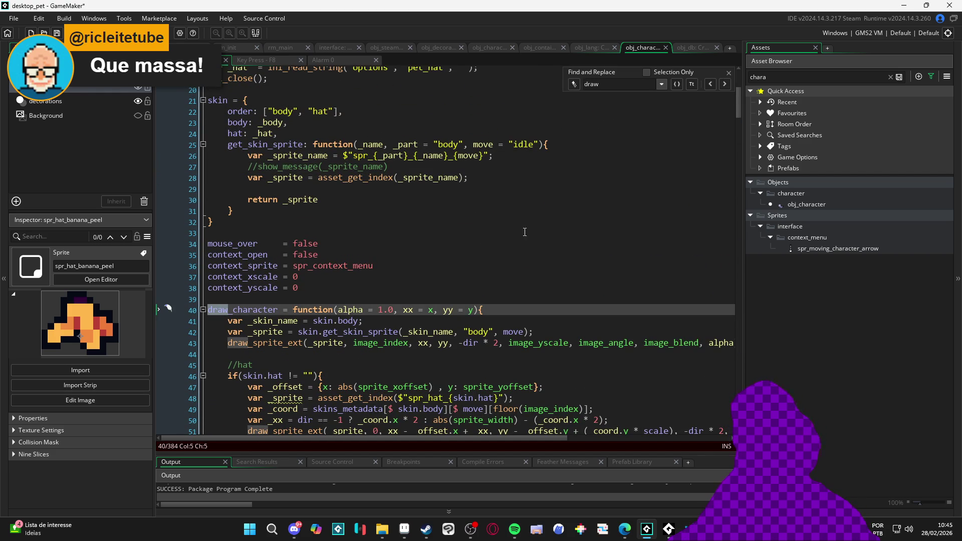
pyautogui.press('Escape')
pyautogui.scroll(-2, 466, 253)
pyautogui.scroll(-2, 466, 253)
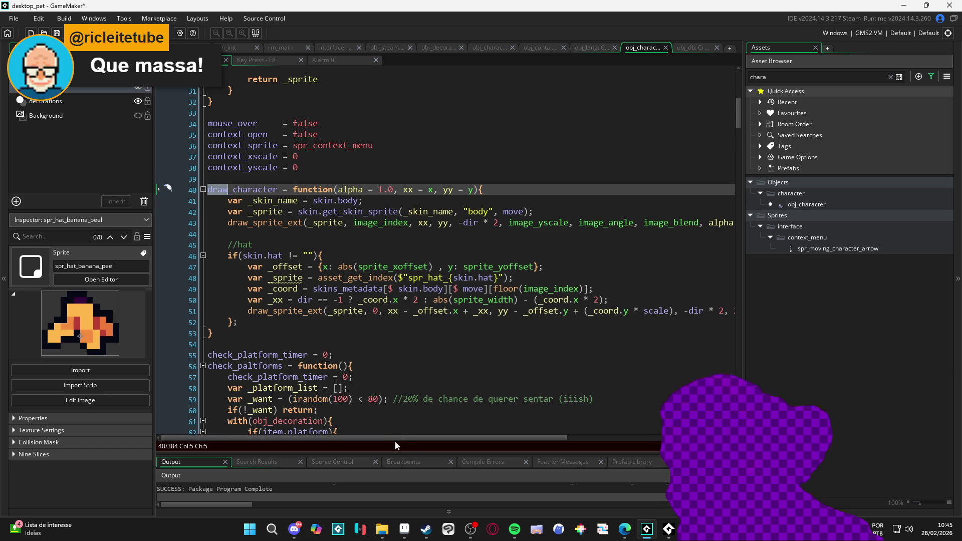
pyautogui.moveTo(395, 443); pyautogui.dragTo(571, 443)
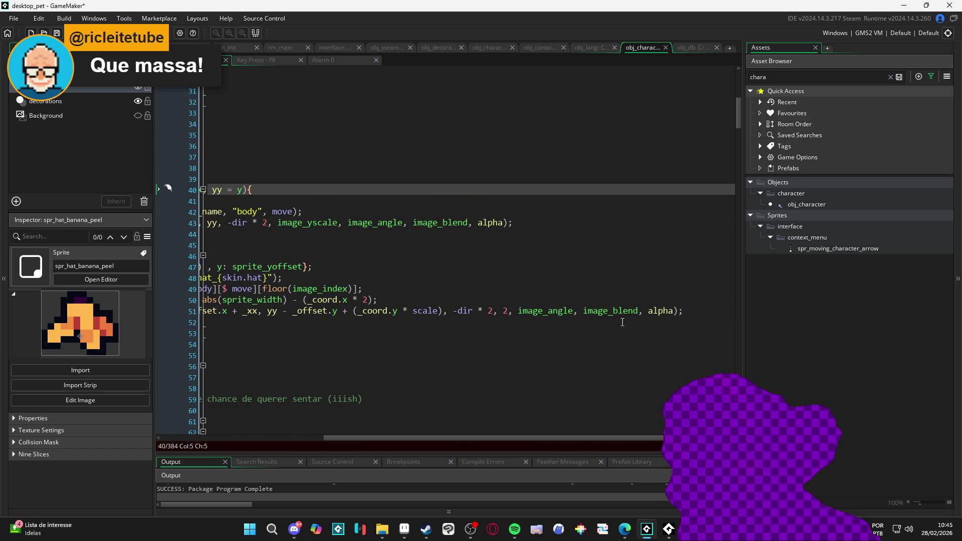
pyautogui.click(553, 311)
pyautogui.hscroll(-5, 533, 288)
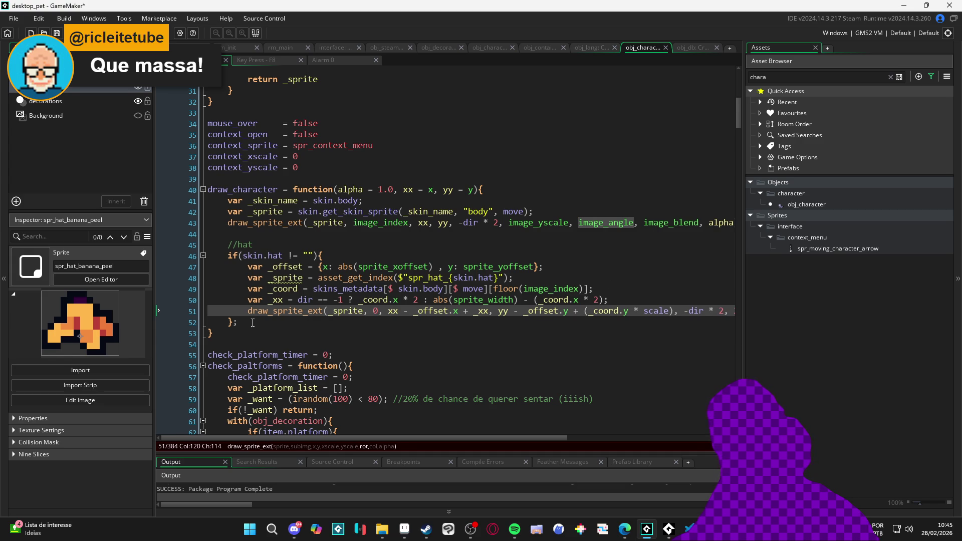
# - Replace image_blend with _coord.ang in line 51's hat draw call and run the game
pyautogui.hscroll(5, 366, 313)
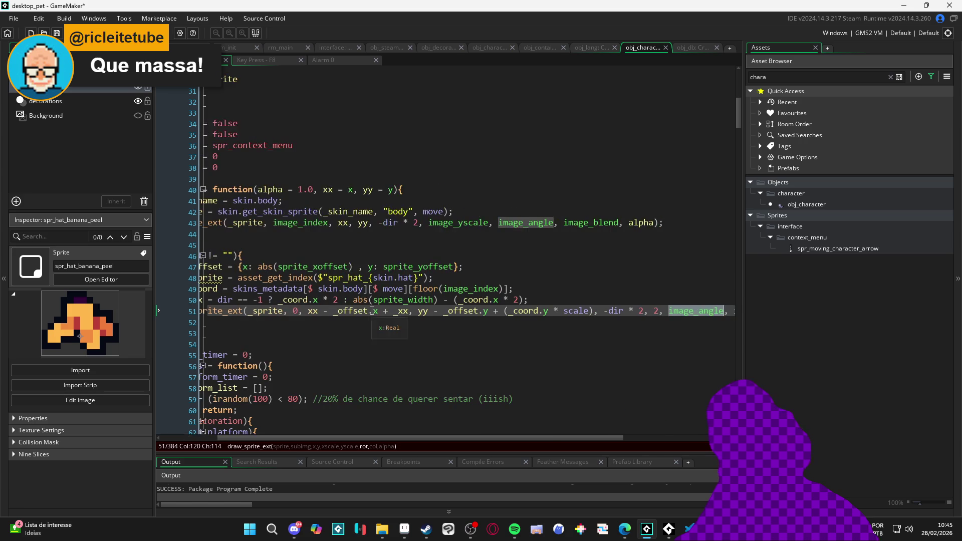
pyautogui.hscroll(1, 629, 320)
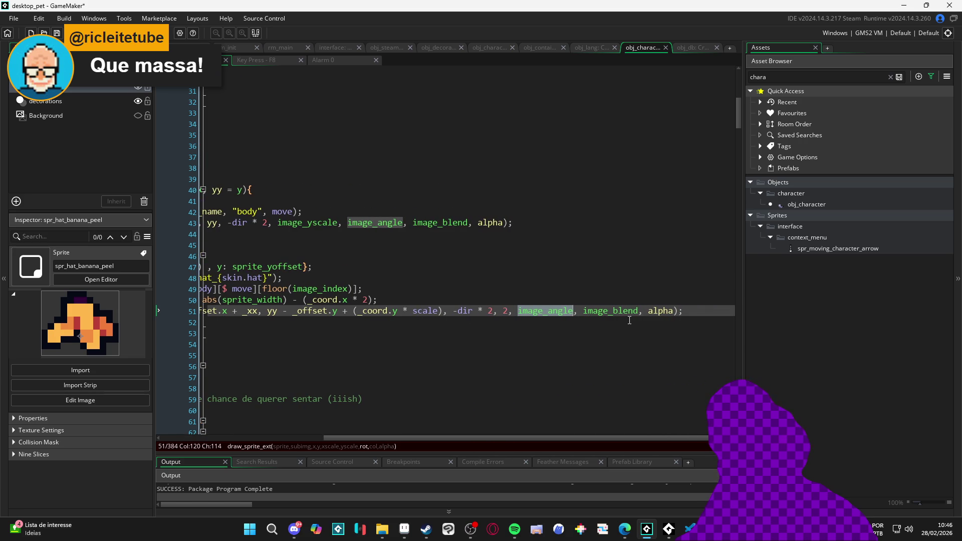
pyautogui.doubleClick(610, 311)
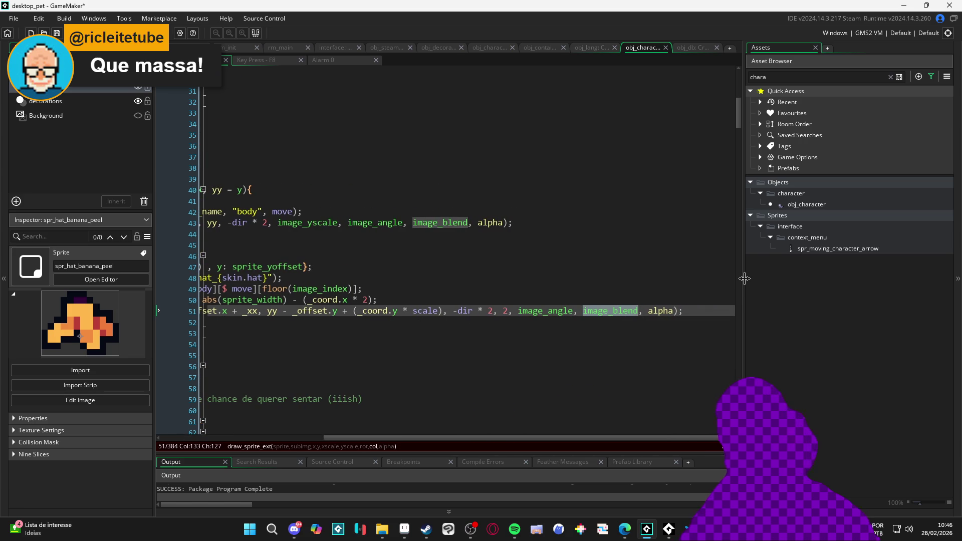
pyautogui.write('_coord.')
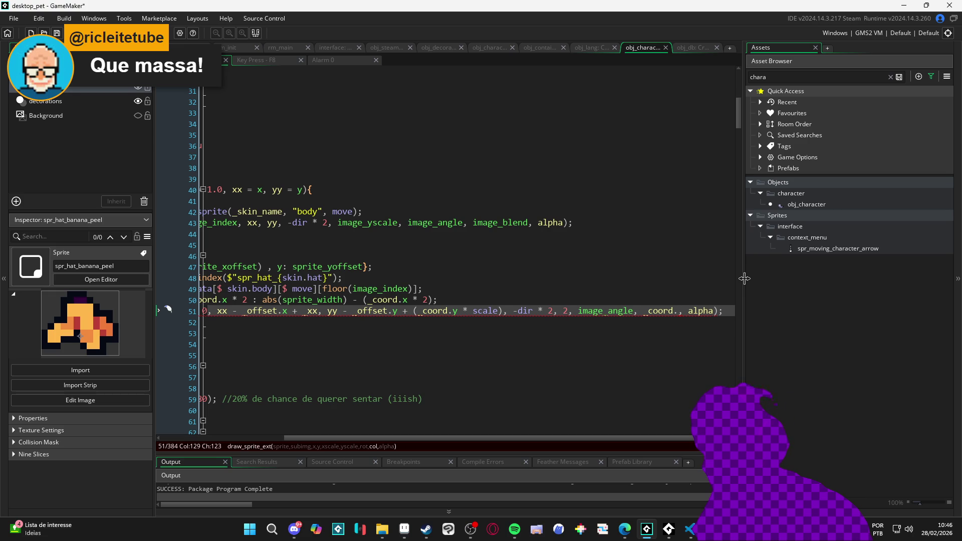
pyautogui.write('ang')
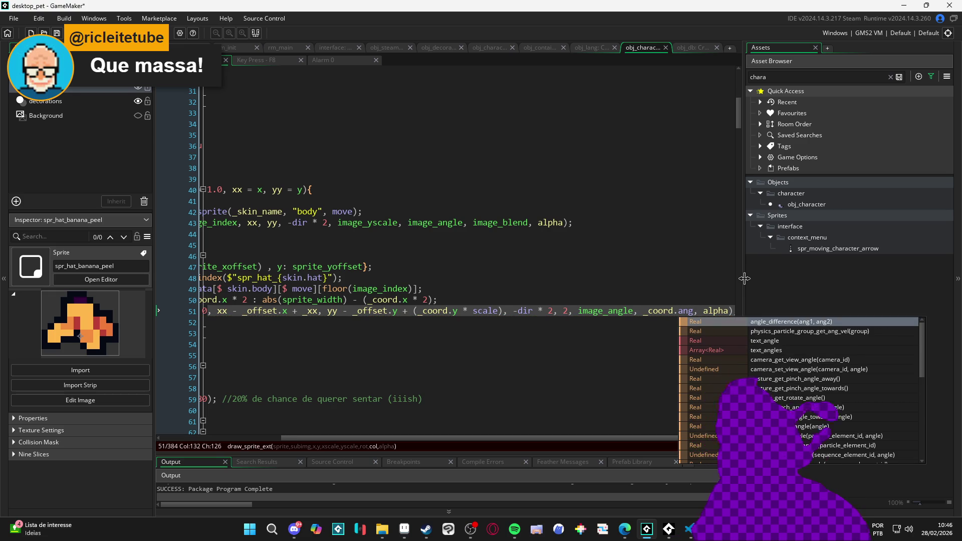
pyautogui.click(666, 268)
pyautogui.hscroll(-3, 659, 321)
pyautogui.hscroll(-1, 659, 321)
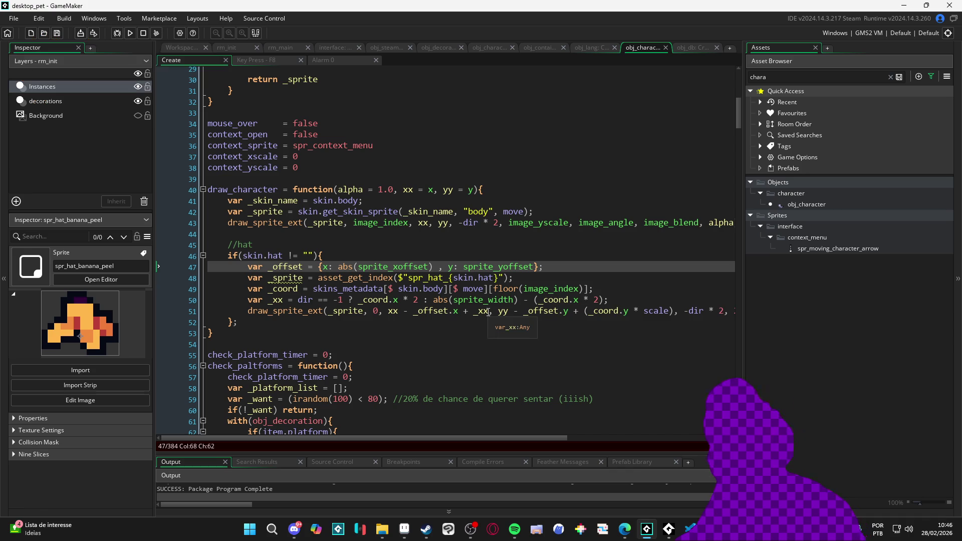
pyautogui.press('F5')
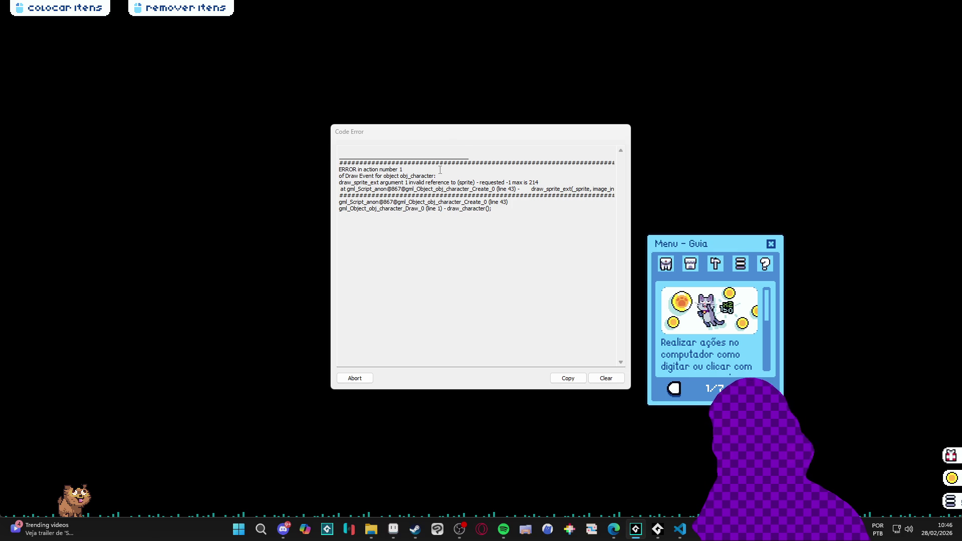
# - Close the crashed pet game window and return to GameMaker's obj_character Create code
pyautogui.rightClick(702, 529)
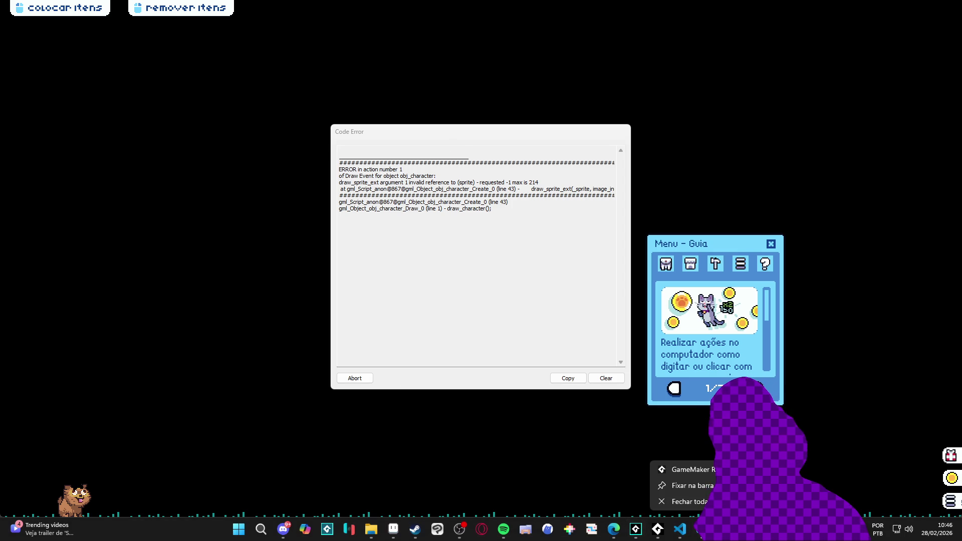
pyautogui.click(689, 501)
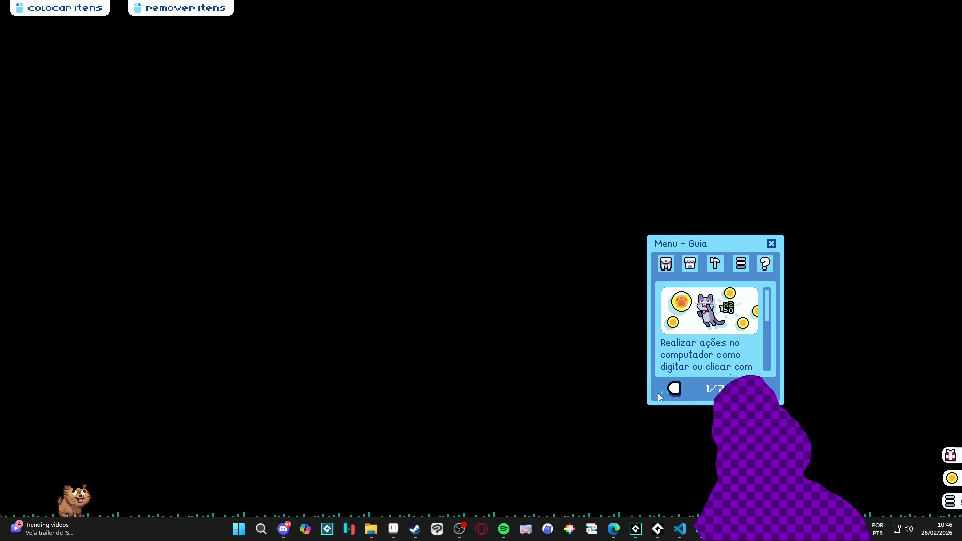
pyautogui.click(702, 529)
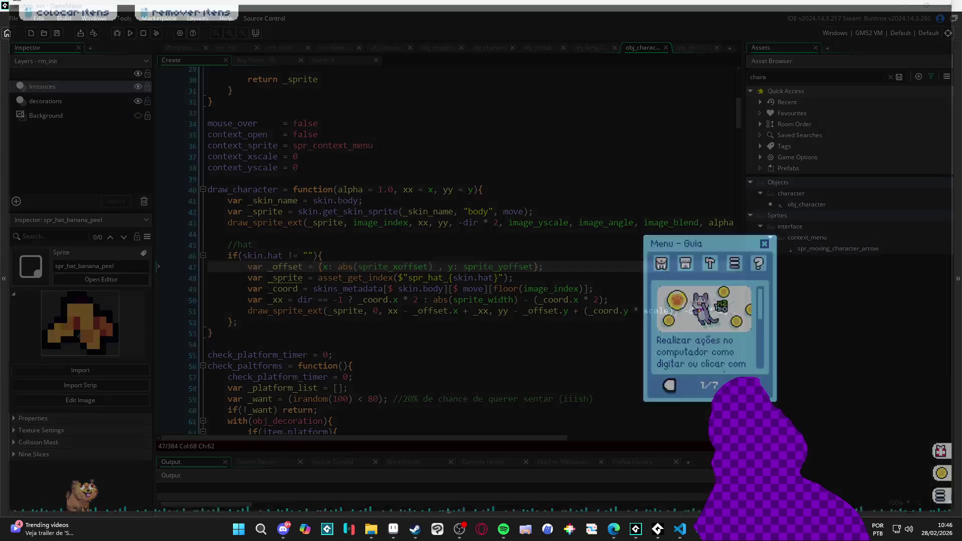
# - On line 51, make _coord.ang the hat draw call's rotation argument in place of image_angle
pyautogui.scroll(-3, 613, 240)
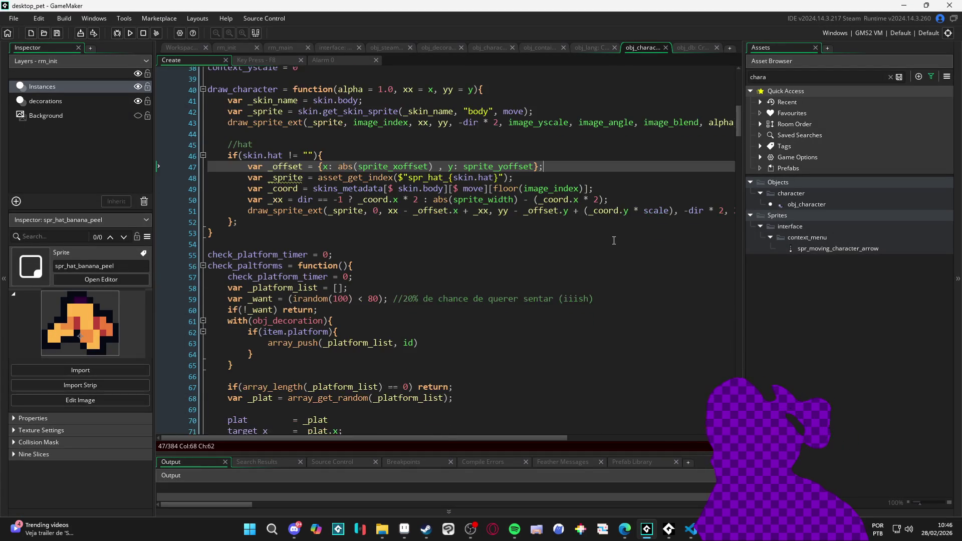
pyautogui.scroll(2, 613, 240)
pyautogui.hscroll(5, 626, 270)
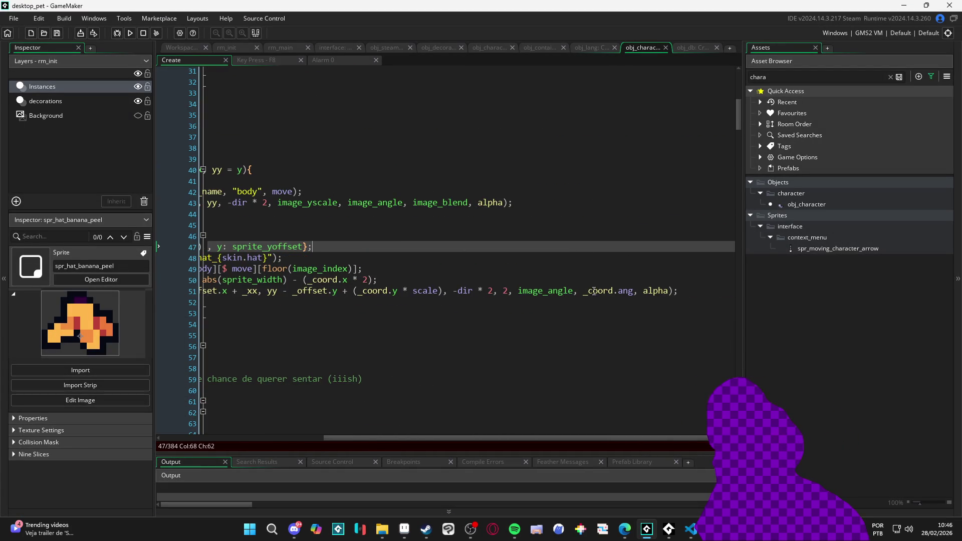
pyautogui.click(584, 291)
pyautogui.moveTo(584, 295); pyautogui.dragTo(634, 302)
pyautogui.hotkey('ctrl', 'c')
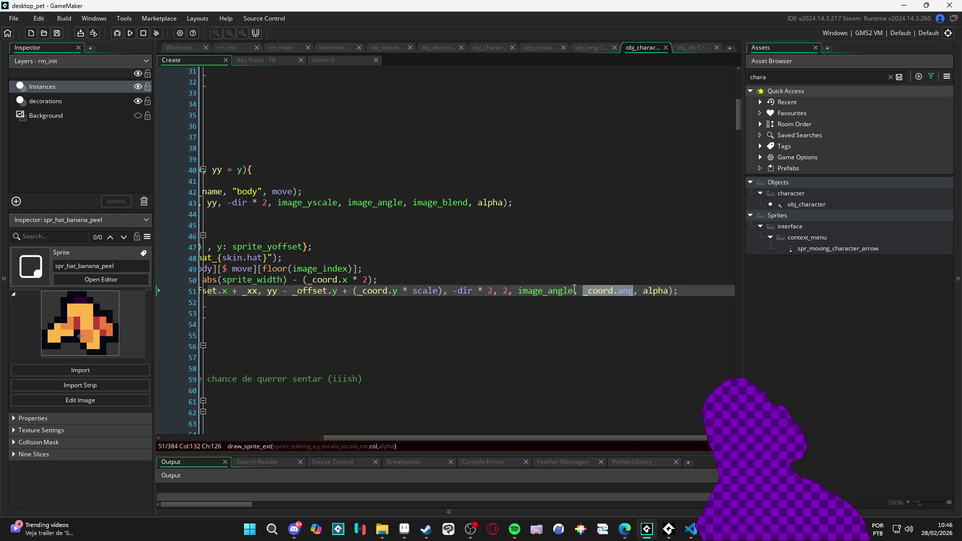
pyautogui.press('BackSpace')
pyautogui.doubleClick(621, 292)
pyautogui.hotkey('ctrl', 'v')
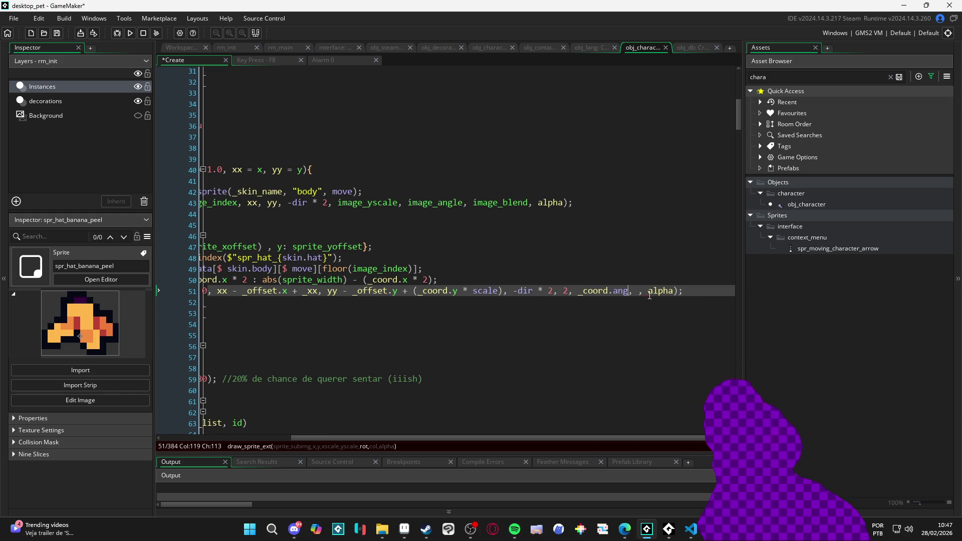
# - Set image_blend as the hat draw call's colour argument, just before alpha
pyautogui.press('Right')
pyautogui.press('Right')
pyautogui.write('image_alpha')
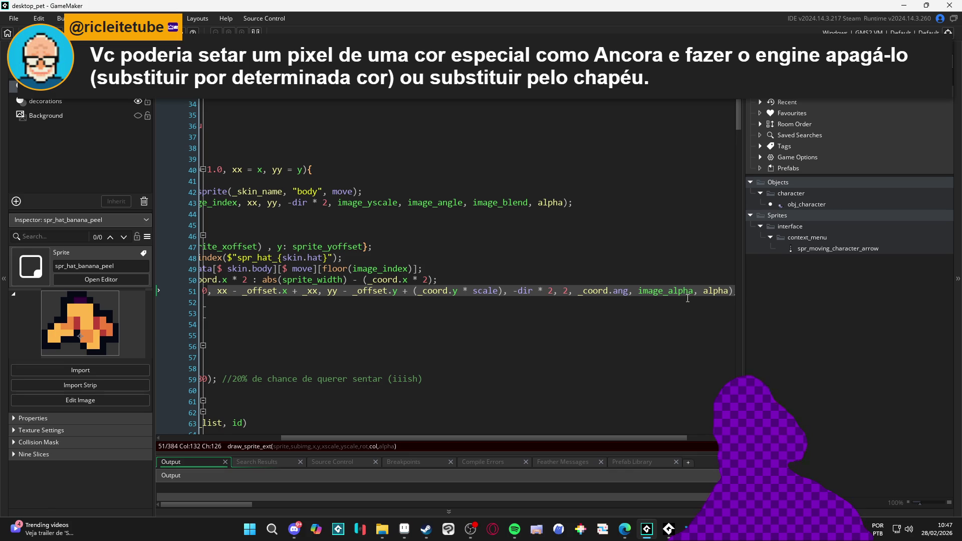
pyautogui.doubleClick(686, 290)
pyautogui.write('image_blen')
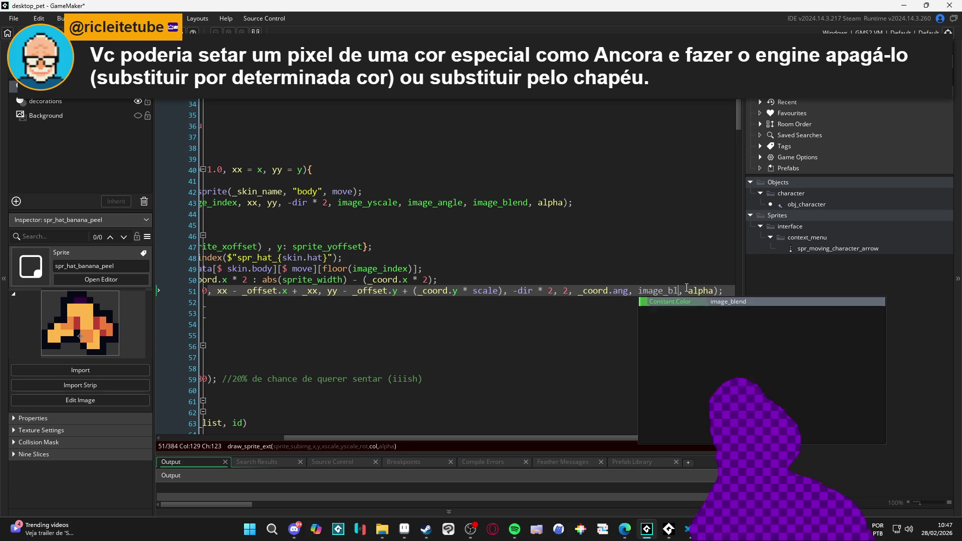
pyautogui.write('d')
pyautogui.hscroll(-5, 686, 291)
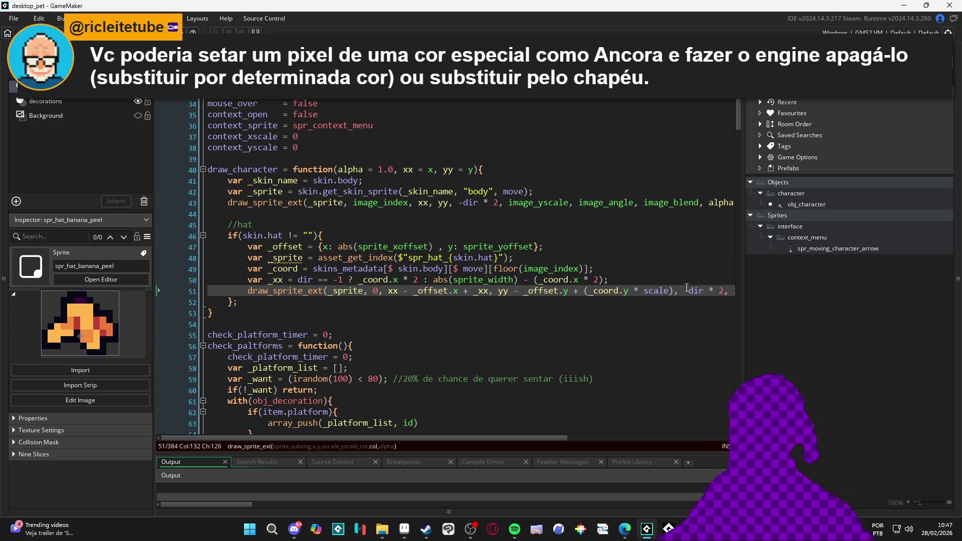
pyautogui.press('Down')
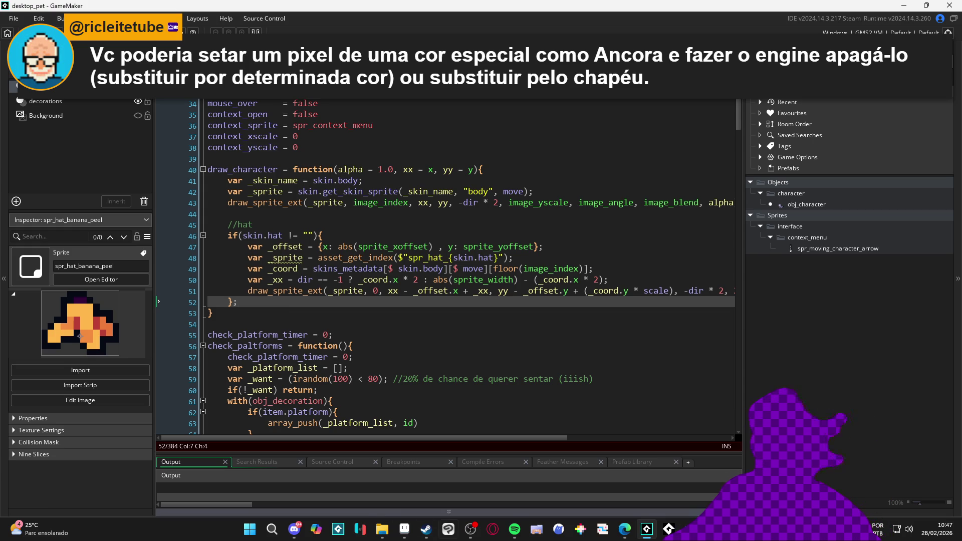
# - Open the blue_ghost folder under characters and bring blue_ghost.aseprite forward in Aseprite
pyautogui.moveTo(395, 526)
pyautogui.click(377, 489)
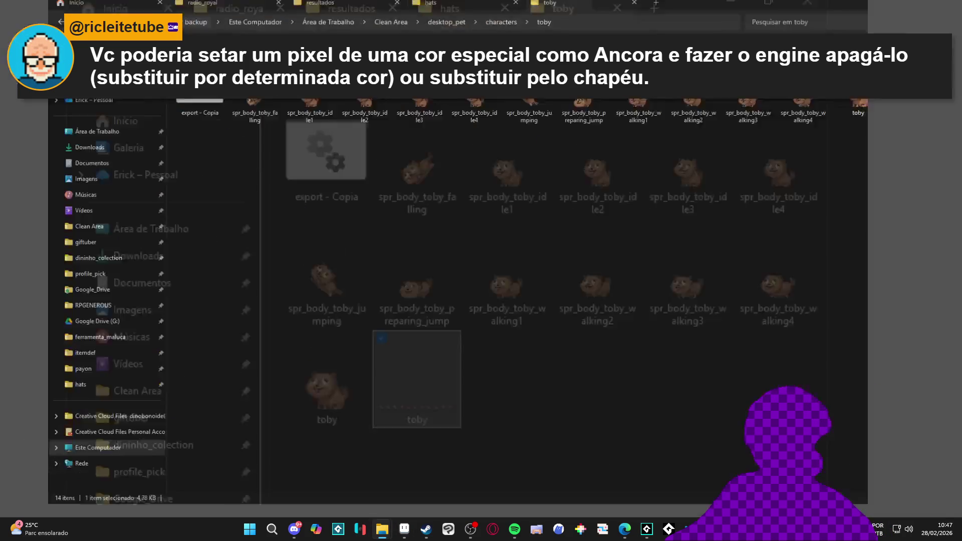
pyautogui.click(382, 475)
pyautogui.press('BackSpace')
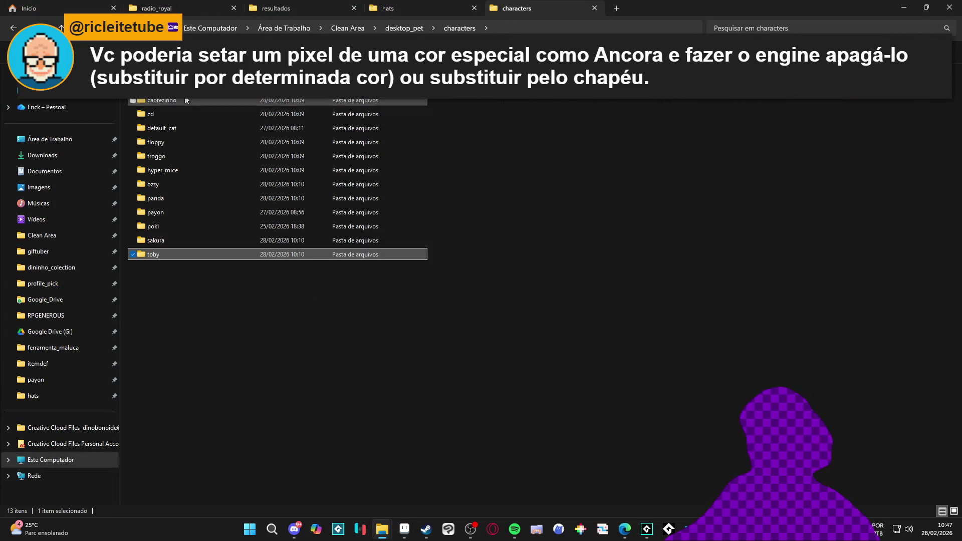
pyautogui.doubleClick(195, 121)
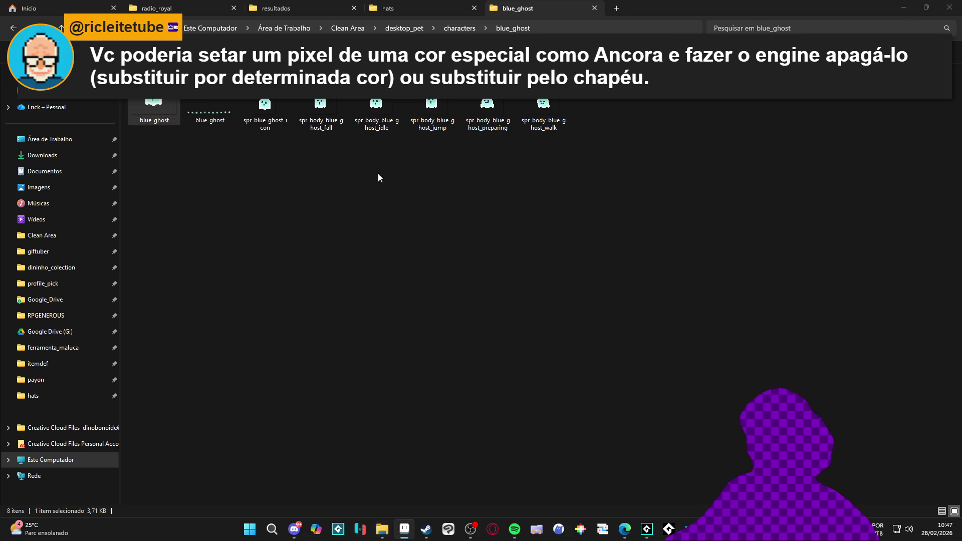
pyautogui.click(411, 526)
pyautogui.scroll(8, 451, 160)
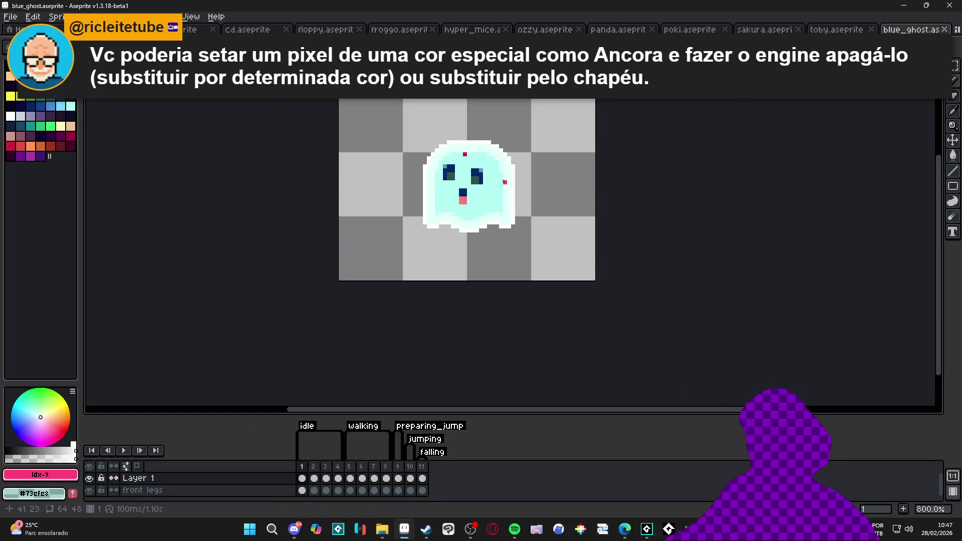
# - Step through the blue ghost's animation frames, then switch to the blue_ghost folder and minimize it
pyautogui.scroll(-1, 477, 146)
pyautogui.click(326, 478)
pyautogui.click(350, 478)
pyautogui.click(366, 479)
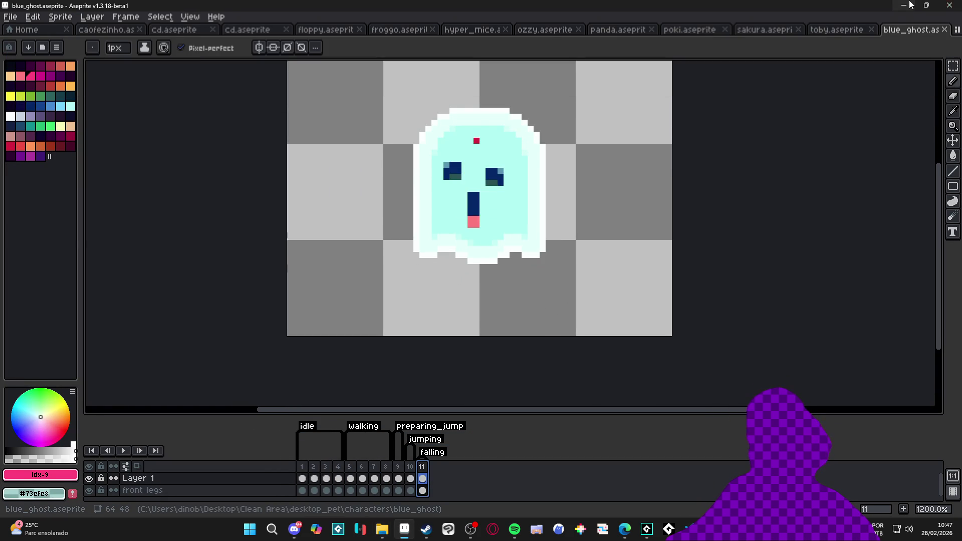
pyautogui.hotkey('alt', 'Tab')
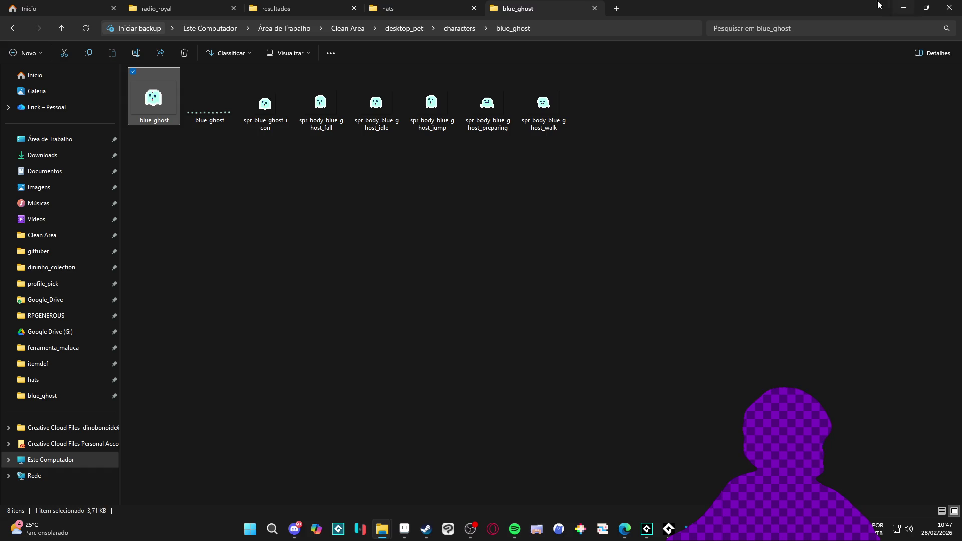
pyautogui.click(911, 4)
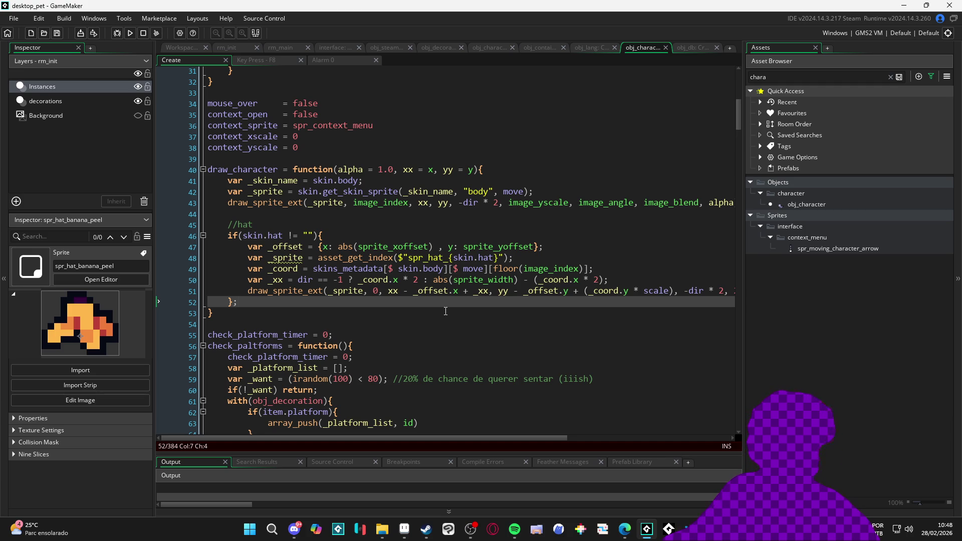
# - Put the caret on the empty line after draw_character in the obj_character Create code
pyautogui.click(343, 320)
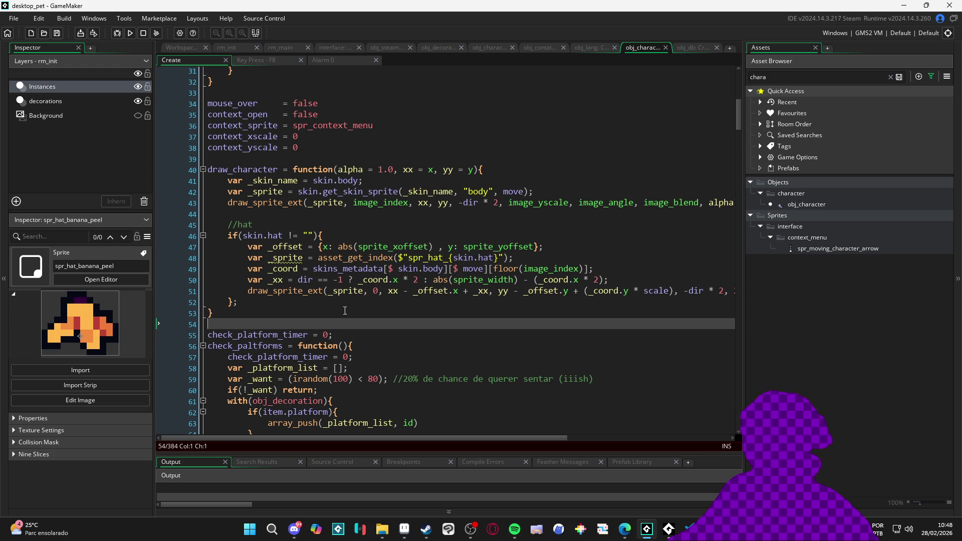
pyautogui.hscroll(2, 434, 297)
pyautogui.hscroll(-2, 444, 294)
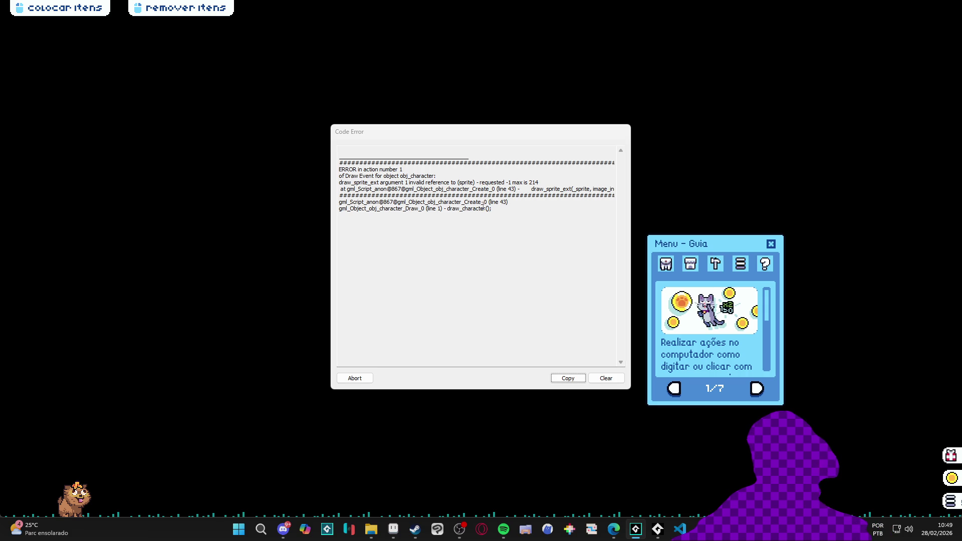
# - Read the invalid sprite reference -1 error at Create line 43, then abort the game
pyautogui.moveTo(491, 189); pyautogui.dragTo(612, 189)
pyautogui.click(570, 187)
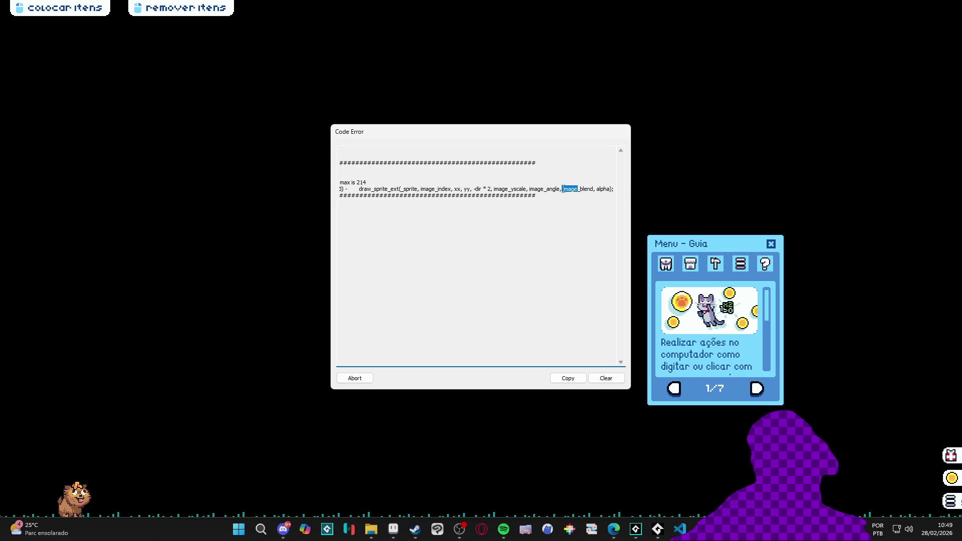
pyautogui.moveTo(538, 190); pyautogui.dragTo(327, 188)
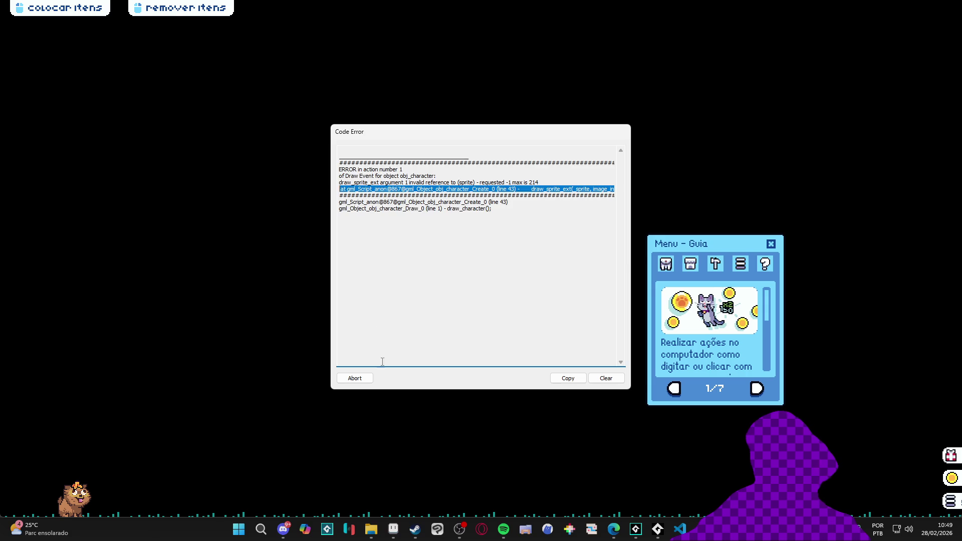
pyautogui.click(354, 378)
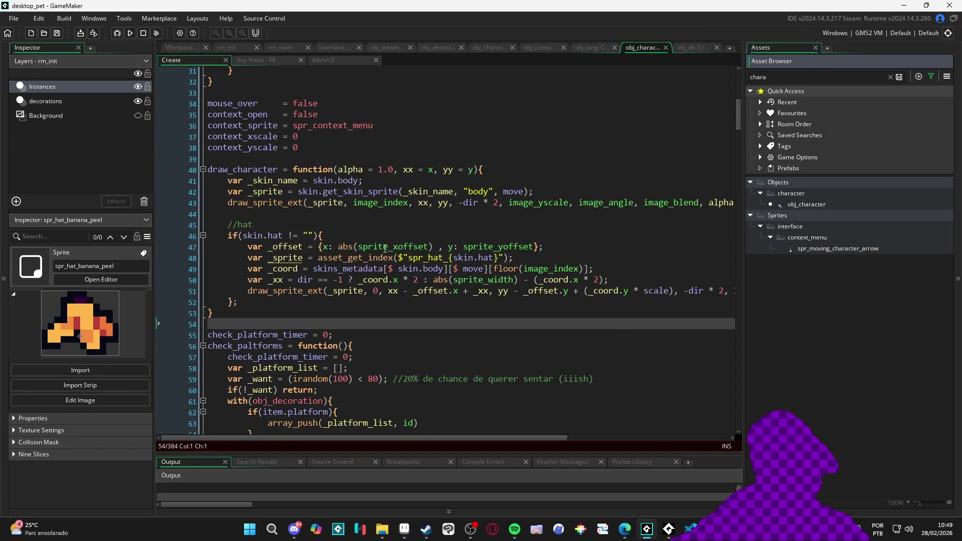
# - Check the body sprite draw call on line 43 and filter the Asset Browser for 'toby'
pyautogui.click(384, 248)
pyautogui.scroll(1, 383, 249)
pyautogui.moveTo(369, 221)
pyautogui.mouseDown()
pyautogui.moveTo(729, 224)
pyautogui.moveTo(176, 221)
pyautogui.mouseUp()
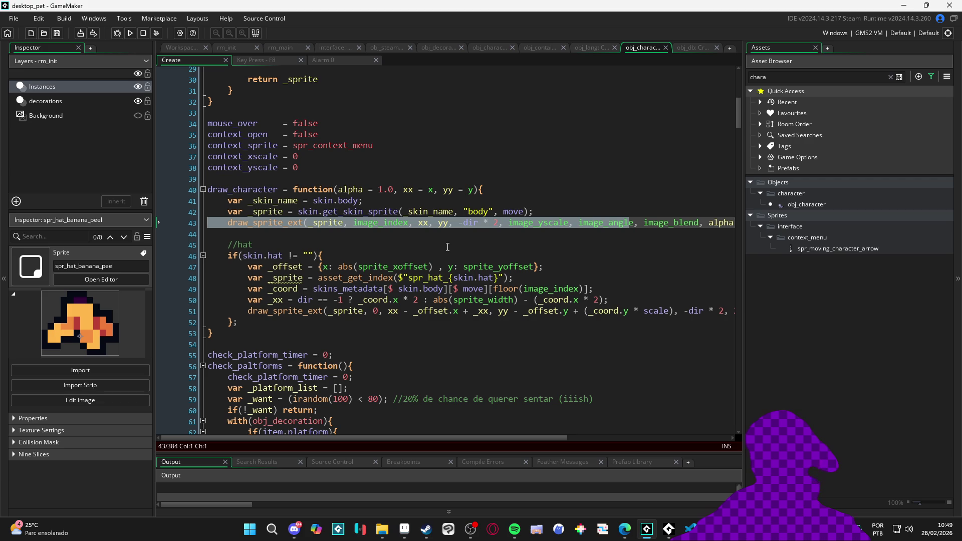
pyautogui.click(800, 79)
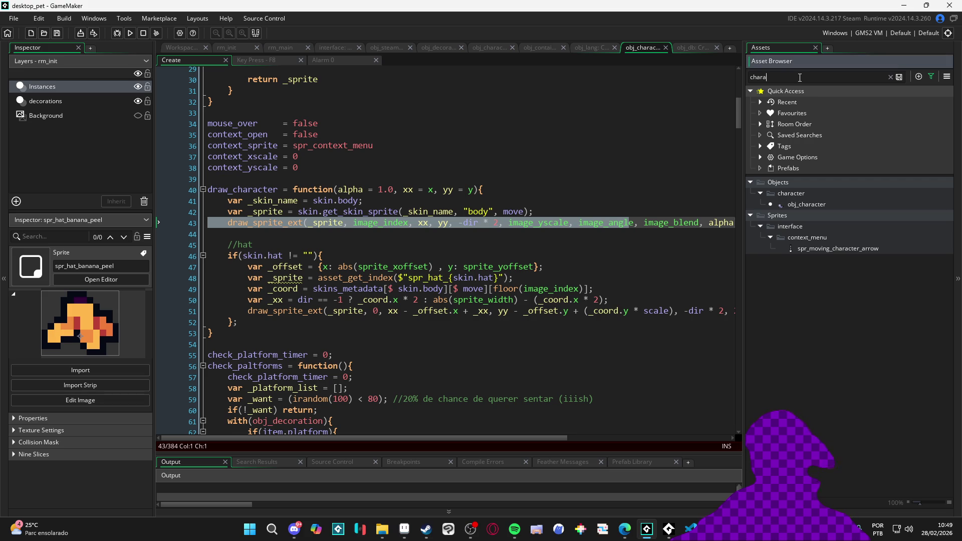
pyautogui.hotkey('ctrl', 'a')
pyautogui.write('toby')
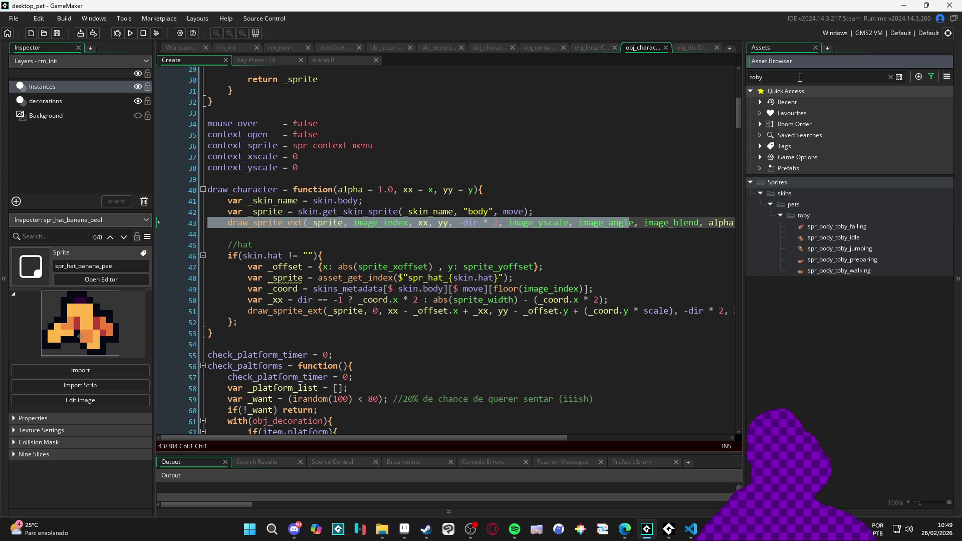
# - Rename Toby's sprites to spr_body_toby_fall, spr_body_toby_jump and spr_body_toby_walk, then run the game
pyautogui.click(872, 225)
pyautogui.click(872, 226)
pyautogui.press('Return')
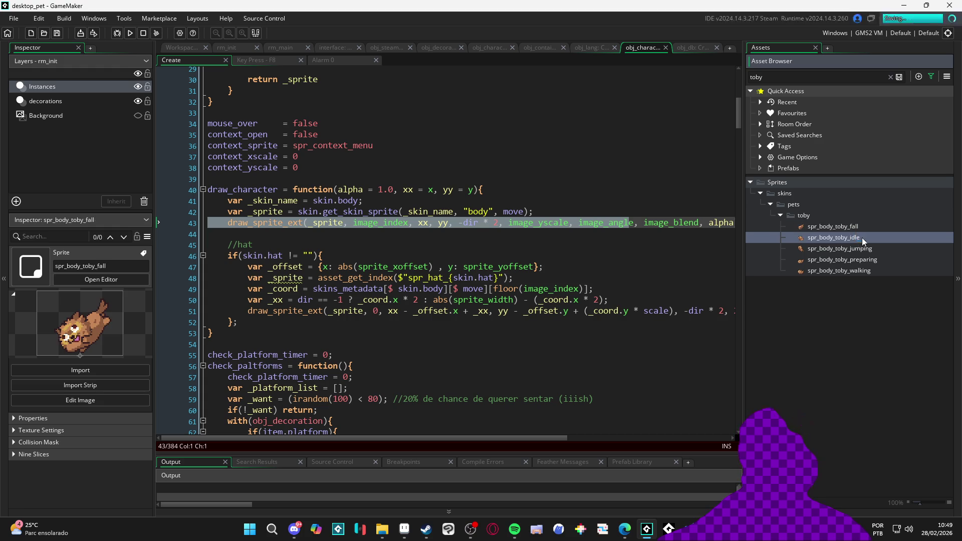
pyautogui.click(884, 248)
pyautogui.press('Return')
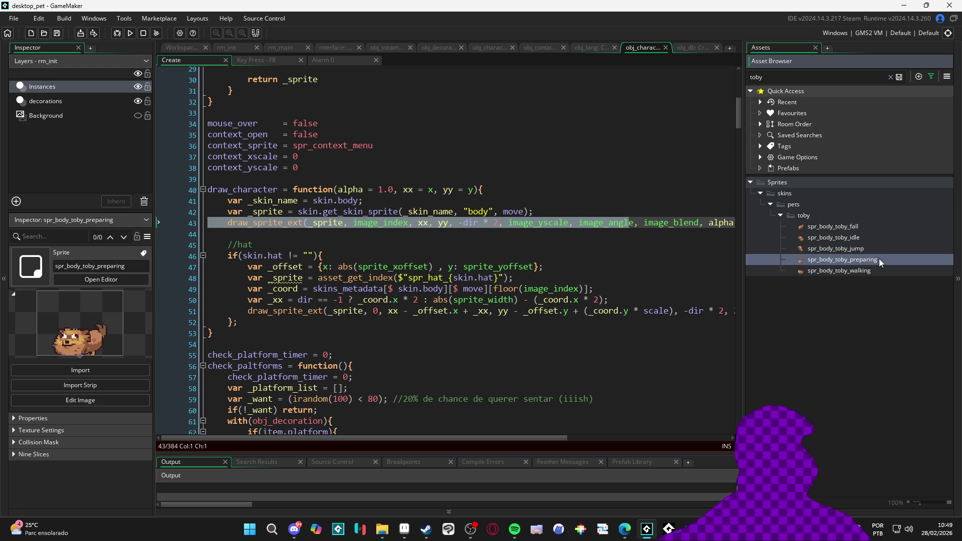
pyautogui.click(871, 271)
pyautogui.click(877, 271)
pyautogui.press('BackSpace')
pyautogui.press('BackSpace')
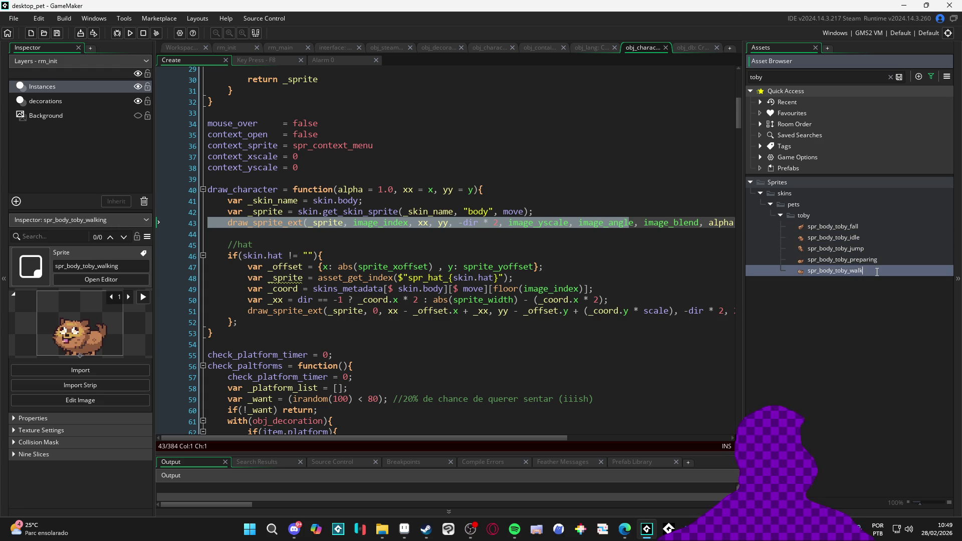
pyautogui.click(842, 226)
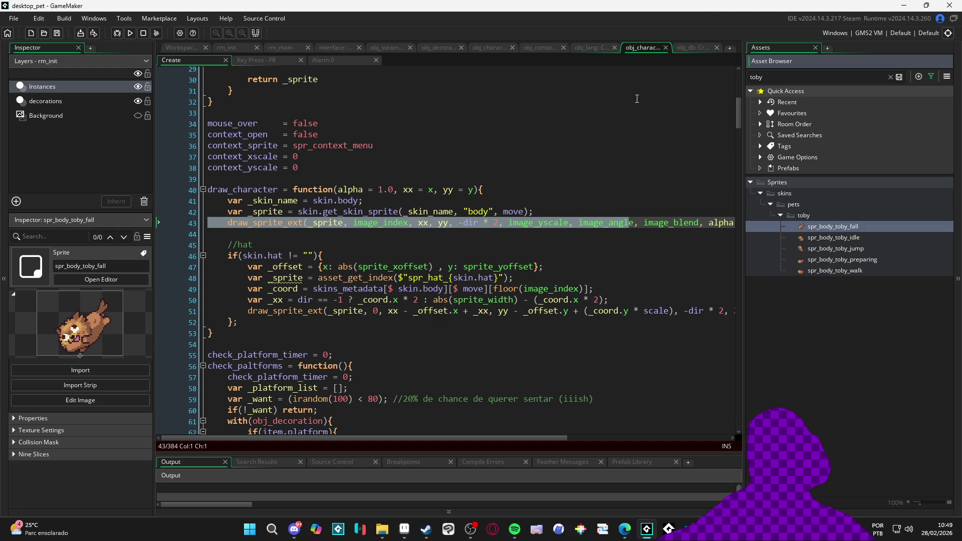
pyautogui.click(419, 238)
pyautogui.press('F5')
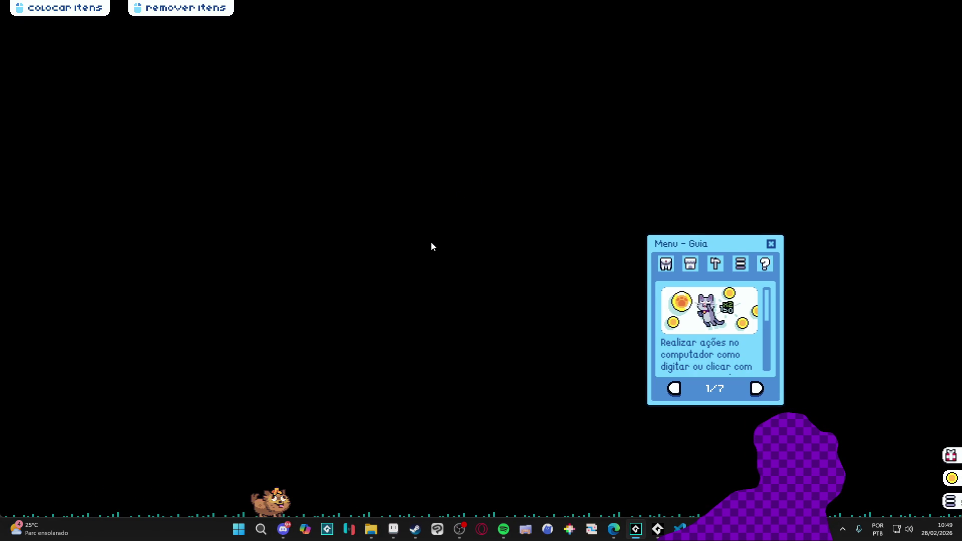
# - From the Inventário tab, place the old TV on the ground, then put it back
pyautogui.click(666, 265)
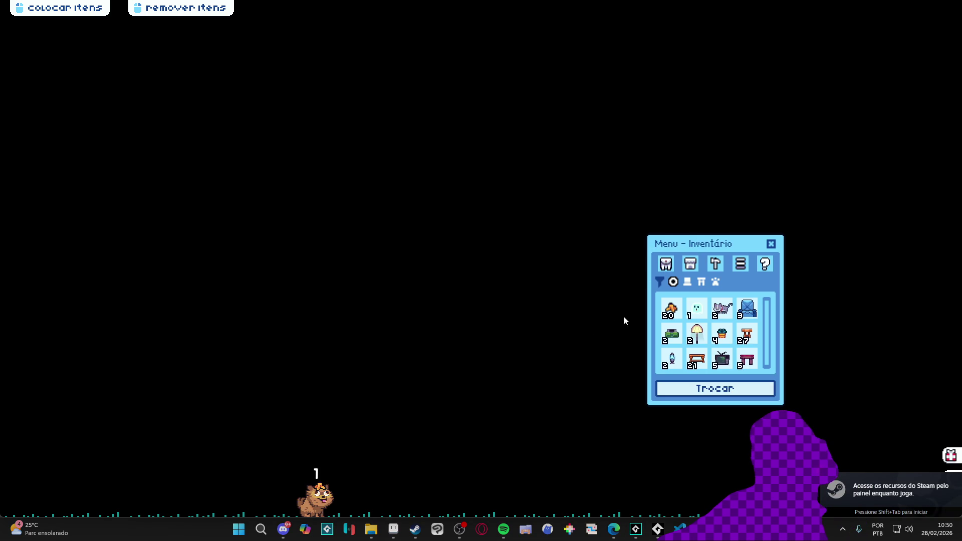
pyautogui.click(721, 359)
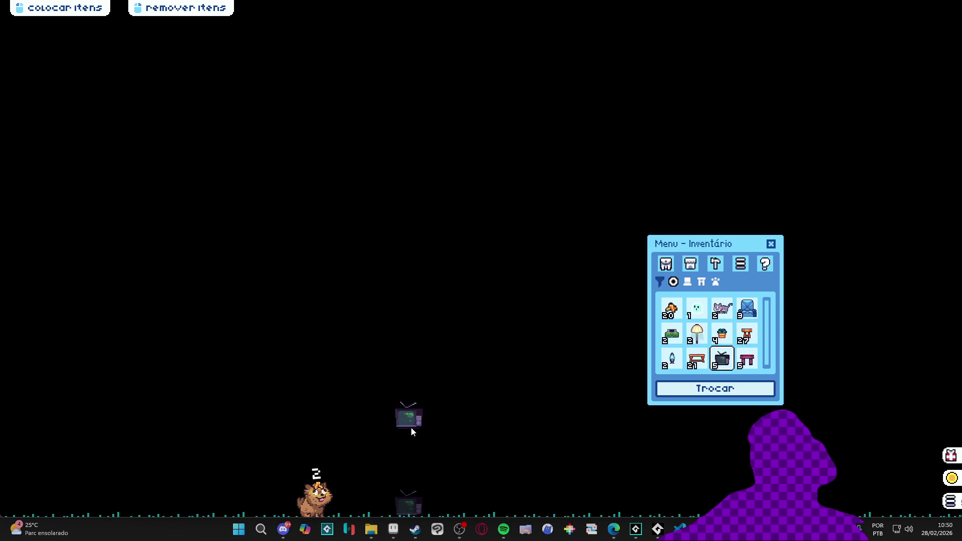
pyautogui.click(429, 425)
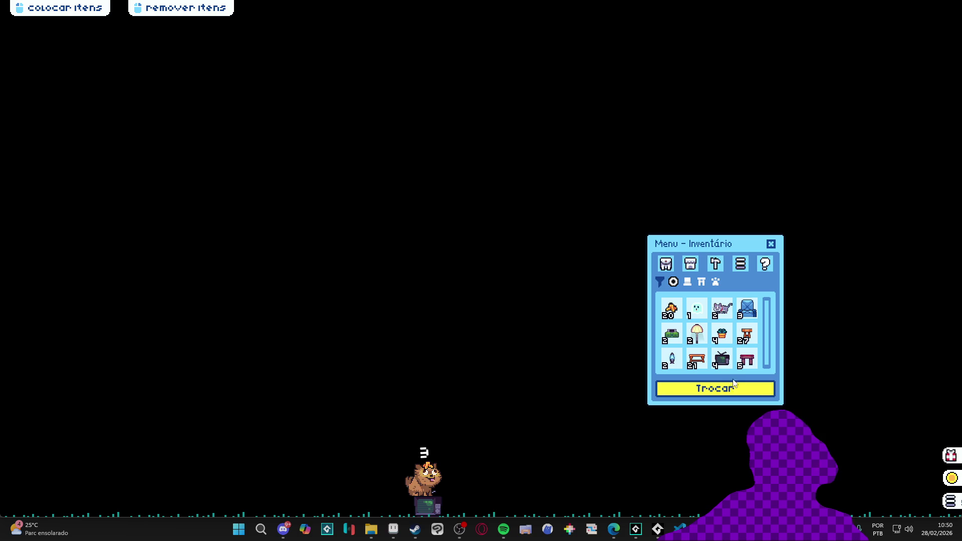
pyautogui.click(425, 505)
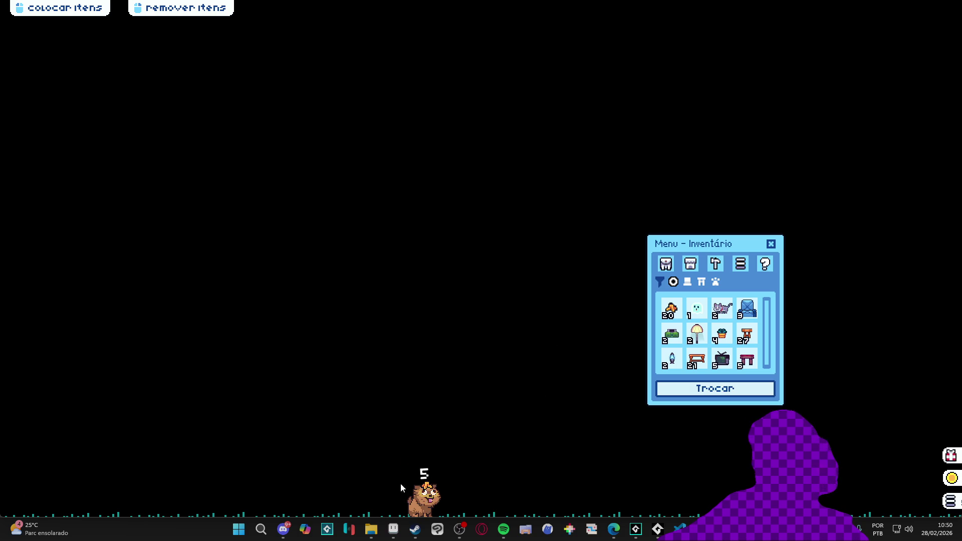
# - Add a cushion bench, remove the pink table, place a wooden table at left, then close the game
pyautogui.moveTo(751, 361); pyautogui.dragTo(511, 401)
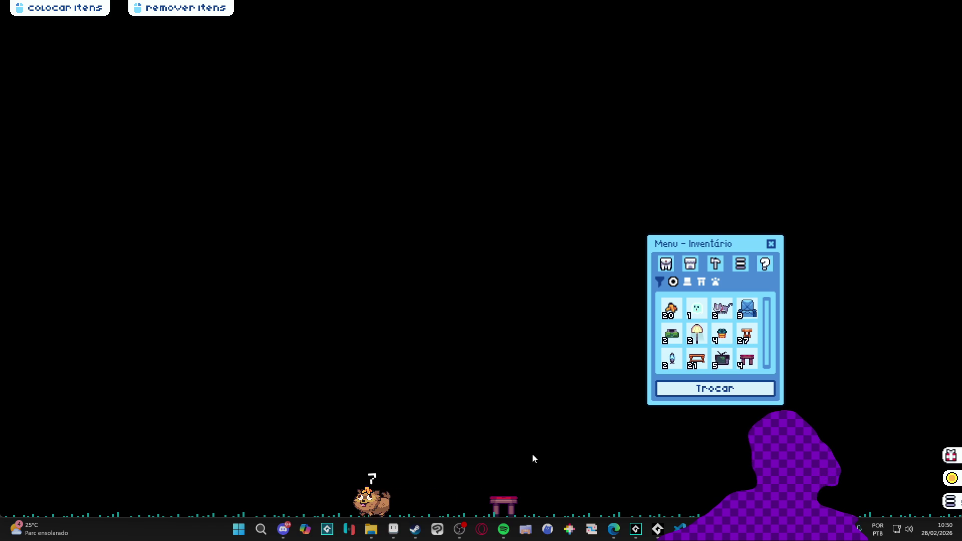
pyautogui.click(504, 506)
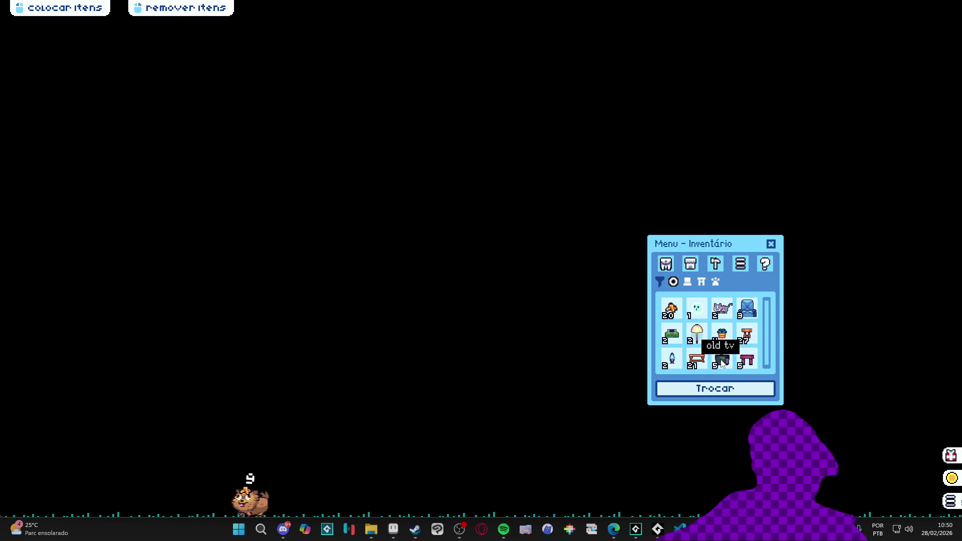
pyautogui.moveTo(696, 358); pyautogui.dragTo(107, 385)
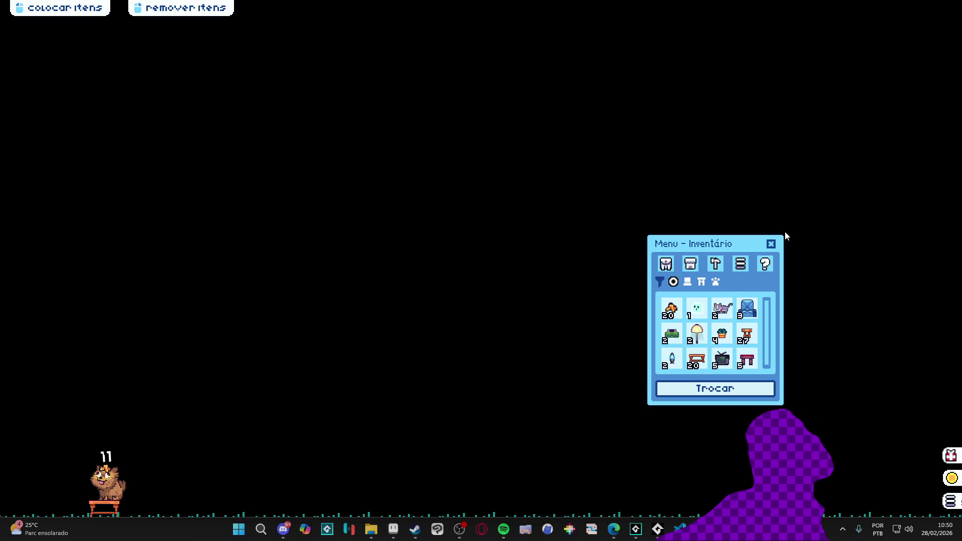
pyautogui.rightClick(701, 528)
pyautogui.click(666, 499)
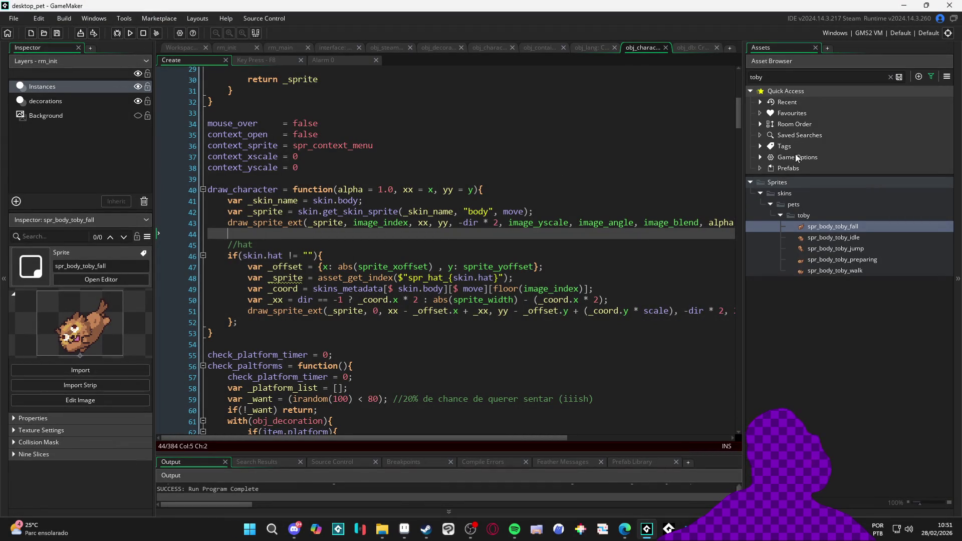
pyautogui.doubleClick(789, 81)
pyautogui.write('character')
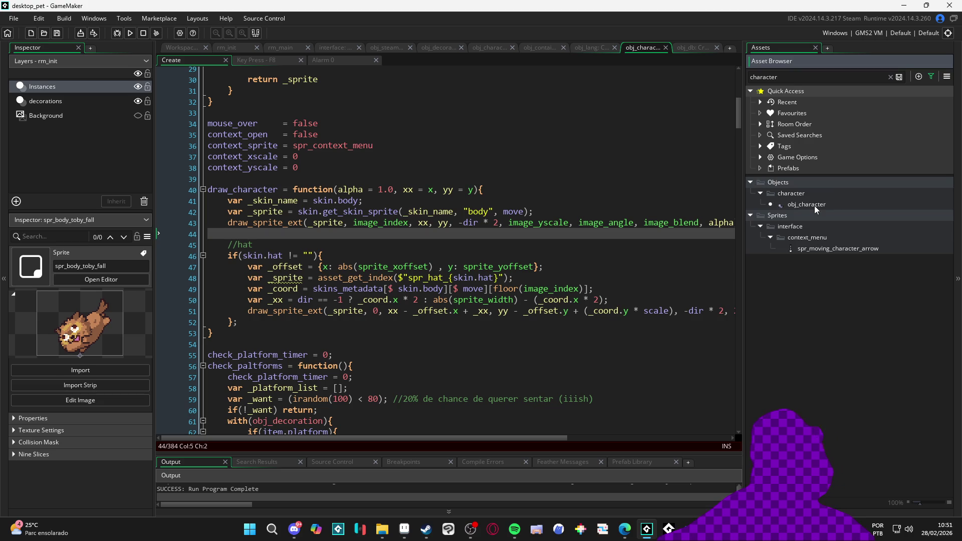
pyautogui.doubleClick(813, 204)
pyautogui.doubleClick(343, 168)
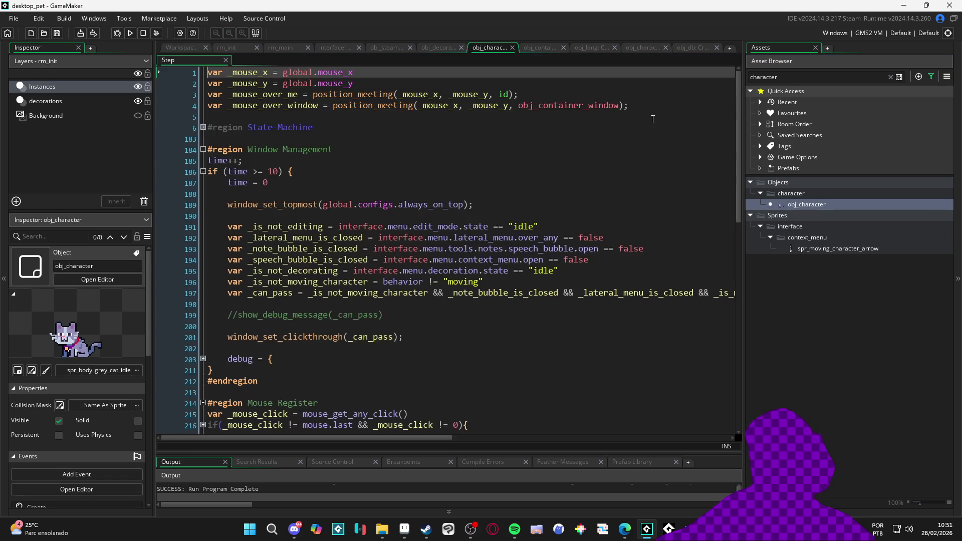
pyautogui.click(409, 162)
pyautogui.scroll(-3, 418, 157)
pyautogui.hotkey('ctrl', 'f')
pyautogui.write('jumping')
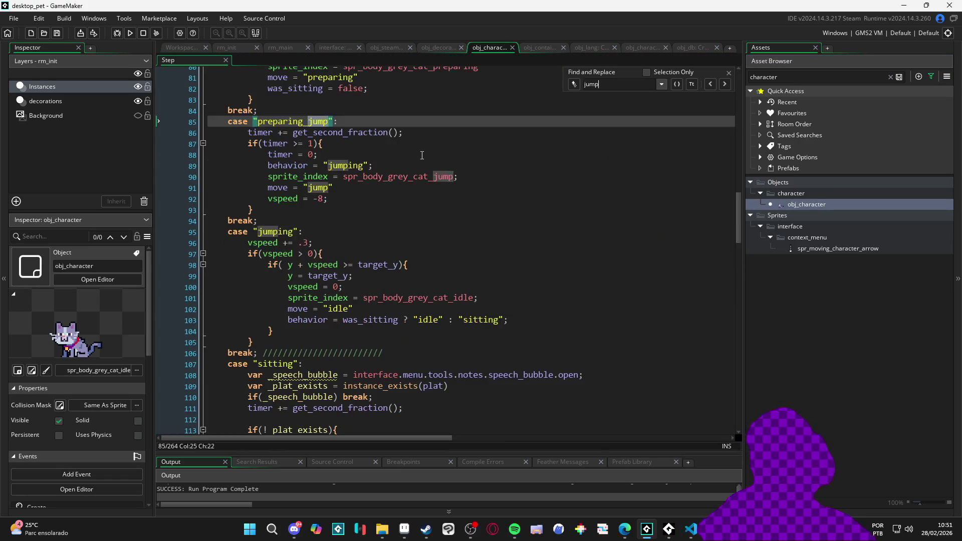
pyautogui.click(728, 73)
pyautogui.click(371, 250)
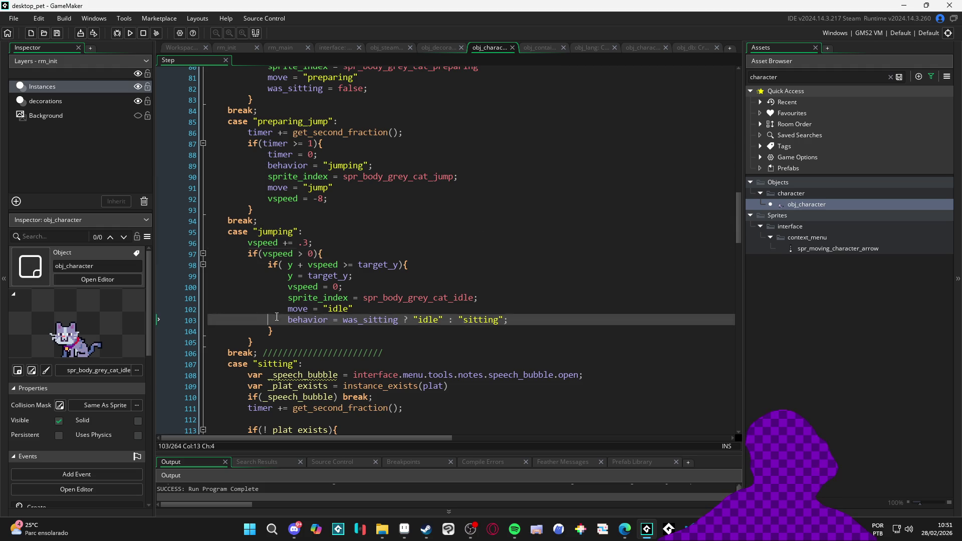
pyautogui.click(314, 264)
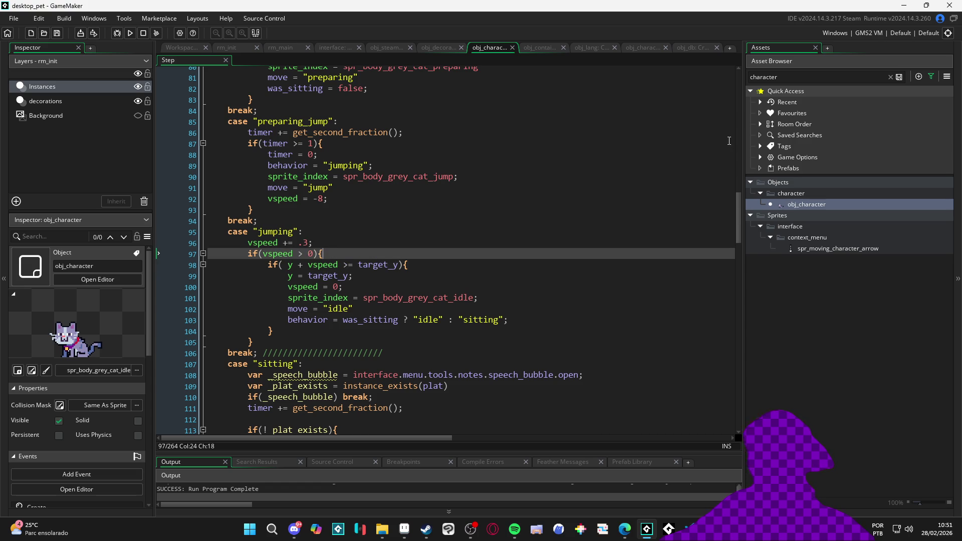
# - Inside if(vspeed > 0), add sprite_index = spr_body_grey_cat_fall and move "fall", fixing the sprite_inndex typo
pyautogui.press('Home')
pyautogui.press('Return')
pyautogui.press('Up')
pyautogui.write('sprit')
pyautogui.press('BackSpace')
pyautogui.press('BackSpace')
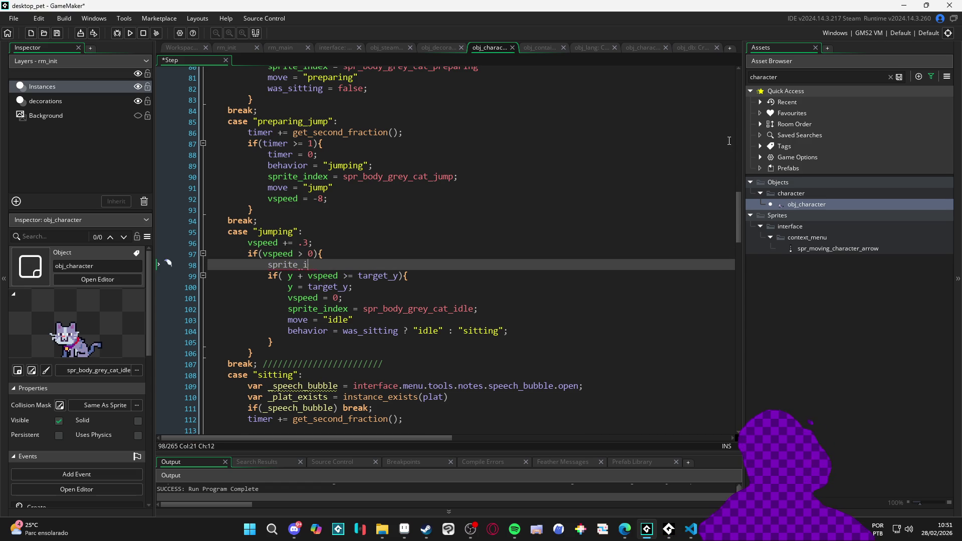
pyautogui.write('_bod')
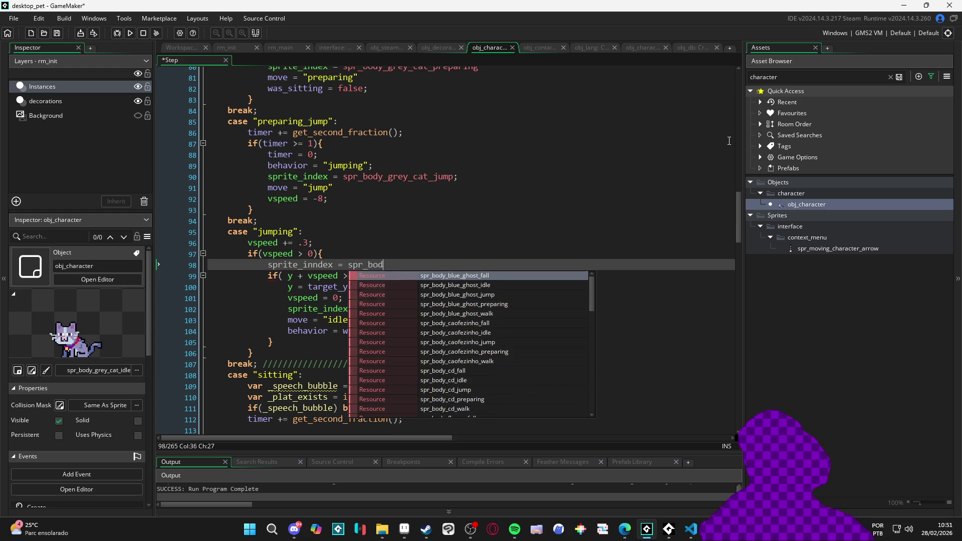
pyautogui.write('y_gre')
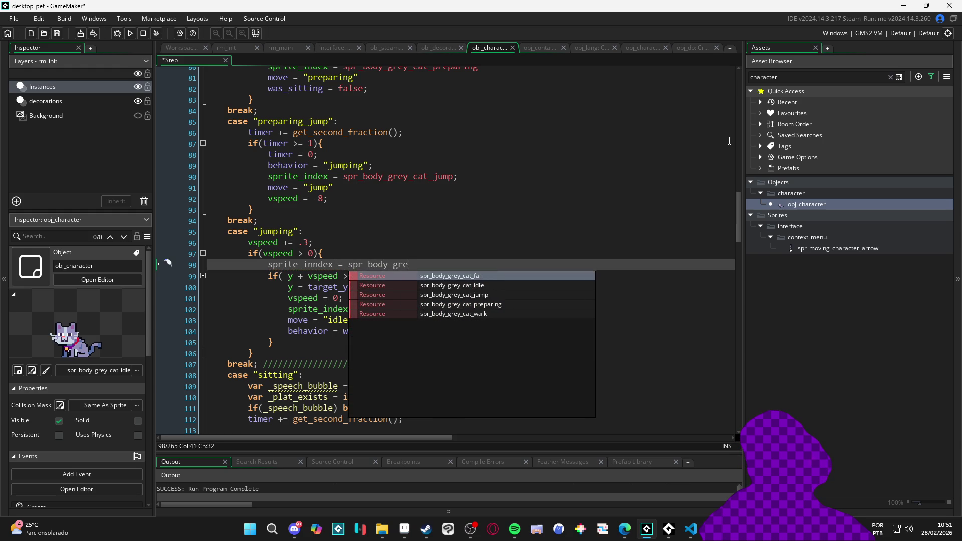
pyautogui.press('Return')
pyautogui.press('Return')
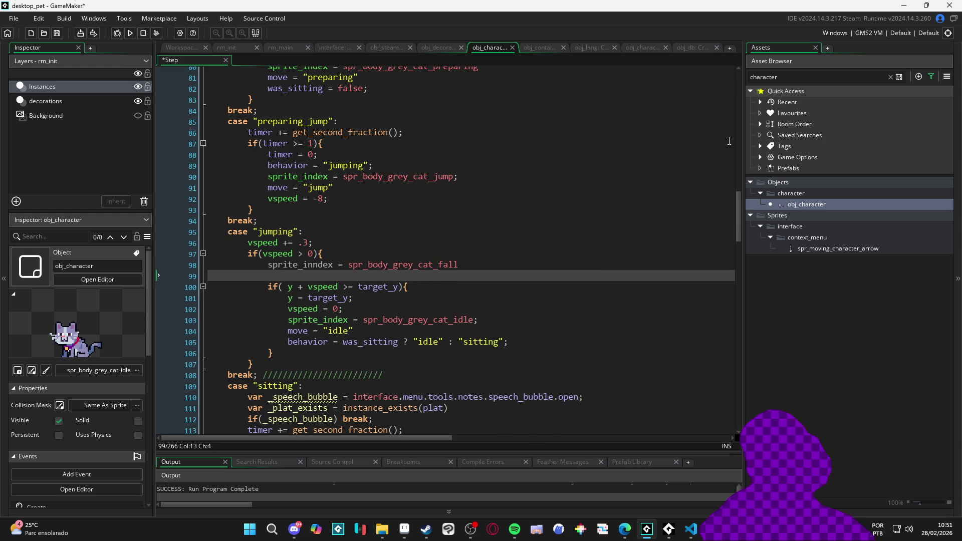
pyautogui.write('move = "fall"')
pyautogui.click(313, 265)
pyautogui.press('BackSpace')
pyautogui.click(551, 259)
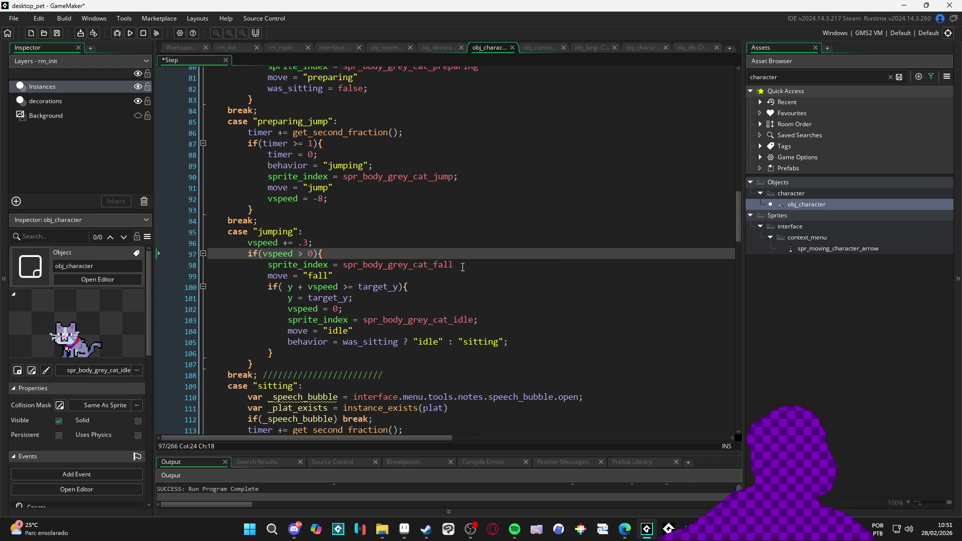
# - Add the missing semicolons after the fall sprite line and the "idle" move line, then run the game
pyautogui.click(456, 266)
pyautogui.write(';')
pyautogui.press('Down')
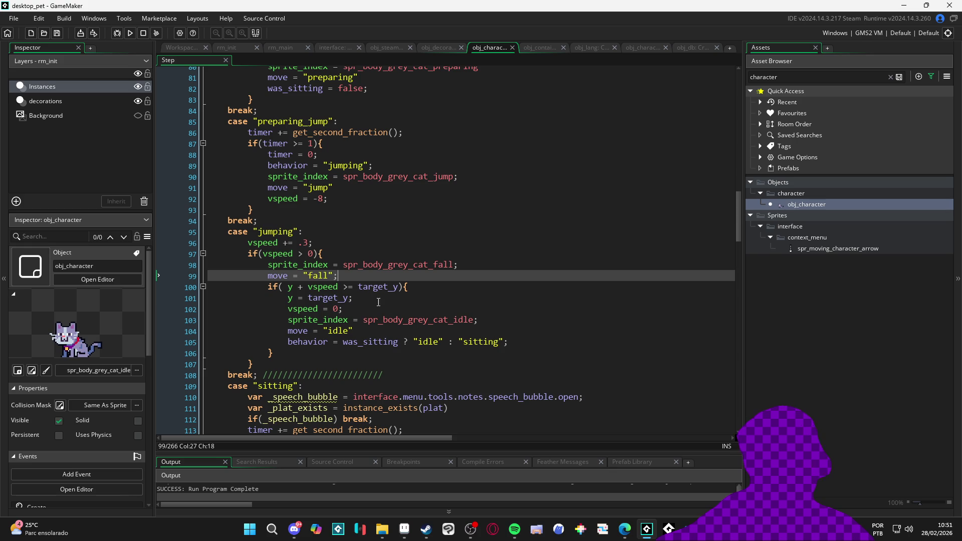
pyautogui.click(353, 331)
pyautogui.write(';')
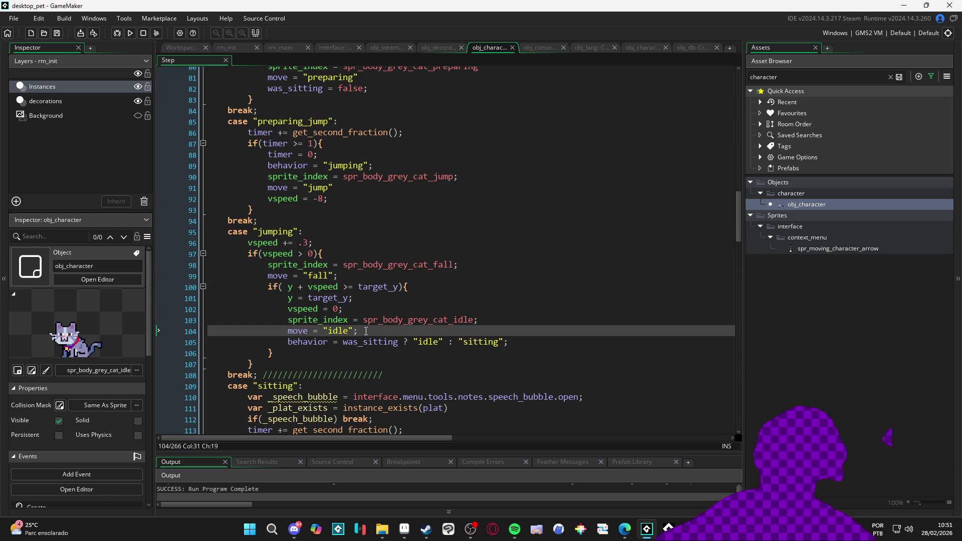
pyautogui.moveTo(259, 281); pyautogui.dragTo(210, 330)
pyautogui.click(434, 330)
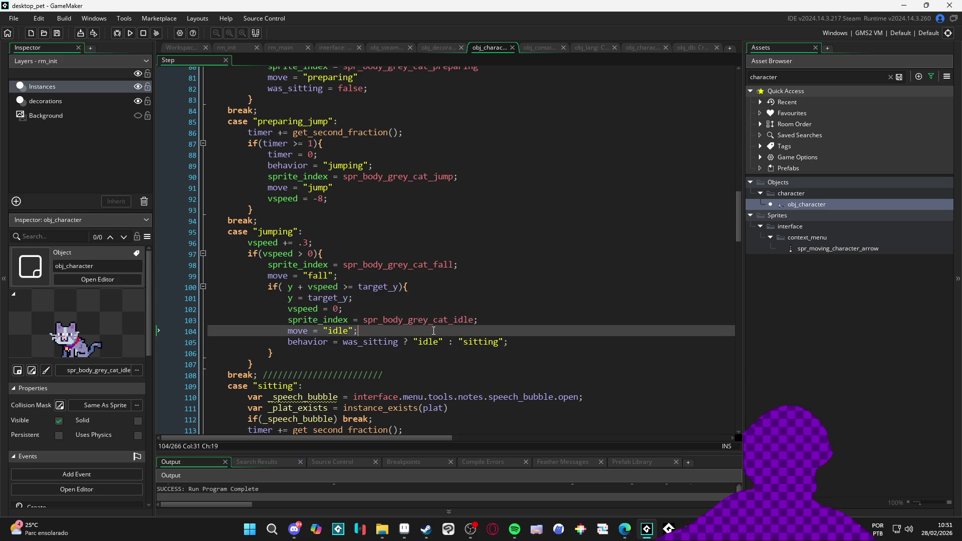
pyautogui.press('F5')
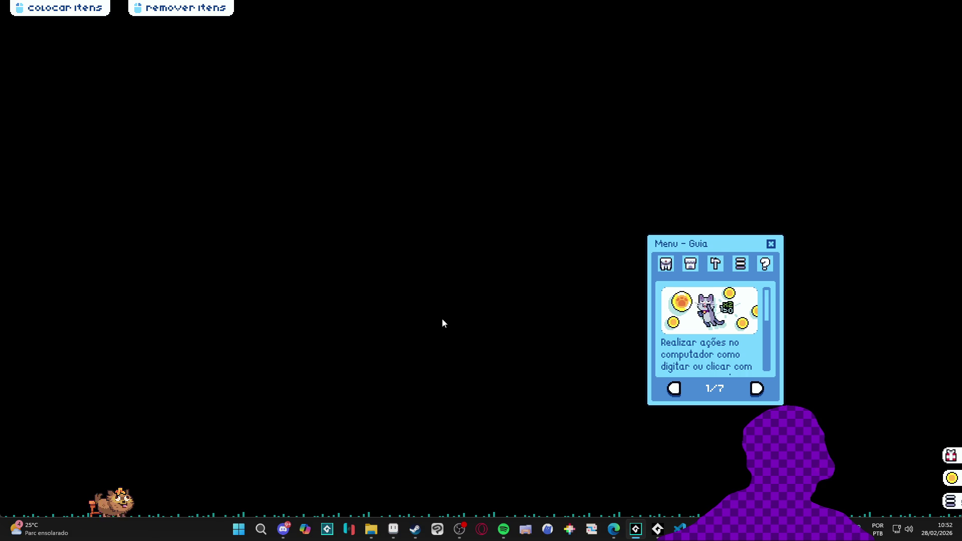
# - Place the blue armchair on the floor from the Inventário tab, then close the game with Fechar janela
pyautogui.click(668, 265)
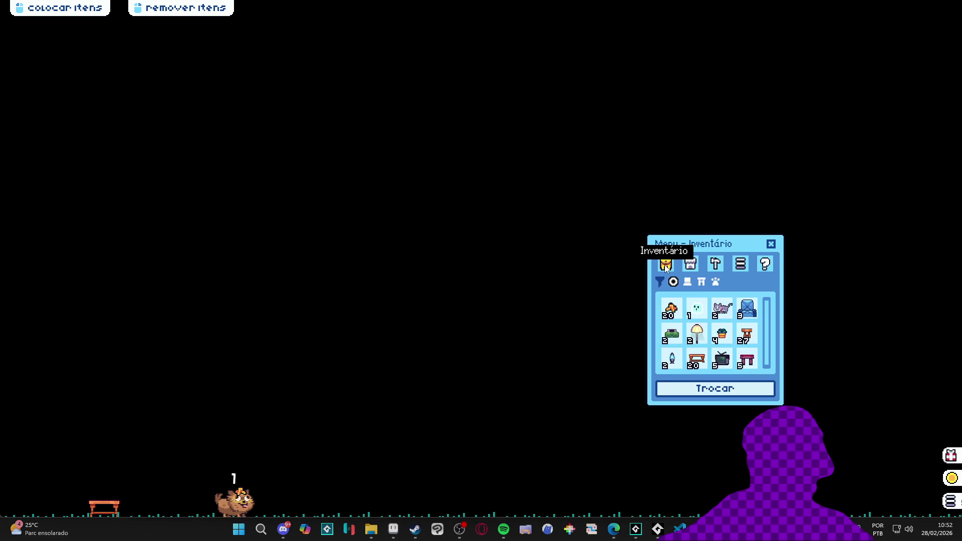
pyautogui.moveTo(746, 308); pyautogui.dragTo(464, 340)
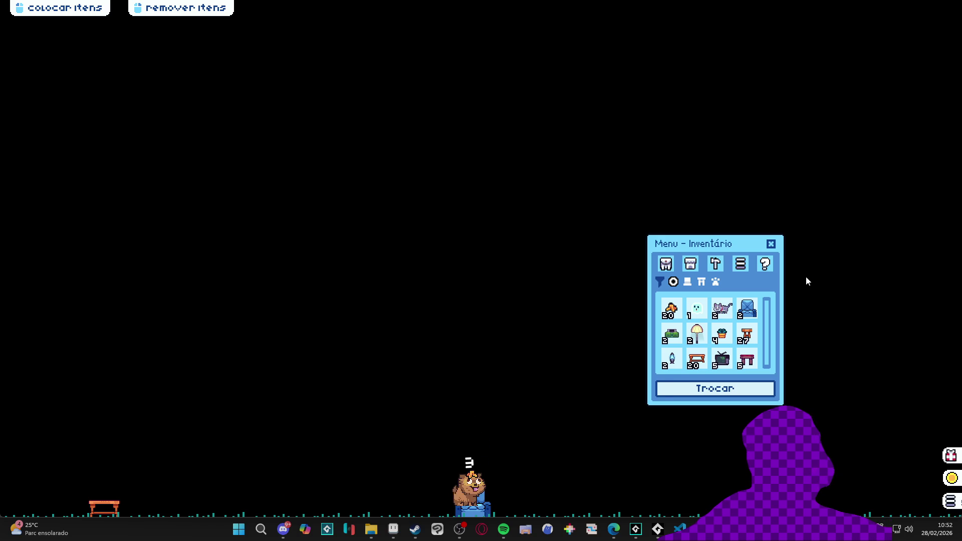
pyautogui.click(770, 245)
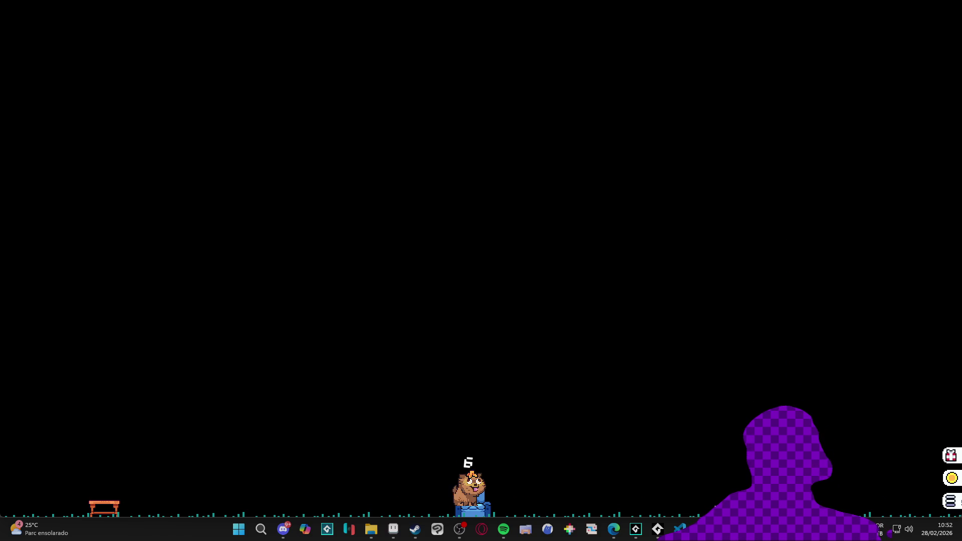
pyautogui.rightClick(657, 529)
pyautogui.click(692, 503)
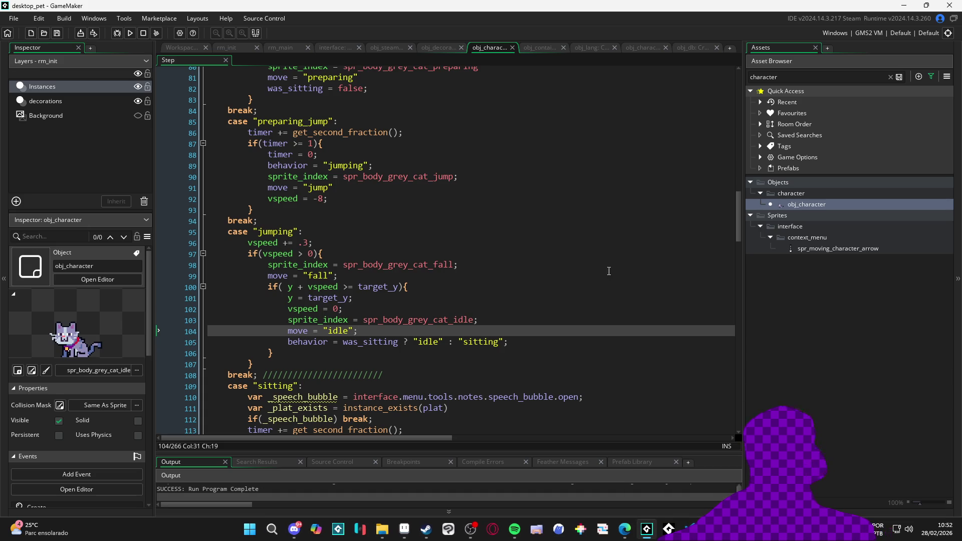
# - Clear the Asset Browser search filter and switch to obj_character's Create event code
pyautogui.click(890, 77)
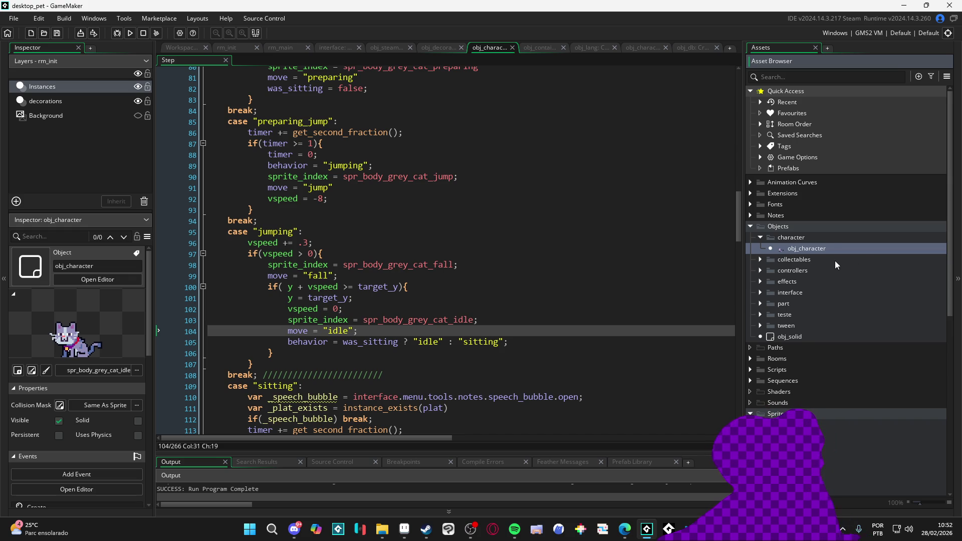
pyautogui.click(643, 47)
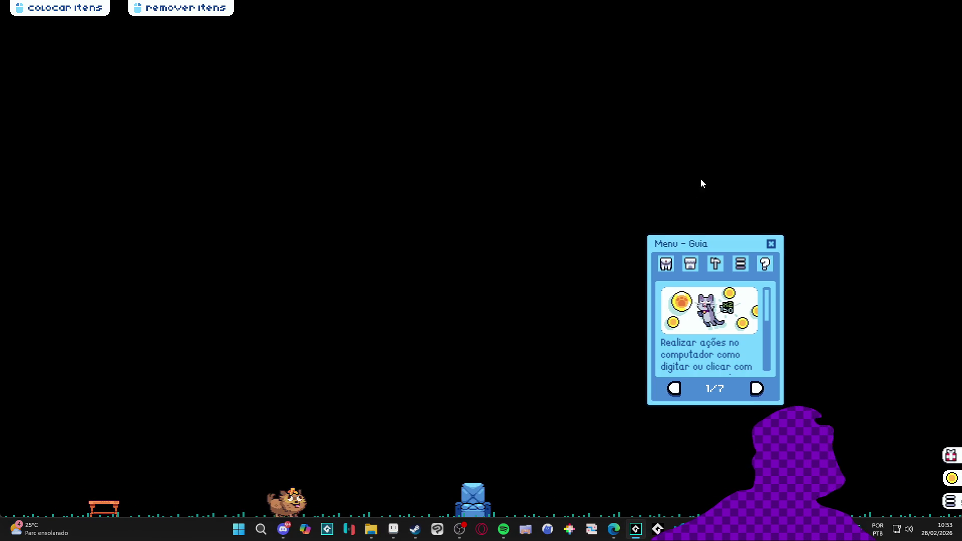
# - Remove the armchair and place a wooden stool from the Inventário for the pet
pyautogui.click(464, 508)
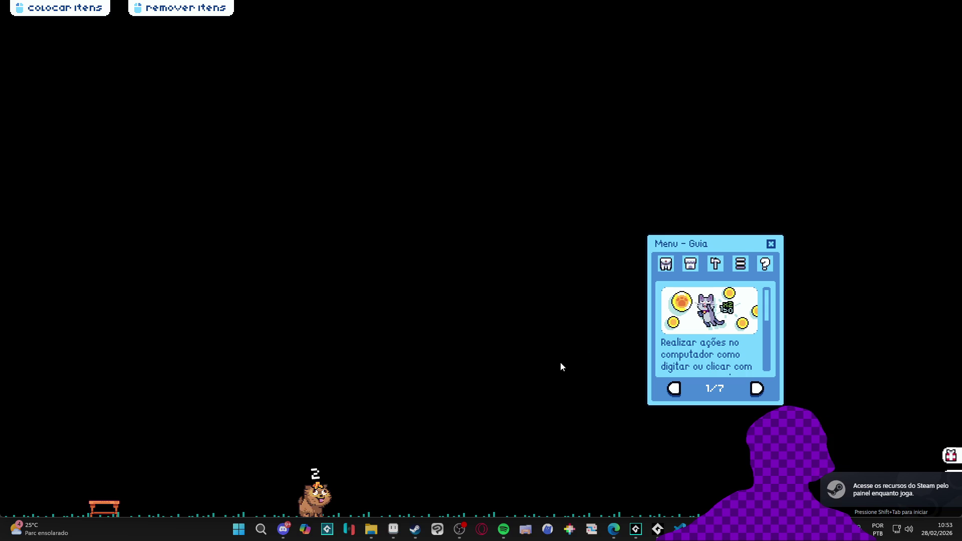
pyautogui.click(666, 263)
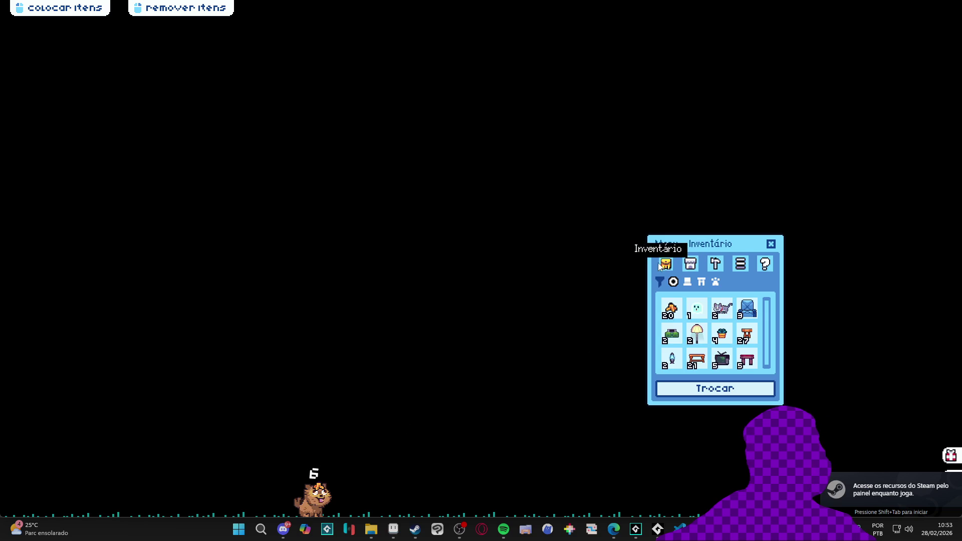
pyautogui.moveTo(746, 334); pyautogui.dragTo(172, 389)
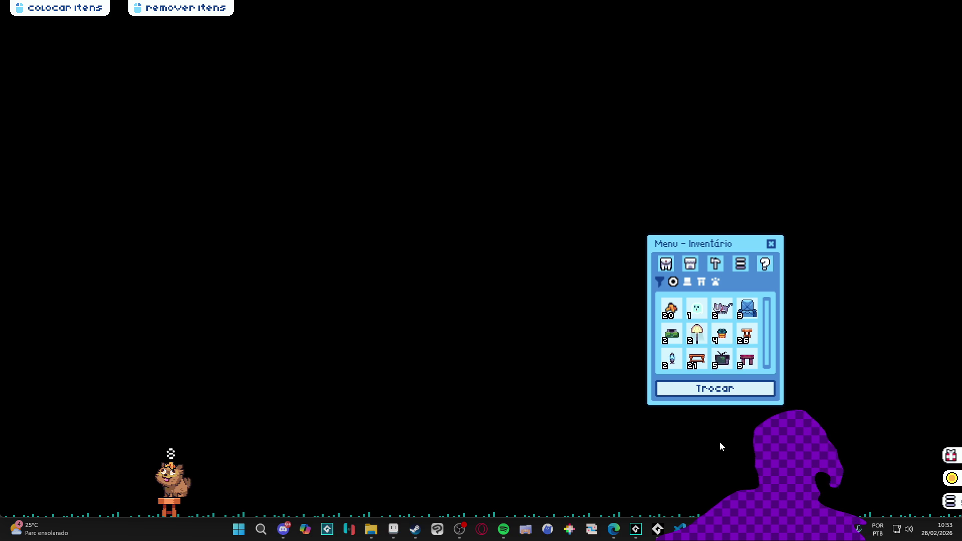
# - Remove the stool, set down a lamp, and close Desktop Friend from the taskbar
pyautogui.moveTo(724, 529)
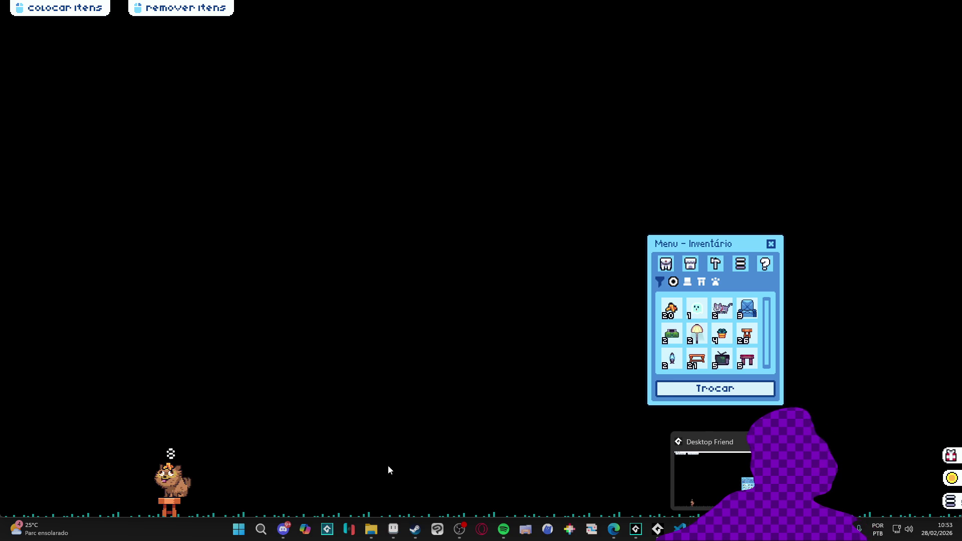
pyautogui.click(169, 505)
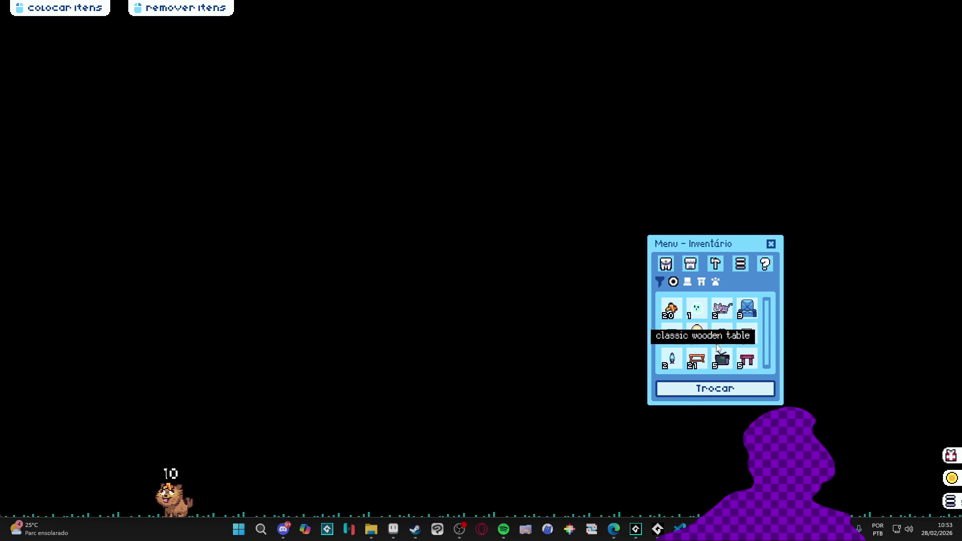
pyautogui.moveTo(696, 333); pyautogui.dragTo(500, 395)
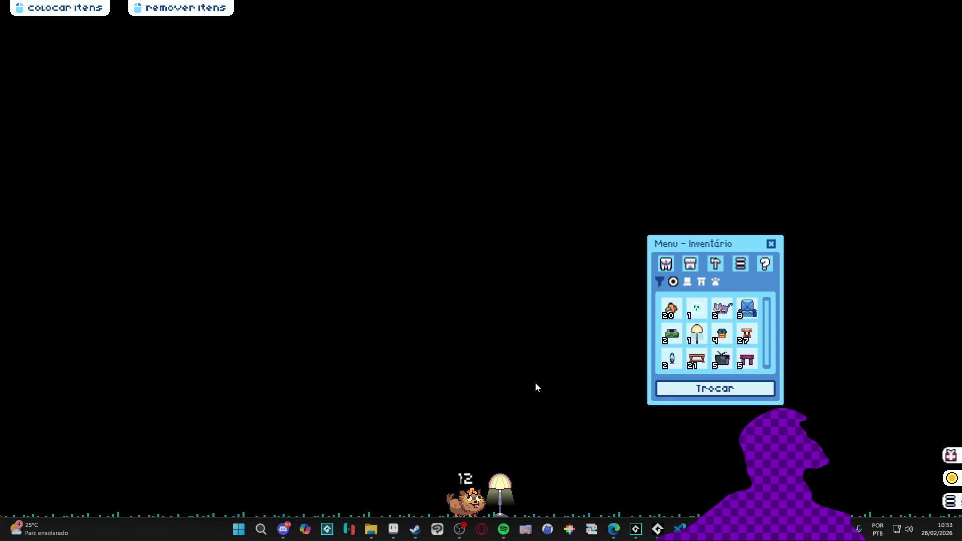
pyautogui.rightClick(658, 528)
pyautogui.click(671, 498)
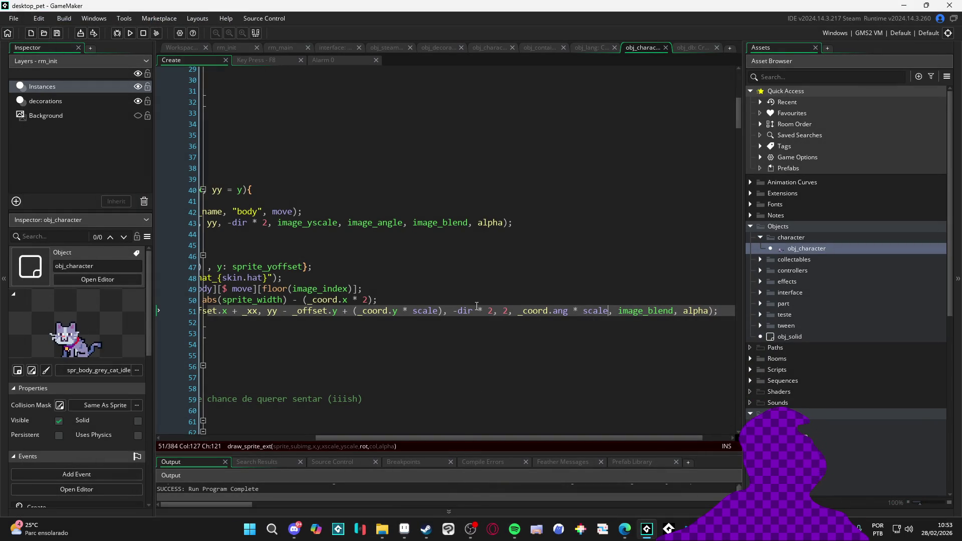
# - On line 51, multiply _coord.ang by -dir instead of scale, save, and rerun with F5
pyautogui.moveTo(471, 311); pyautogui.dragTo(448, 313)
pyautogui.hotkey('ctrl', 'c')
pyautogui.doubleClick(595, 311)
pyautogui.hotkey('ctrl', 'v')
pyautogui.hotkey('ctrl', 's')
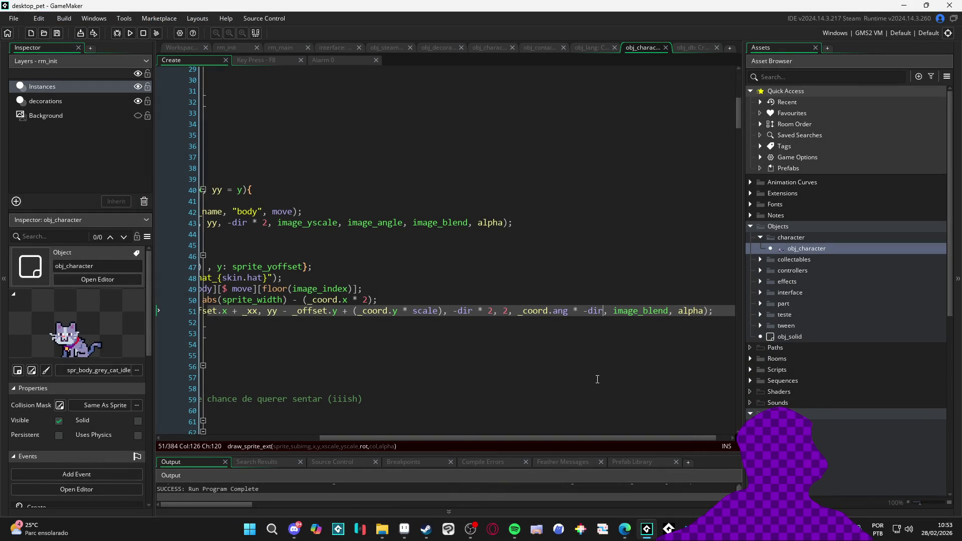
pyautogui.press('F5')
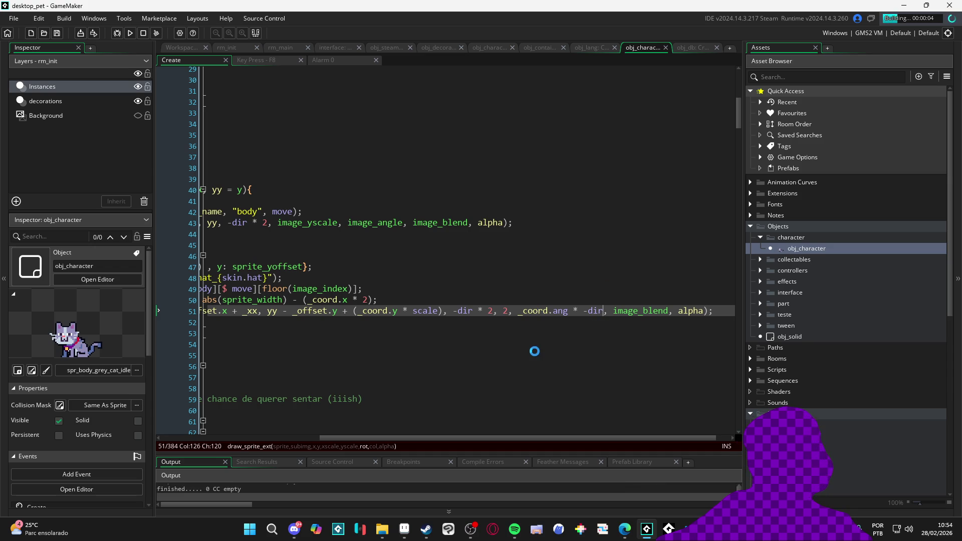